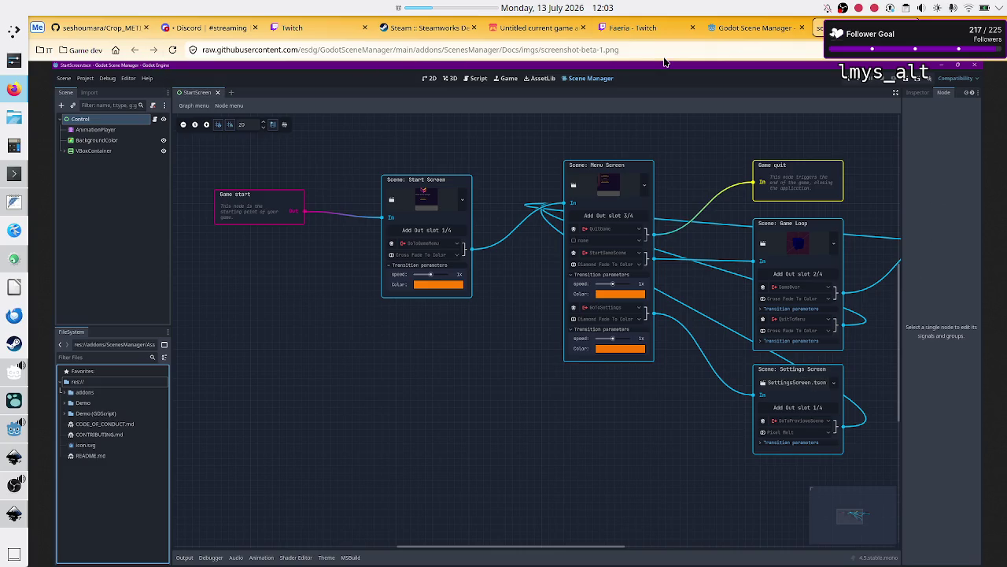
On the Godot Scene Manager asset page, start the 'Quick tutorial: custom transitions' video
{"action": "left_click", "coordinate": [750, 28]}
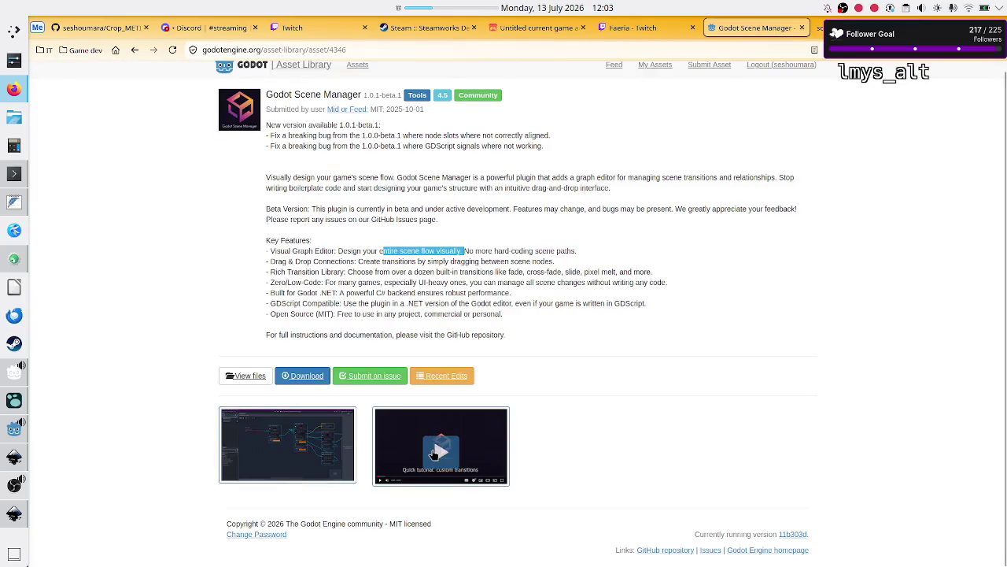
{"action": "left_click", "coordinate": [433, 453]}
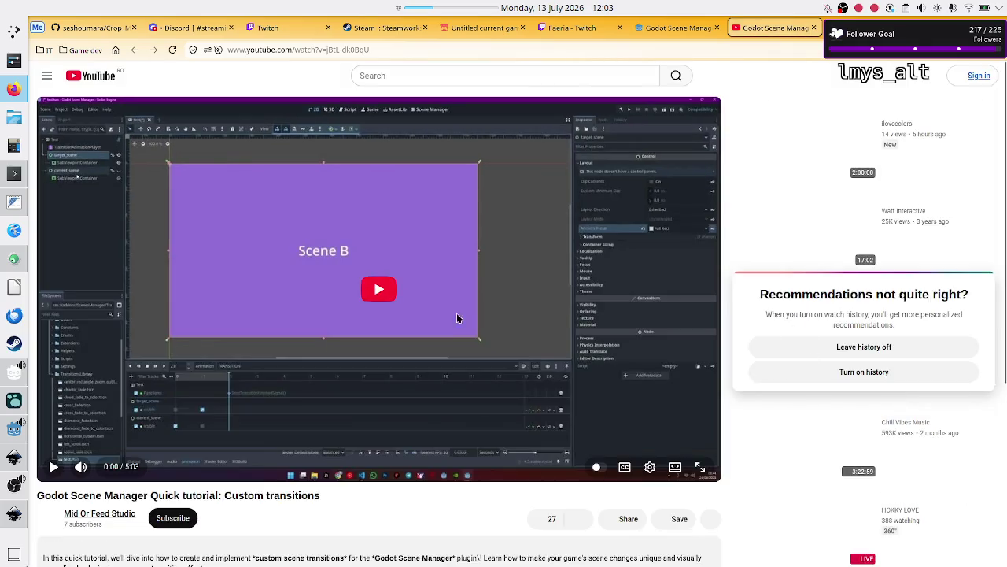
Play the custom transitions tutorial full screen, choosing 'Leave history off' on the watch-history prompt
{"action": "left_click", "coordinate": [377, 289]}
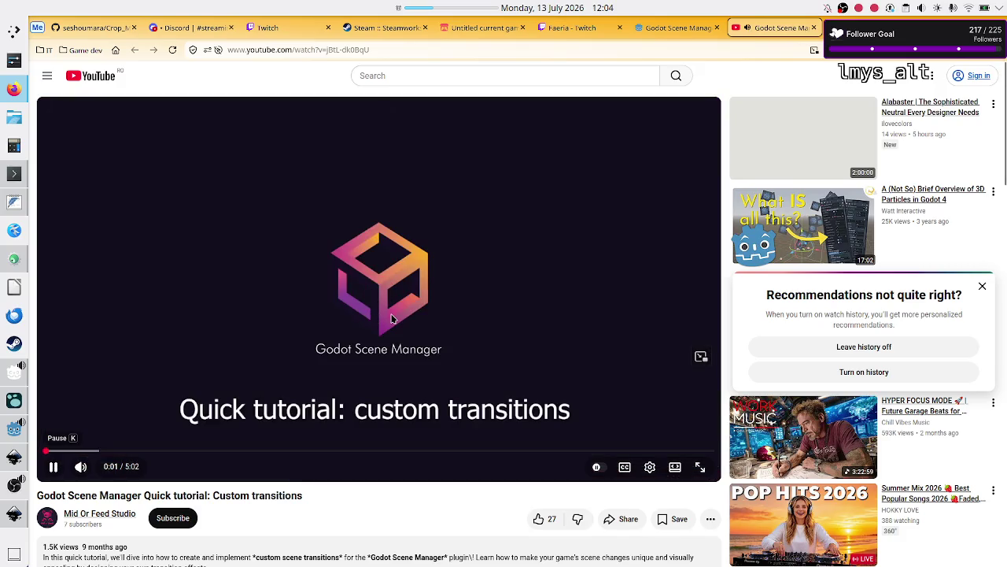
{"action": "left_click", "coordinate": [392, 318]}
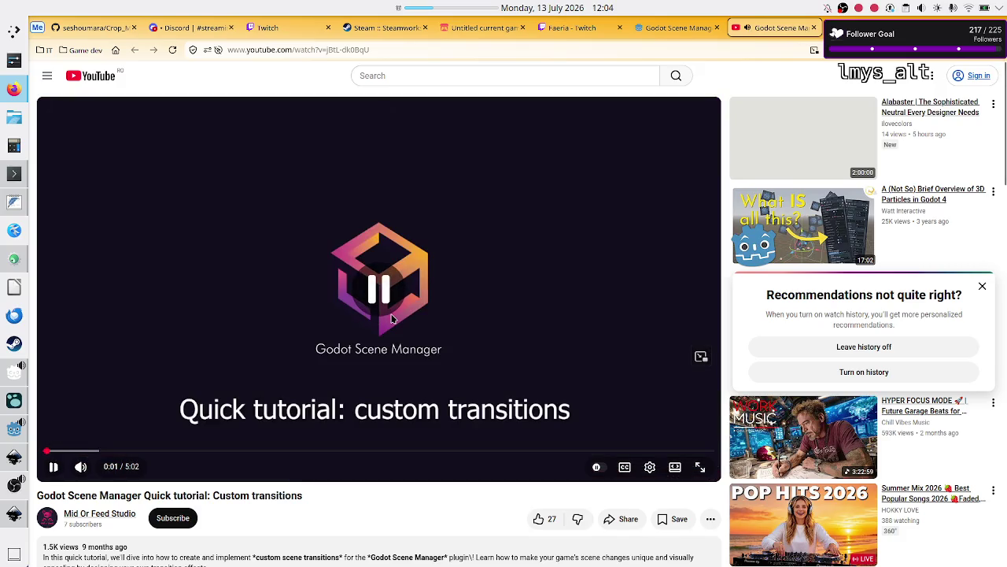
{"action": "left_click", "coordinate": [826, 346]}
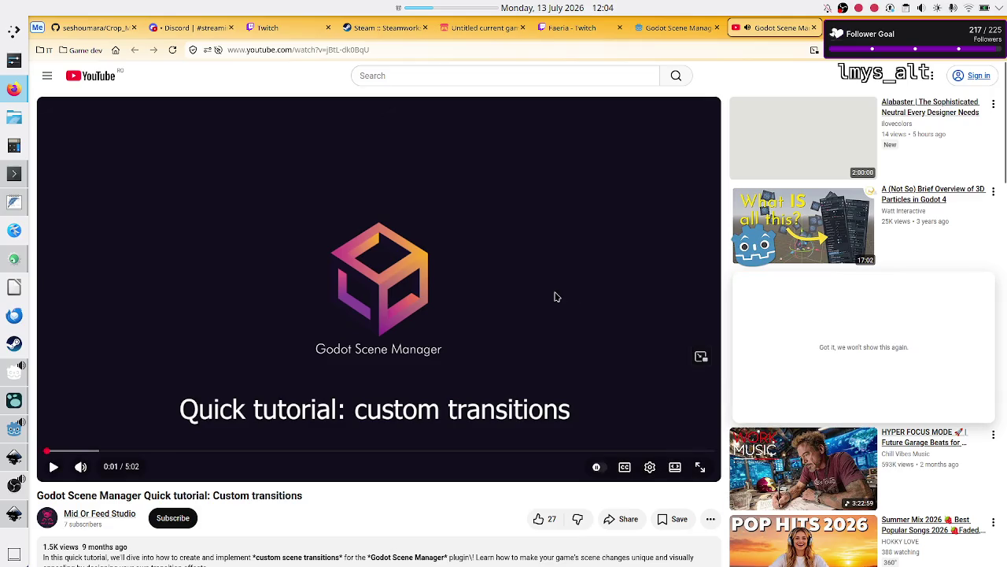
{"action": "double_click", "coordinate": [555, 296]}
{"action": "left_click", "coordinate": [555, 297]}
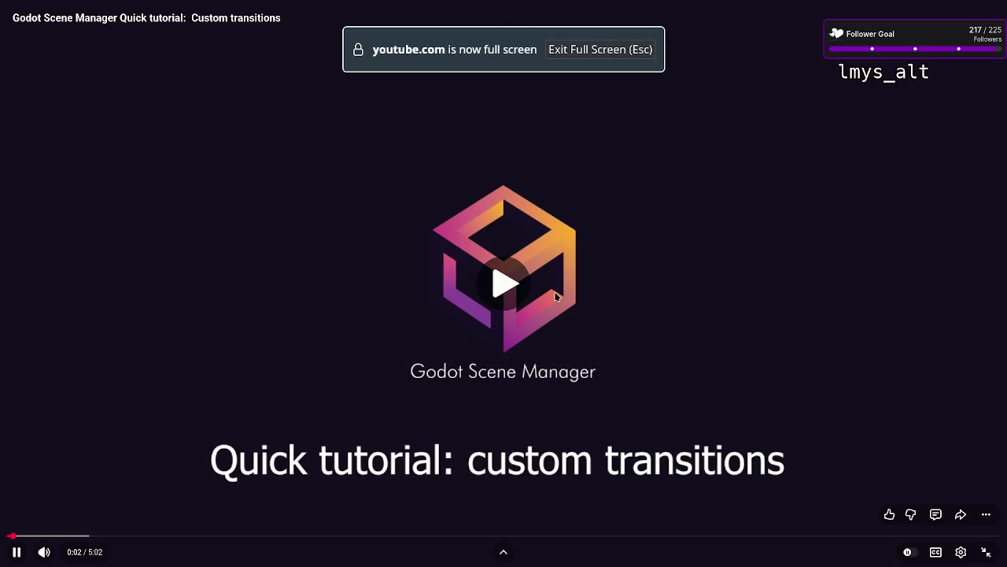
Mute the tutorial and skip ahead to the Create New Scene step, pausing there
{"action": "key", "text": "Right"}
{"action": "key", "text": "Right"}
{"action": "key", "text": "Right"}
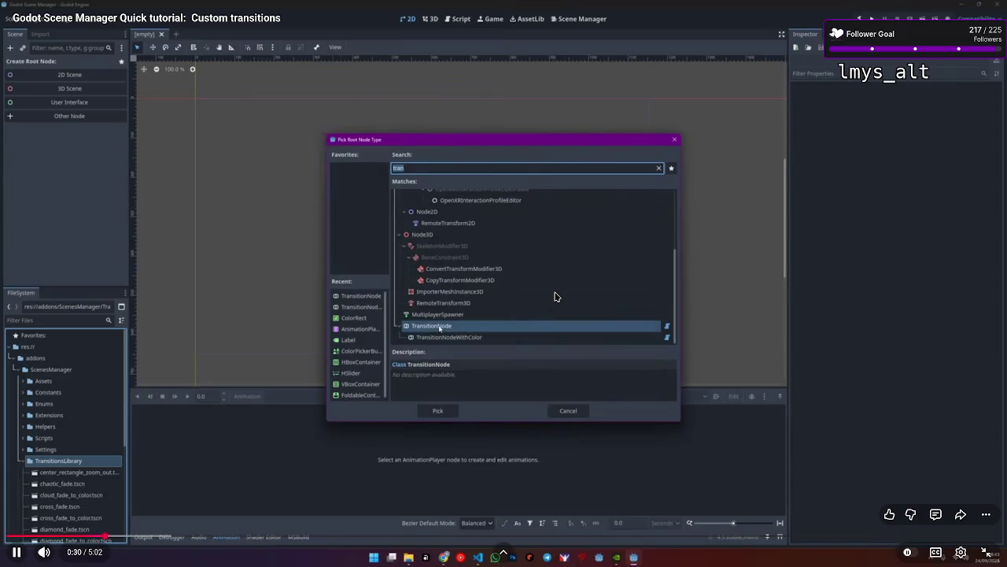
{"action": "left_click", "coordinate": [36, 557]}
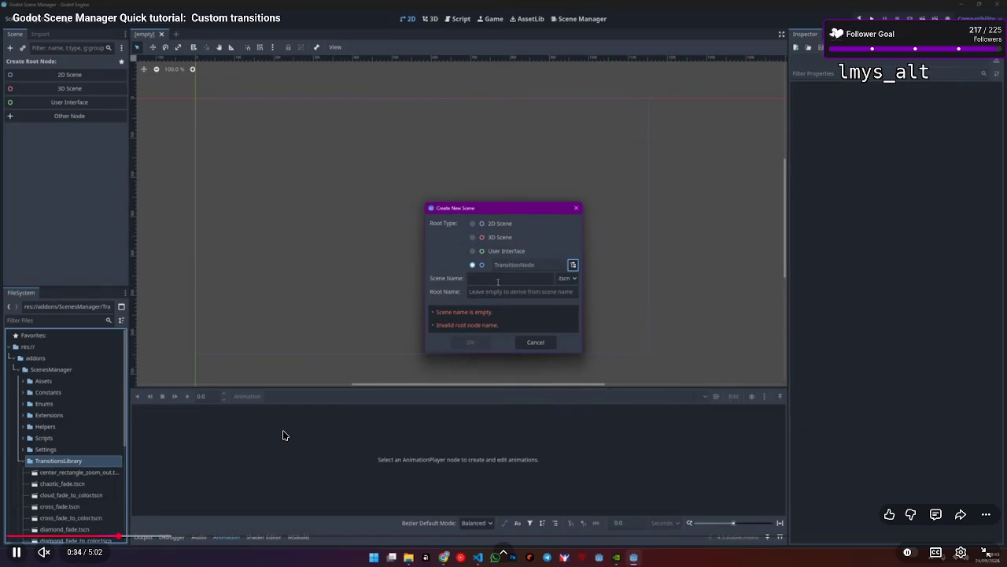
{"action": "key", "text": "Right"}
{"action": "key", "text": "Left"}
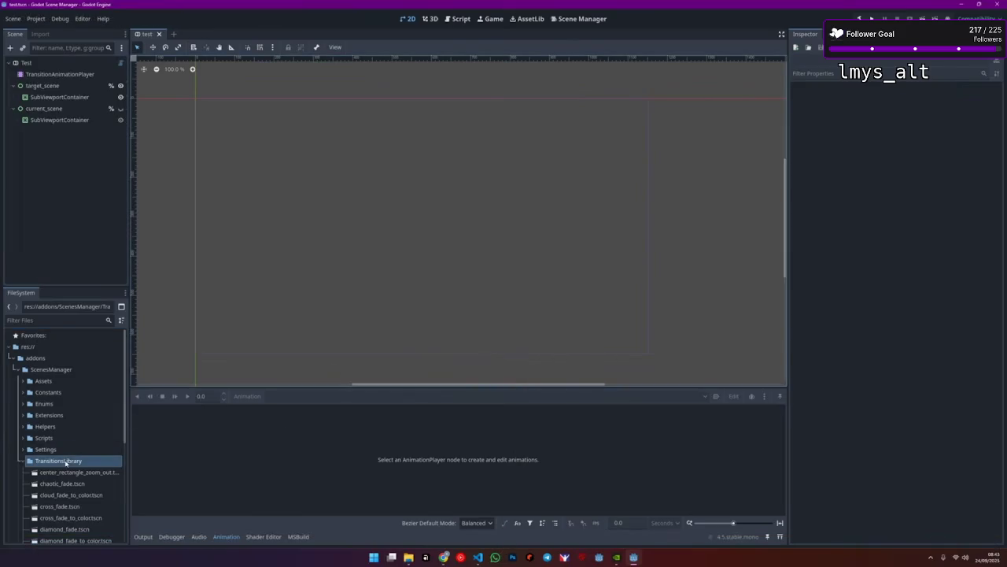
{"action": "key", "text": "j"}
{"action": "key", "text": "Right"}
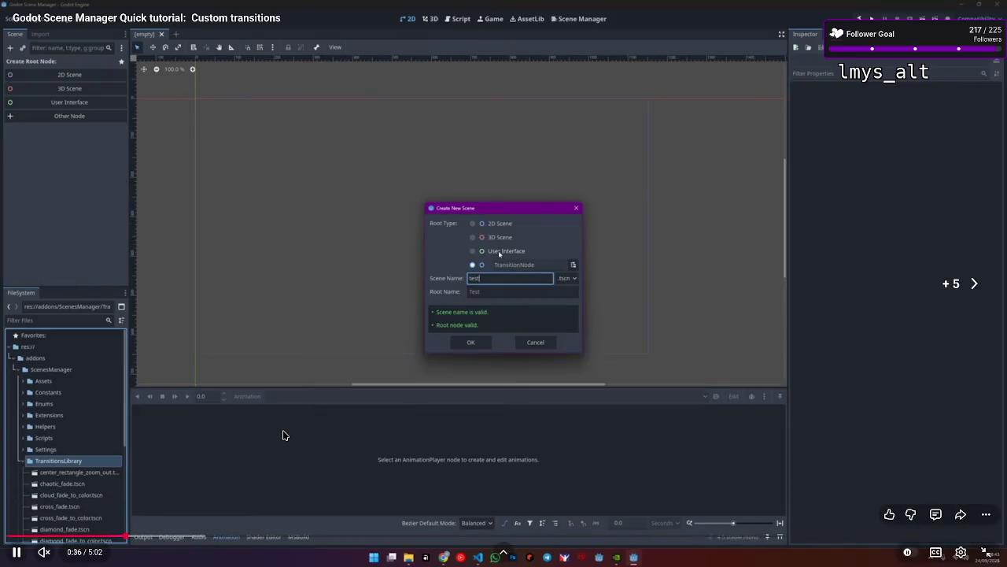
{"action": "key", "text": "k"}
{"action": "key", "text": "k"}
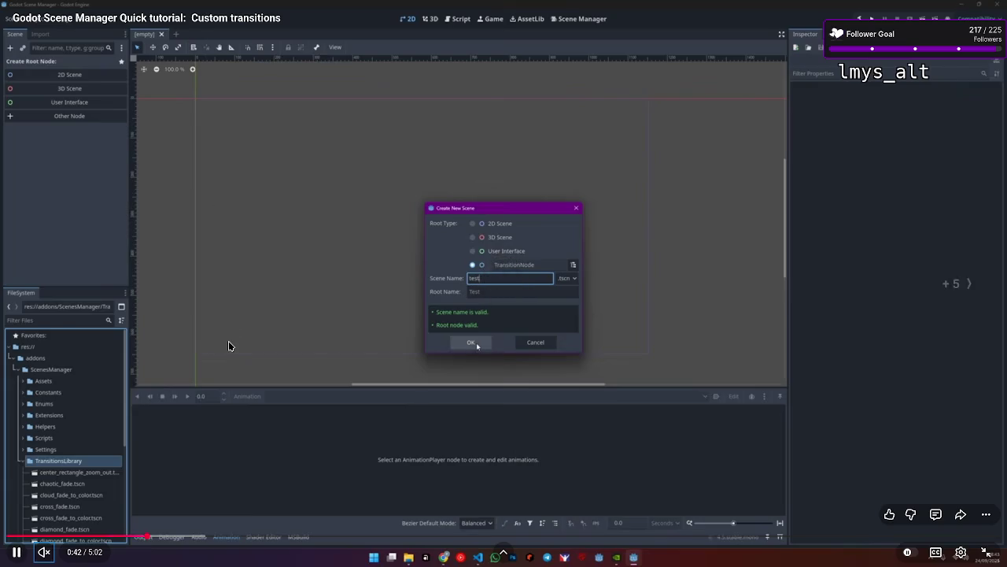
Skim the tutorial from about 1:04 to 1:49, where the TRANSITION animation tracks appear
{"action": "key", "text": "l"}
{"action": "left_click", "coordinate": [229, 346]}
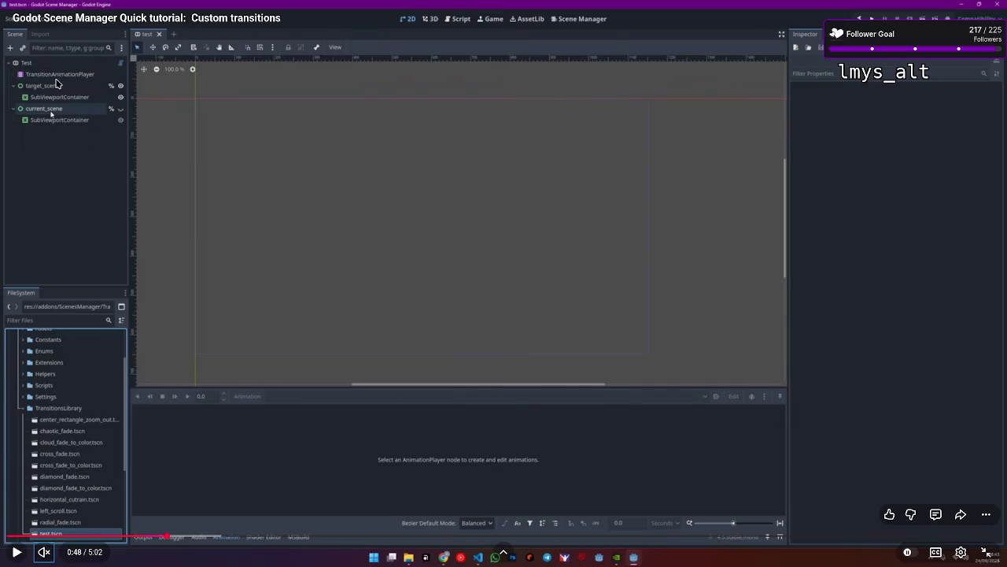
{"action": "left_click", "coordinate": [95, 185]}
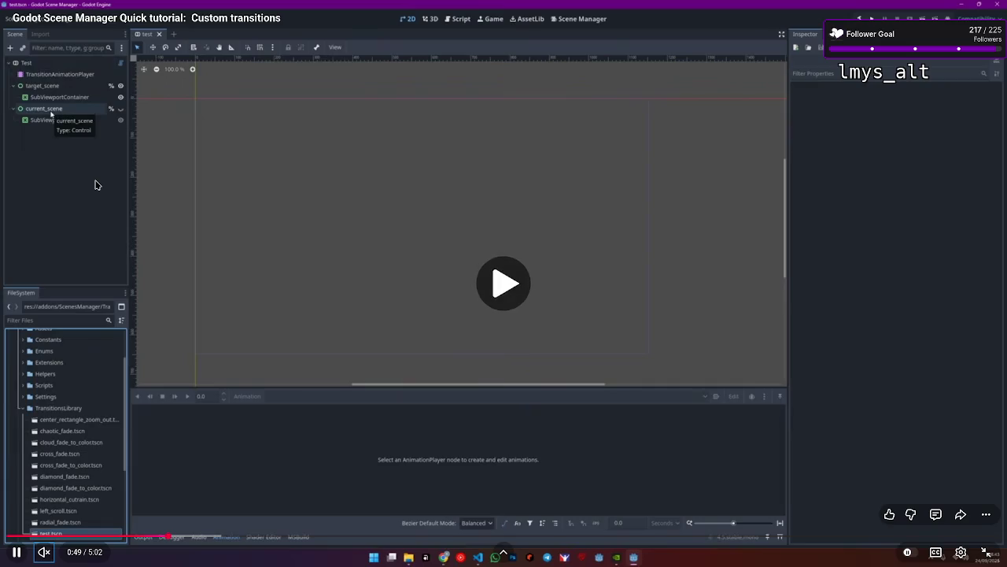
{"action": "key", "text": "Right"}
{"action": "key", "text": "Right"}
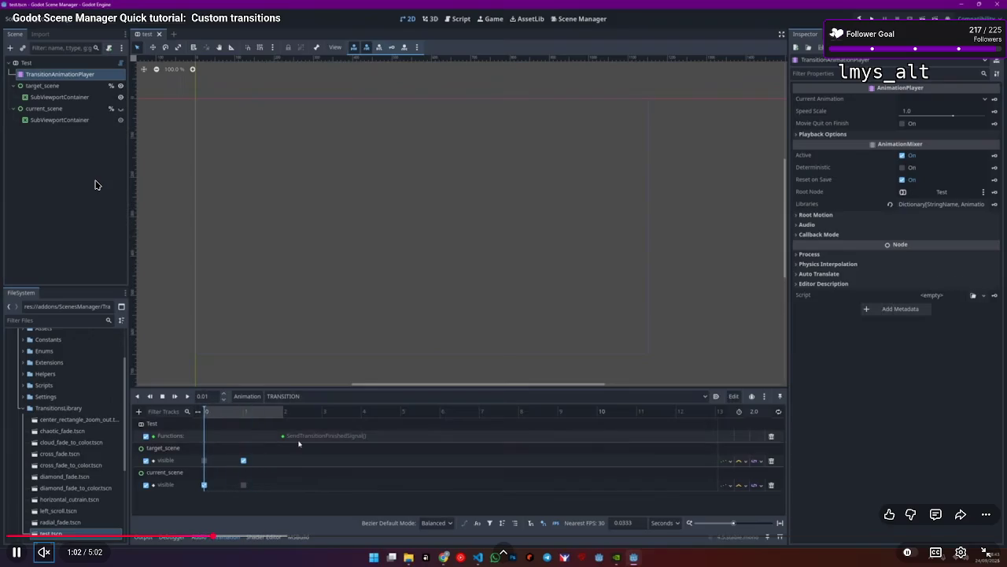
{"action": "key", "text": "k"}
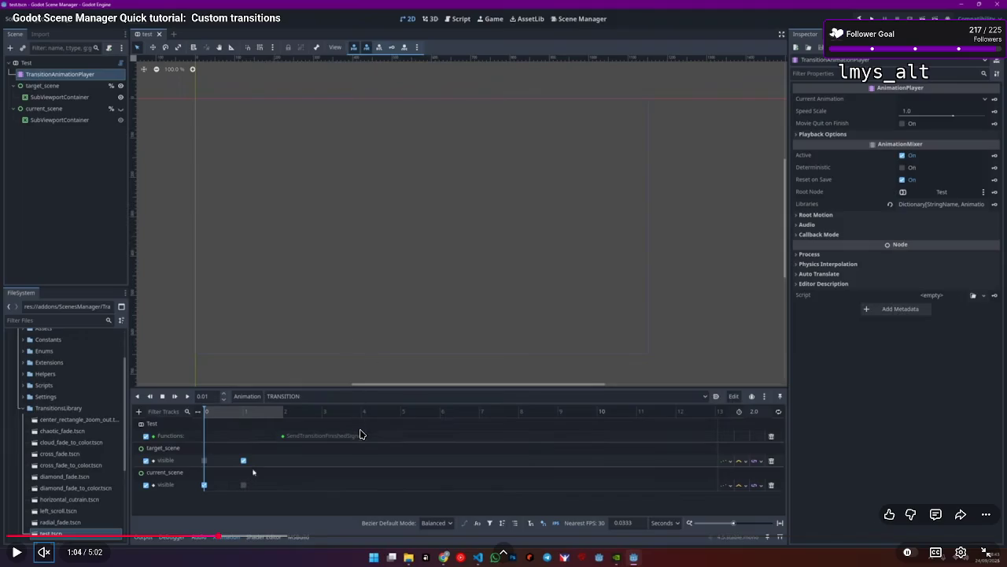
{"action": "left_click", "coordinate": [381, 300]}
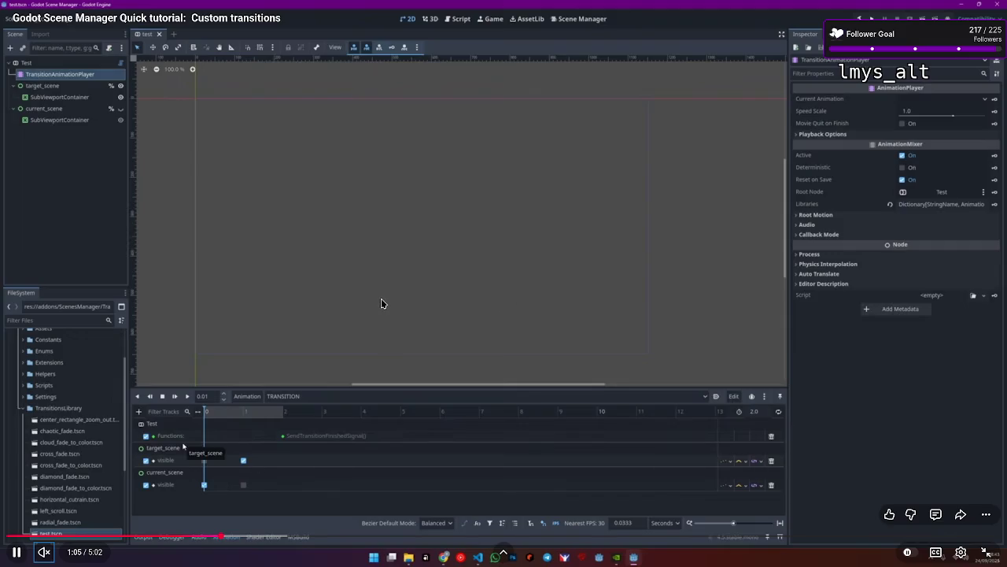
{"action": "left_click", "coordinate": [321, 411]}
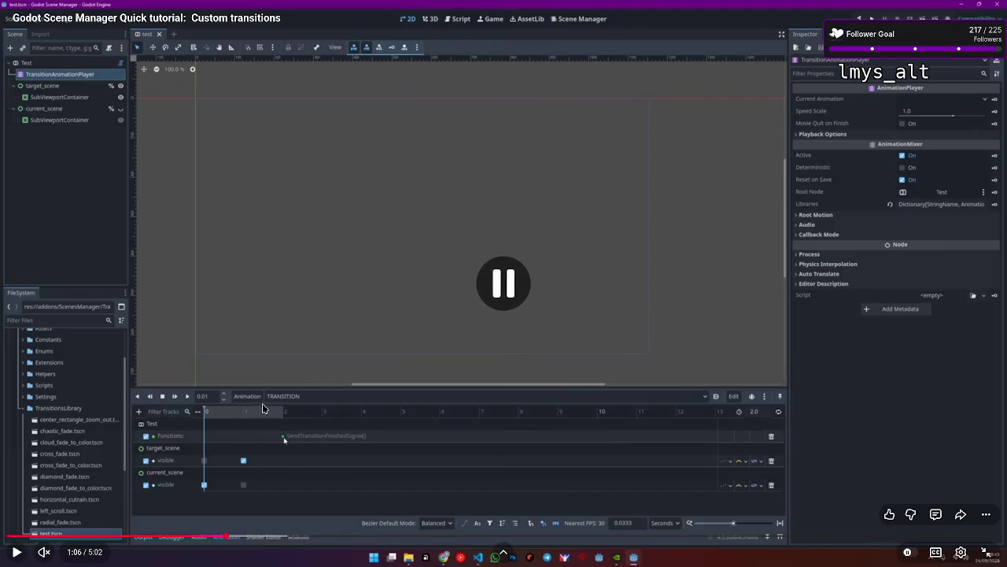
{"action": "left_click", "coordinate": [424, 199]}
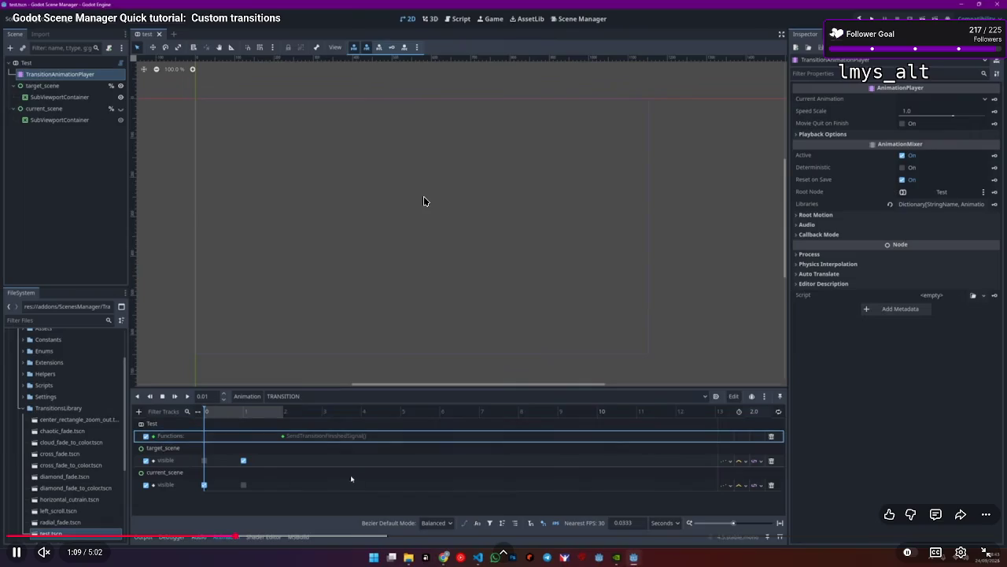
{"action": "key", "text": "Right"}
{"action": "key", "text": "Right"}
{"action": "key", "text": "Right"}
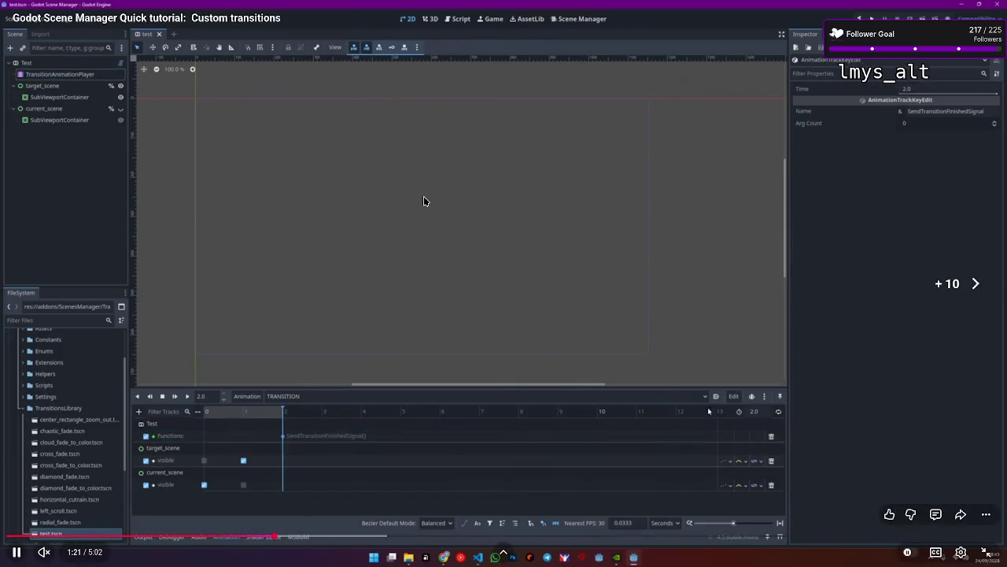
{"action": "key", "text": "Right"}
{"action": "key", "text": "Right"}
{"action": "key", "text": "Right"}
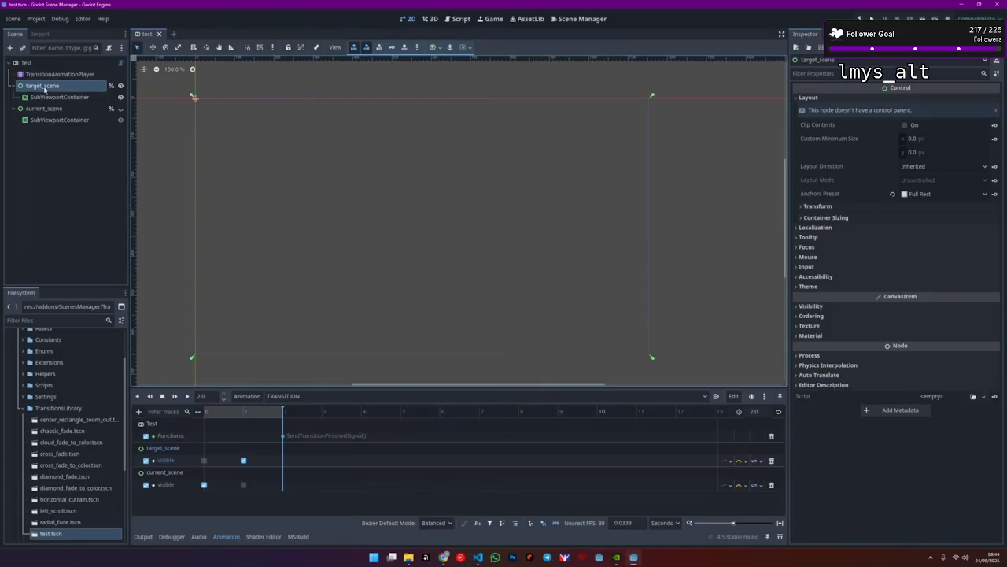
Seek the tutorial from about 2:12 past the Scene A modulate fade to the Scene Manager graph at 3:46
{"action": "key", "text": "Right"}
{"action": "key", "text": "Right"}
{"action": "key", "text": "Right"}
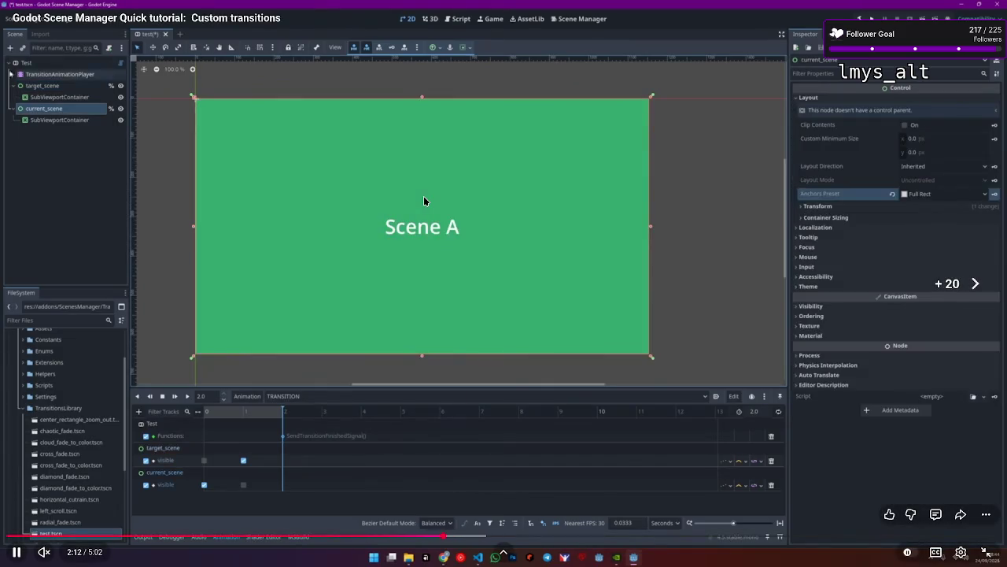
{"action": "key", "text": "Right"}
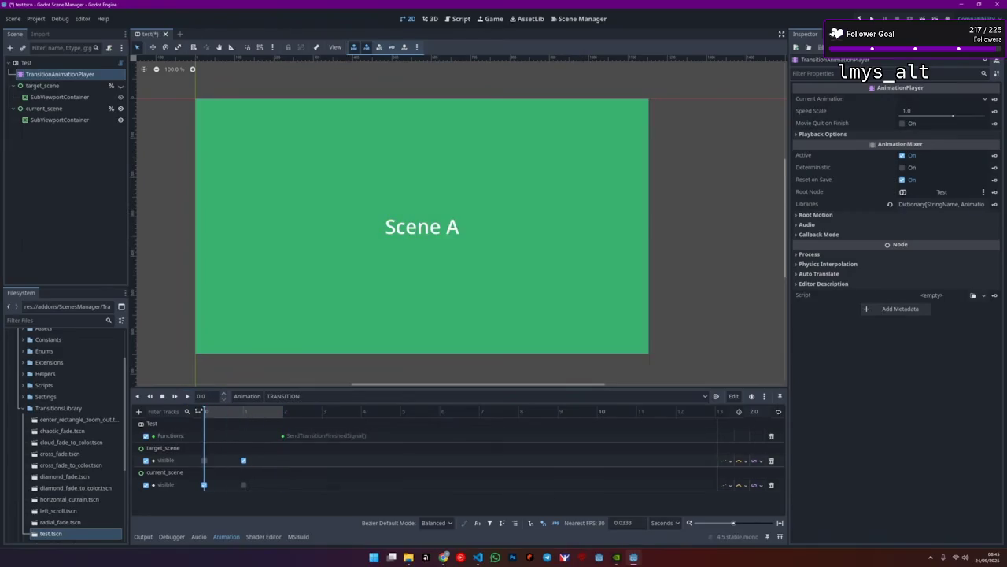
{"action": "key", "text": "Right"}
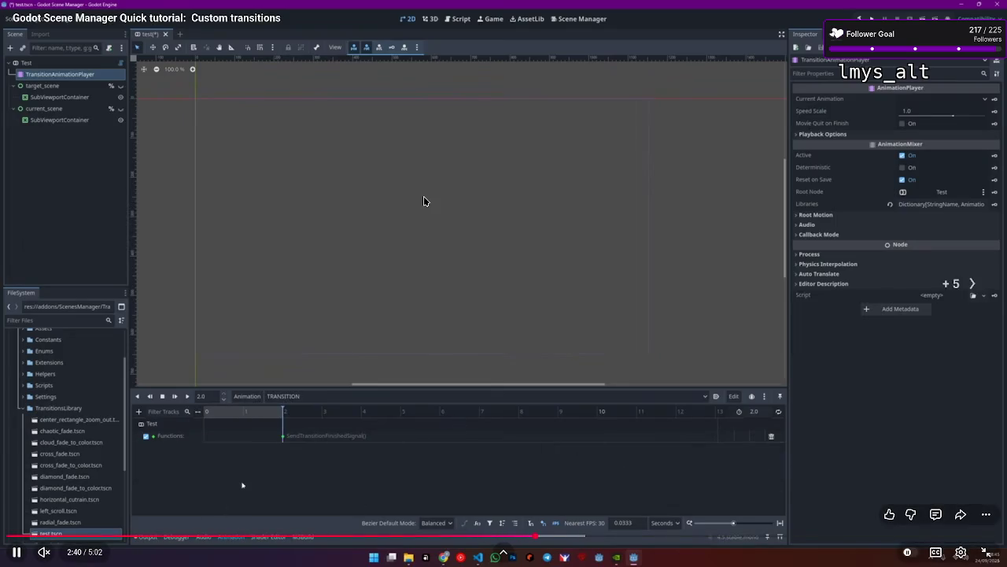
{"action": "key", "text": "Right"}
{"action": "key", "text": "Right"}
{"action": "key", "text": "Right"}
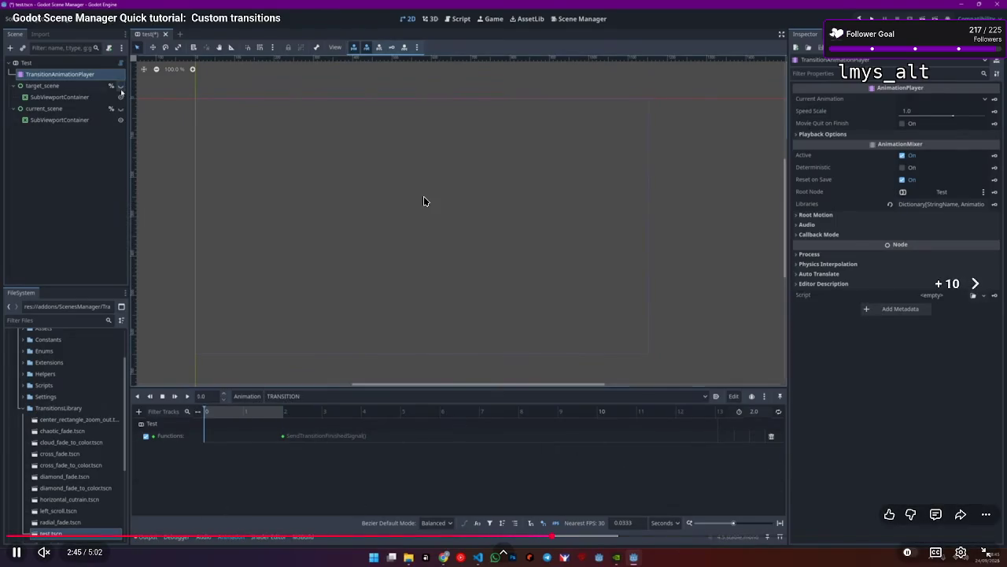
{"action": "key", "text": "Right"}
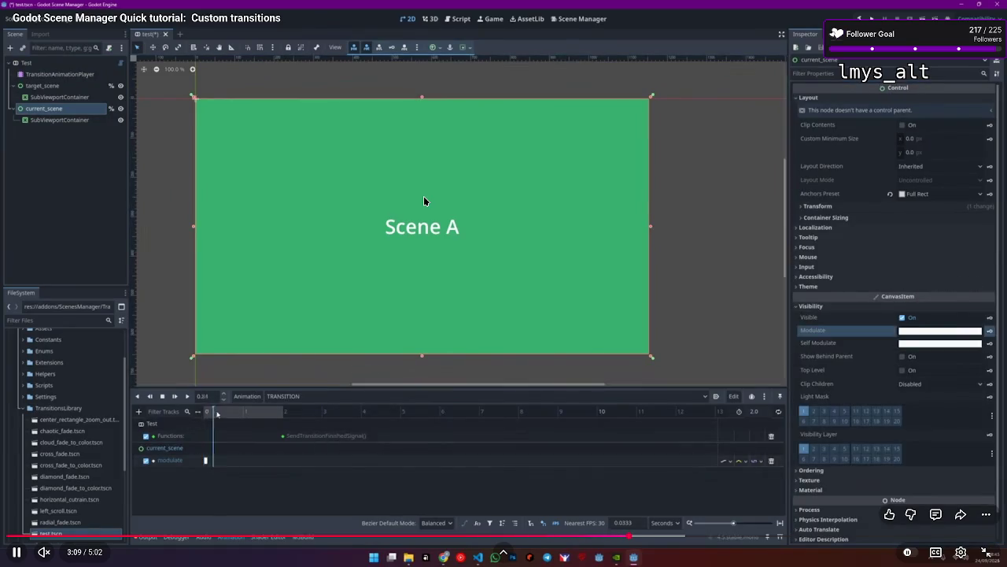
{"action": "key", "text": "Right"}
{"action": "key", "text": "Right"}
{"action": "key", "text": "Right"}
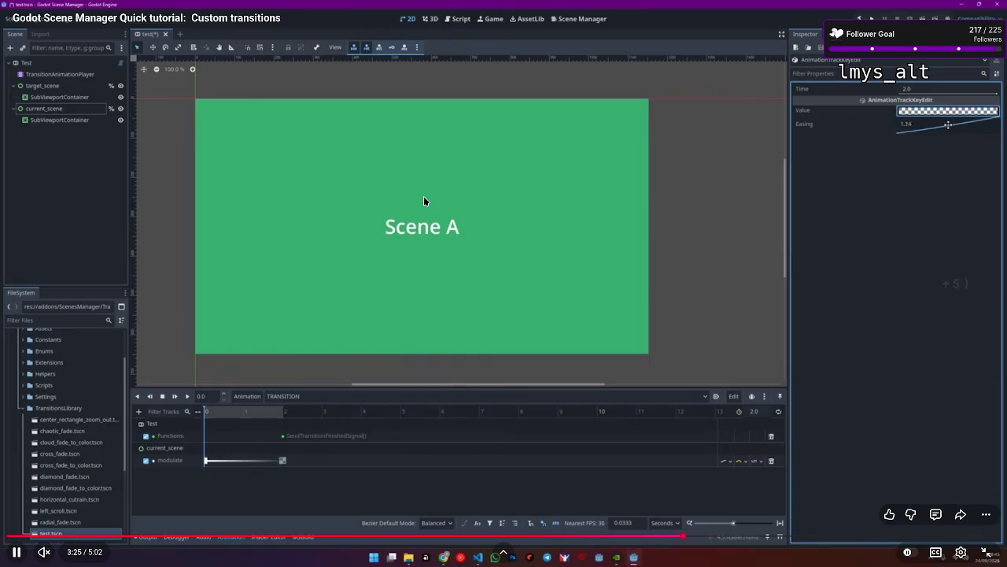
{"action": "key", "text": "Right"}
{"action": "key", "text": "Right"}
{"action": "key", "text": "Right"}
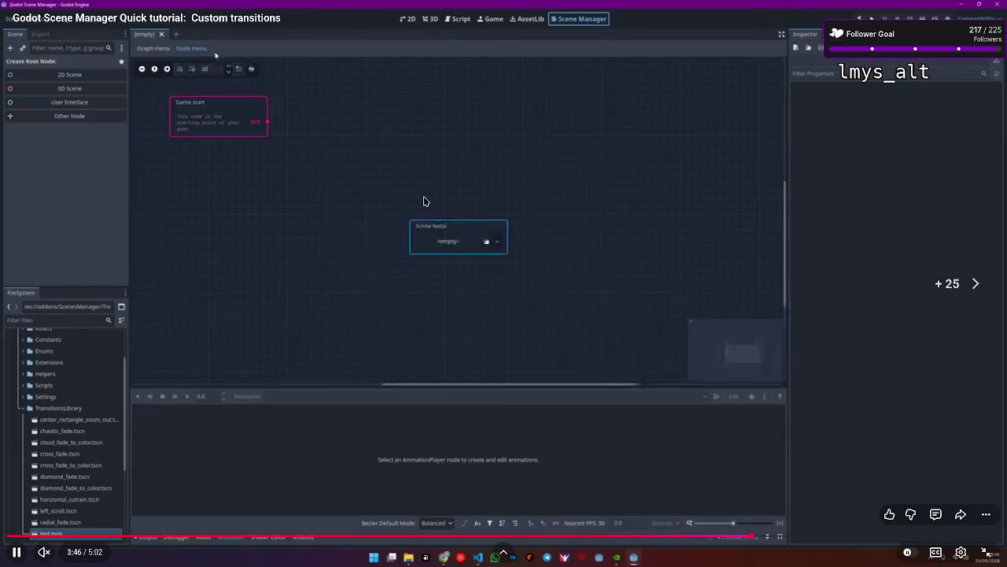
{"action": "key", "text": "Left"}
{"action": "key", "text": "Left"}
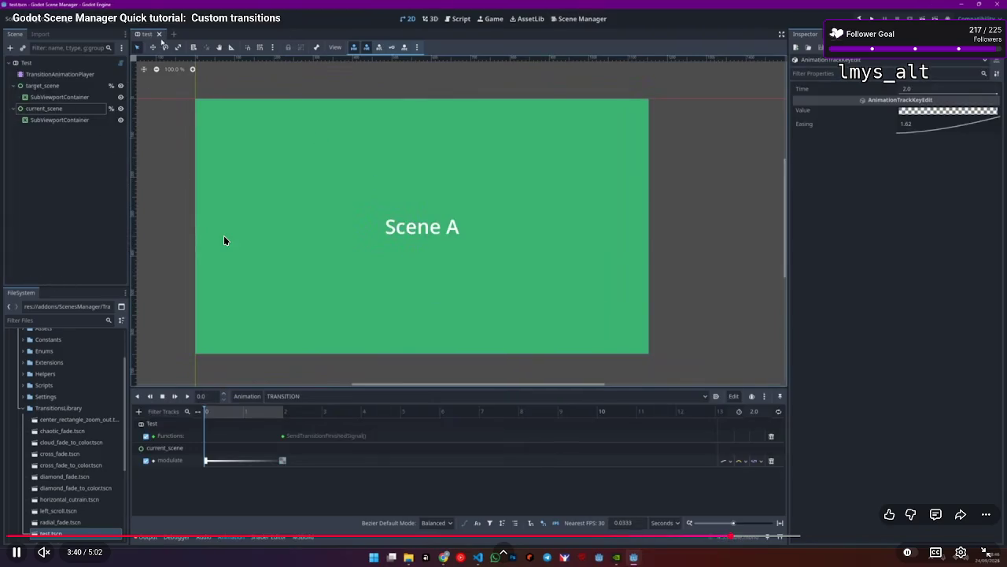
{"action": "key", "text": "Right"}
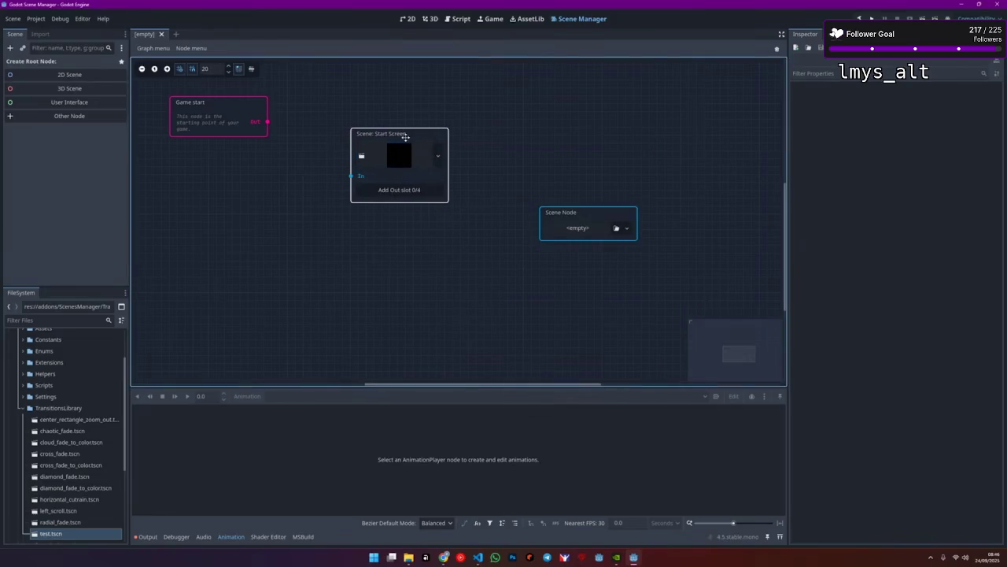
Seek through the rest of the tutorial, past the Game Over scene demo, to its 5:02 end screen
{"action": "left_click", "coordinate": [553, 228]}
{"action": "left_click", "coordinate": [600, 252]}
{"action": "left_click", "coordinate": [625, 228]}
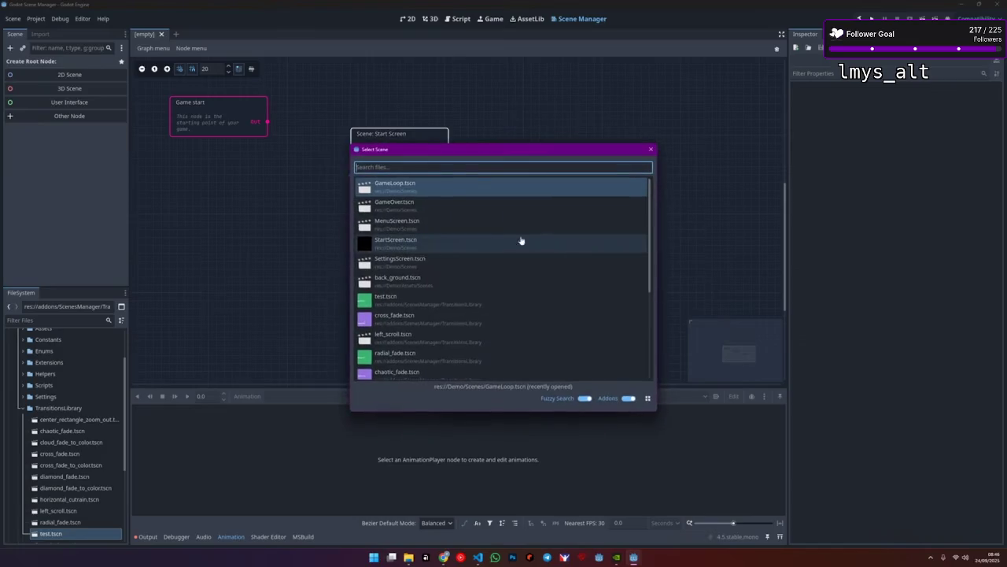
{"action": "key", "text": "Left"}
{"action": "key", "text": "Left"}
{"action": "key", "text": "Left"}
{"action": "key", "text": "Left"}
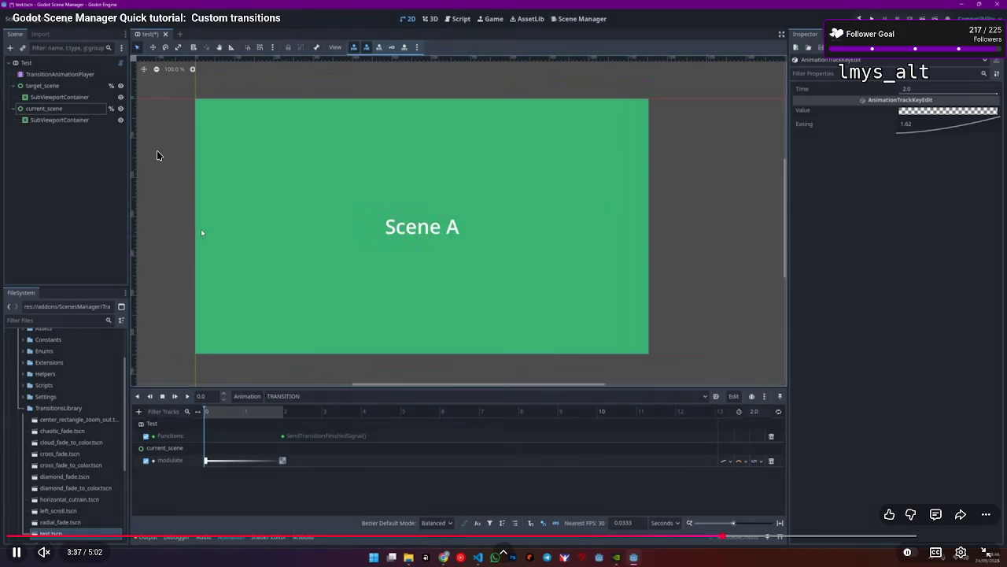
{"action": "key", "text": "Left"}
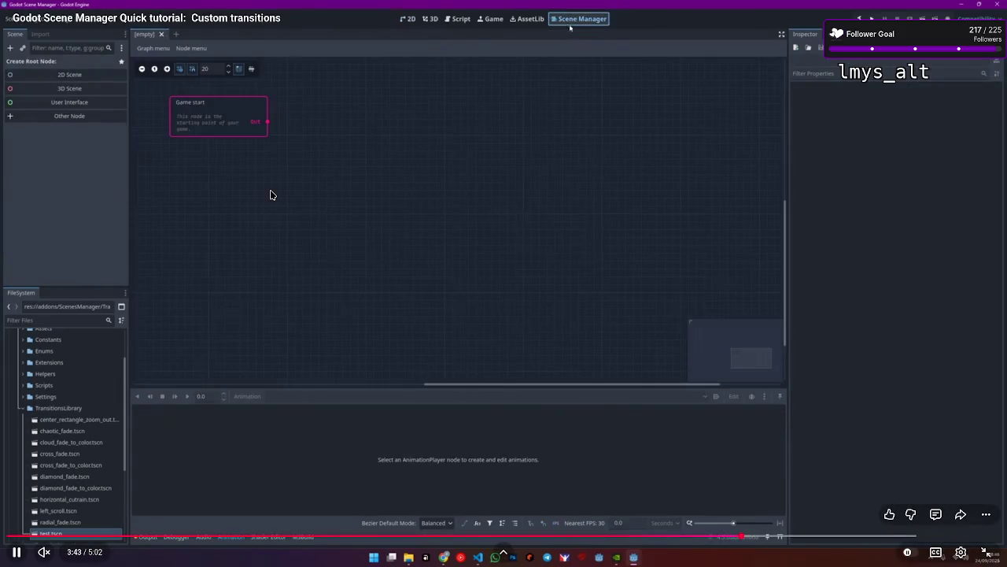
{"action": "key", "text": "Right"}
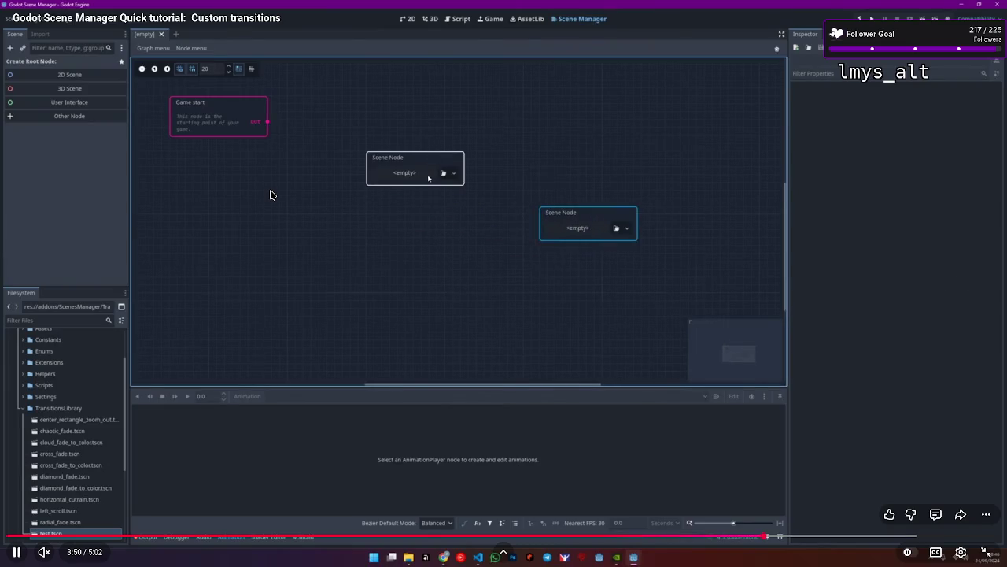
{"action": "key", "text": "Right"}
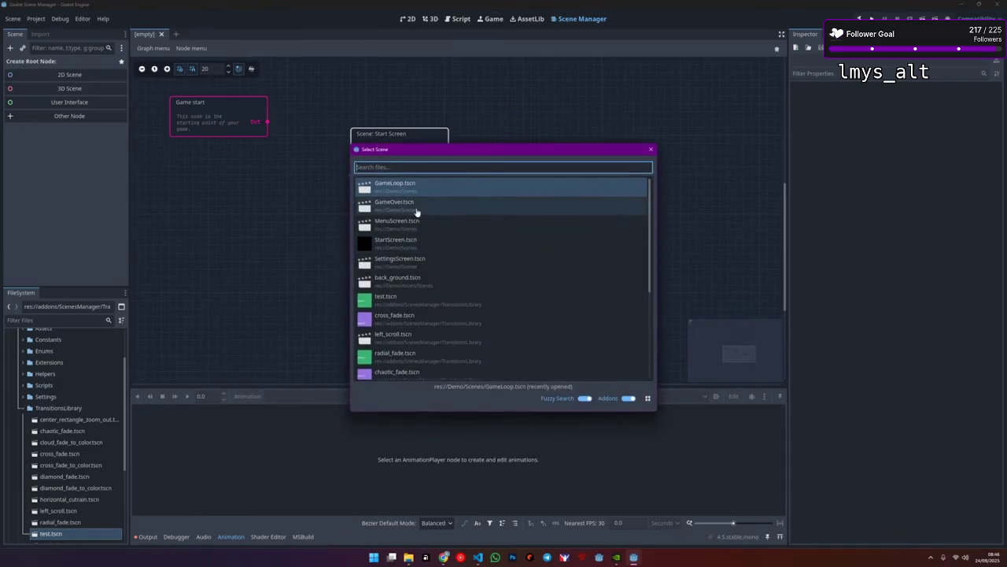
{"action": "key", "text": "Right"}
{"action": "key", "text": "Right"}
{"action": "key", "text": "Right"}
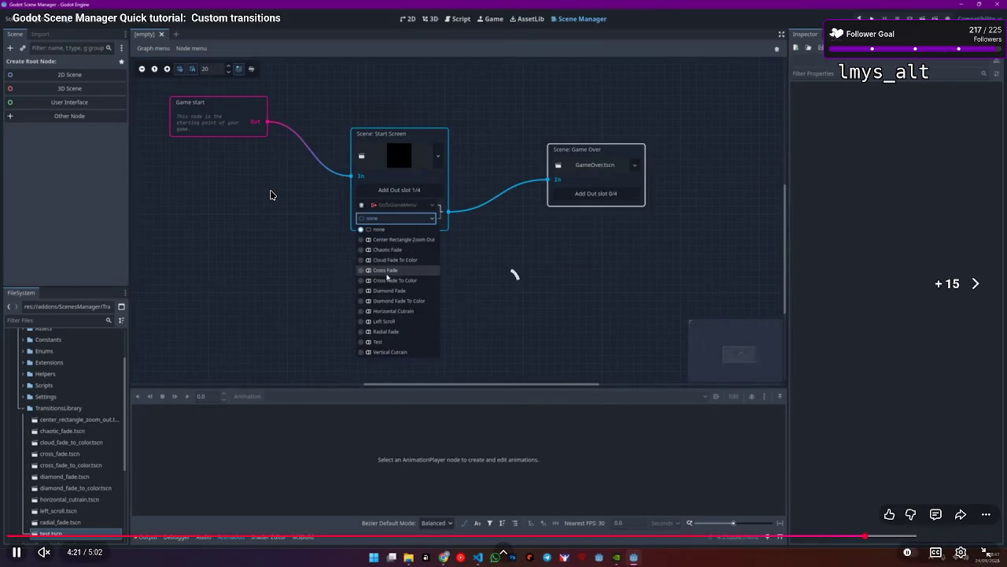
{"action": "key", "text": "Right"}
{"action": "key", "text": "Right"}
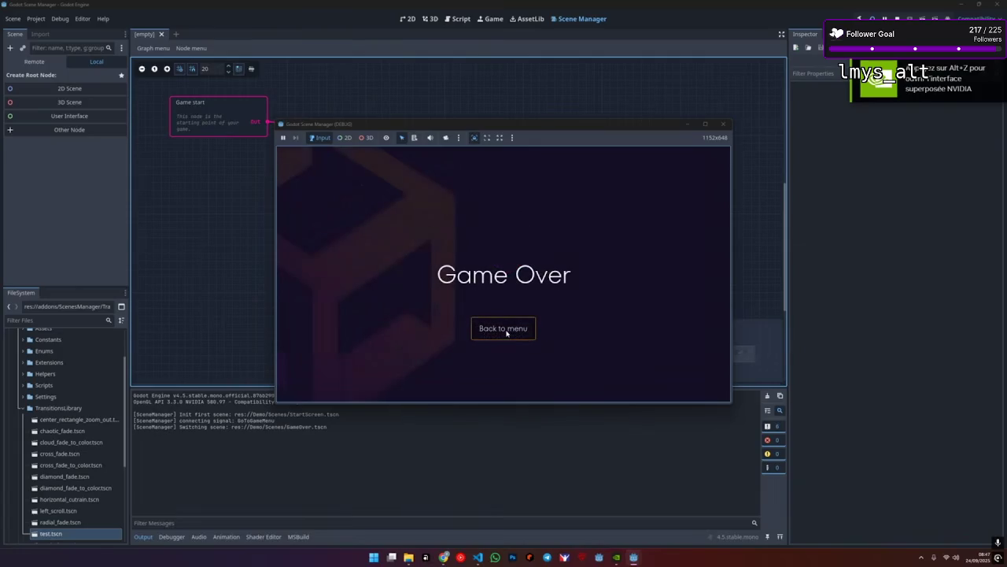
{"action": "left_click", "coordinate": [507, 330]}
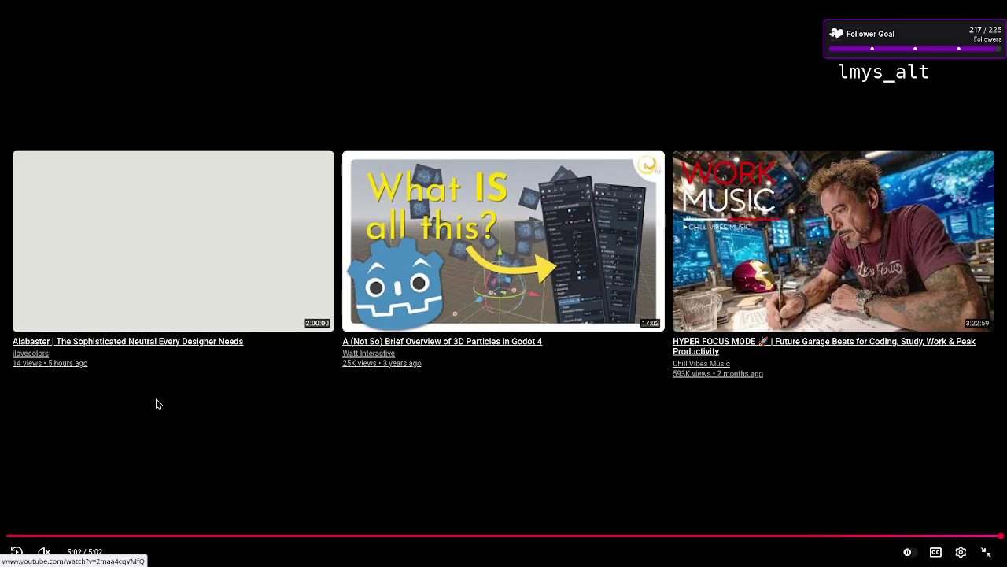
Unmute the tutorial, rewind to its opening title, and play it at a slightly lower volume
{"action": "left_click", "coordinate": [41, 554]}
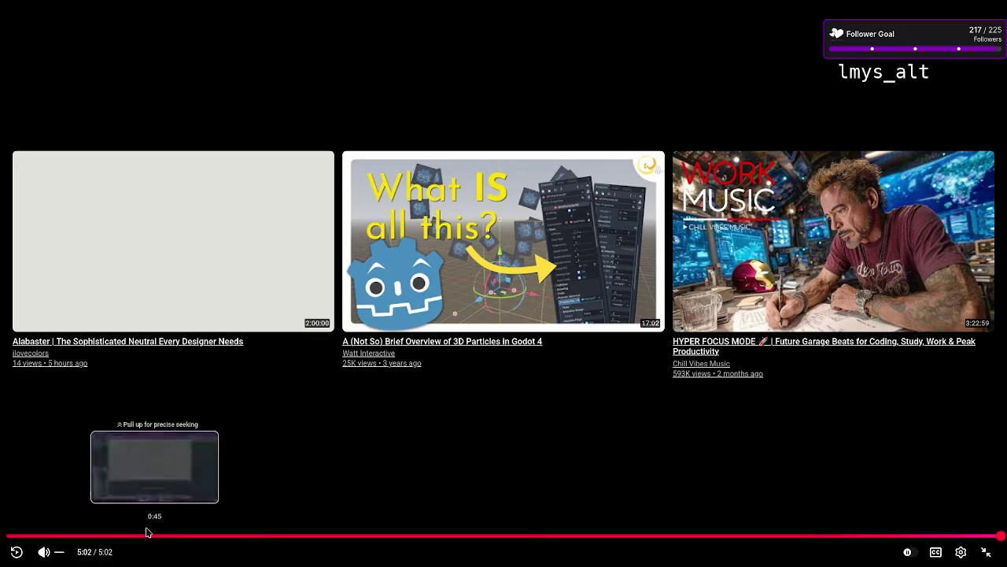
{"action": "left_click", "coordinate": [119, 536]}
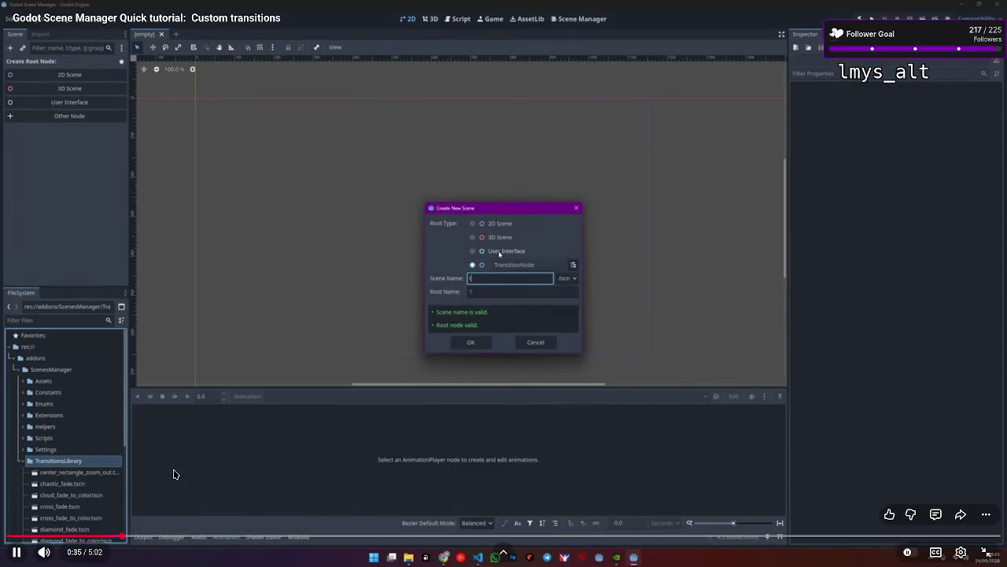
{"action": "key", "text": "Left"}
{"action": "key", "text": "Left"}
{"action": "key", "text": "Left"}
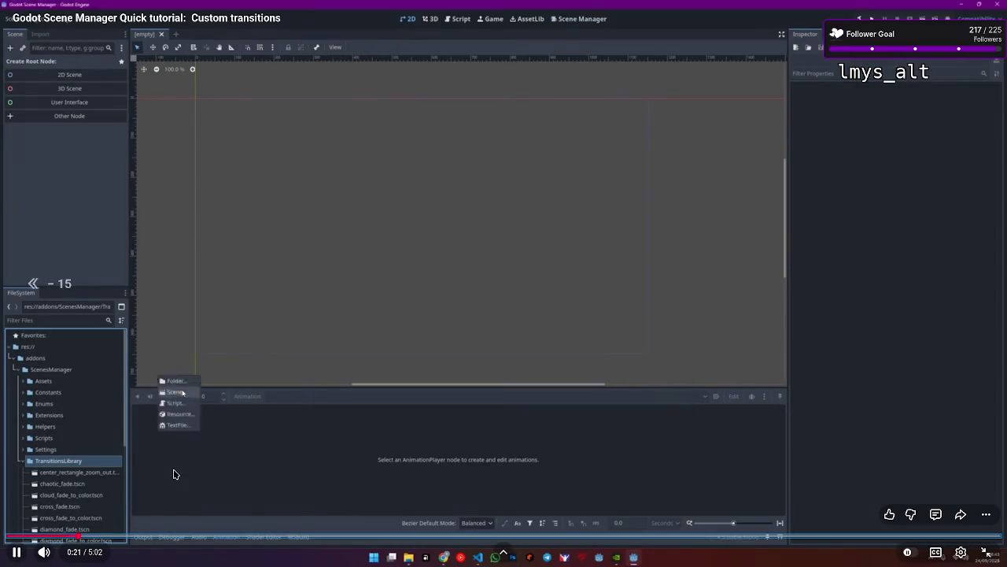
{"action": "key", "text": "Left"}
{"action": "key", "text": "Left"}
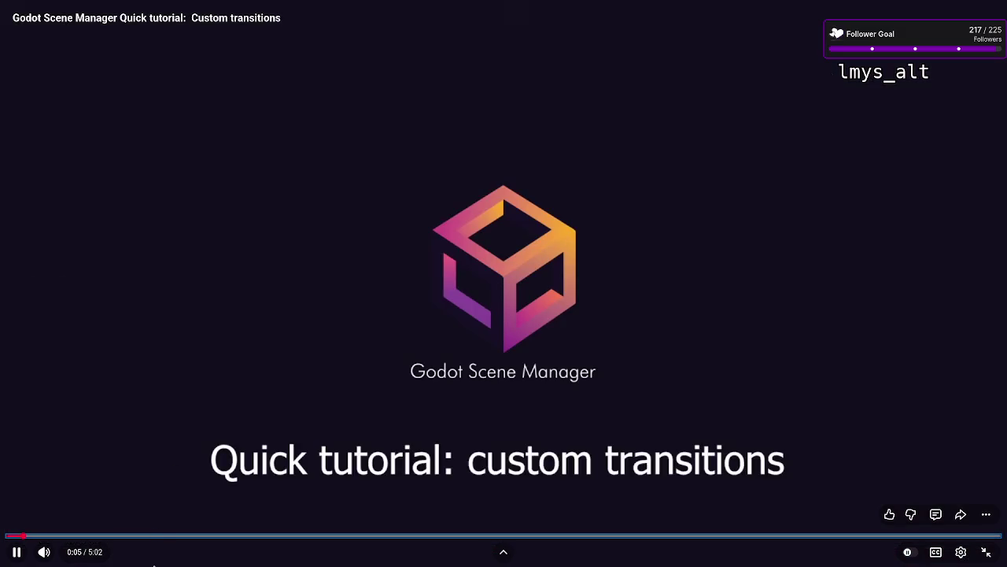
{"action": "mouse_move", "coordinate": [47, 552]}
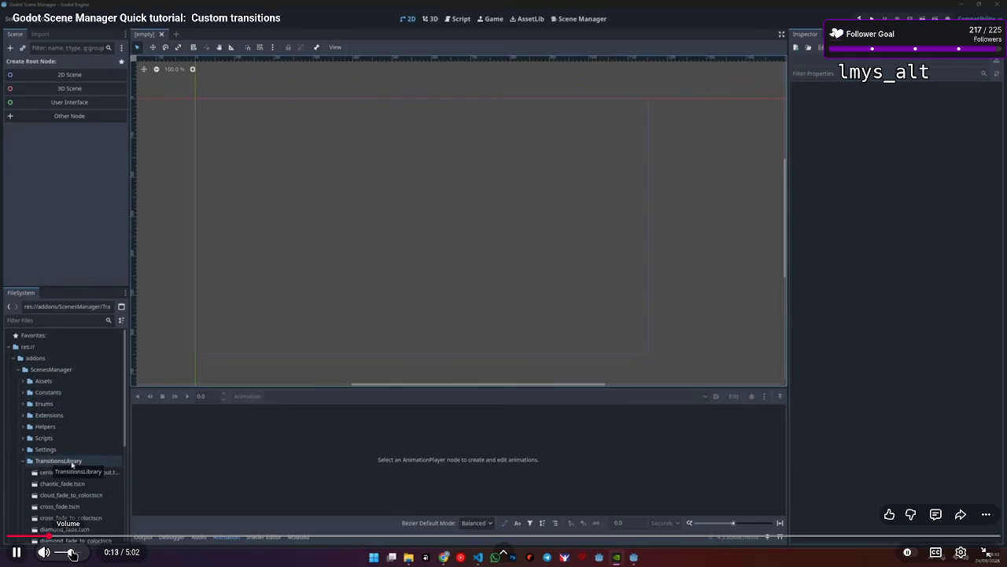
{"action": "left_click_drag", "start_coordinate": [71, 554], "coordinate": [68, 556]}
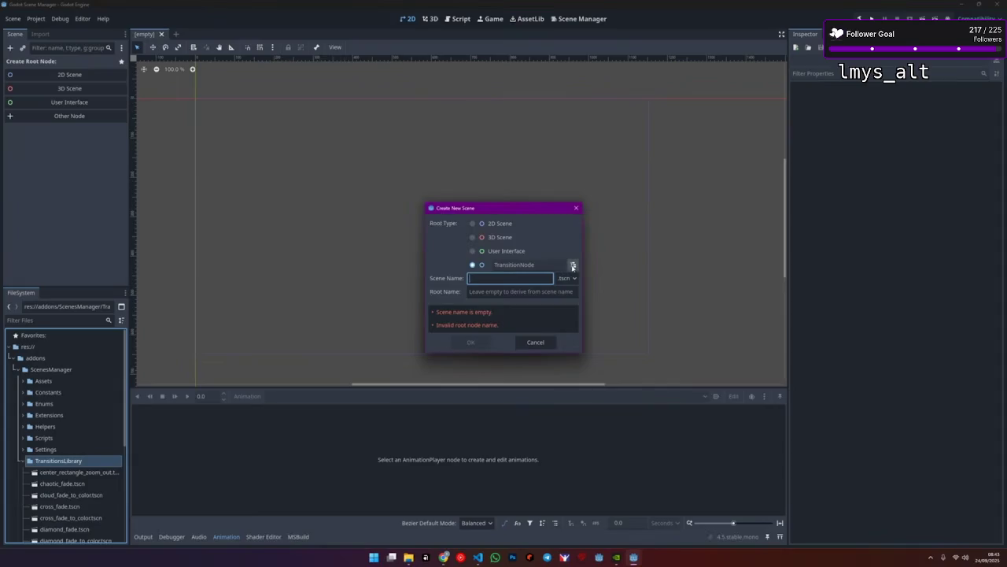
{"action": "left_click", "coordinate": [197, 415]}
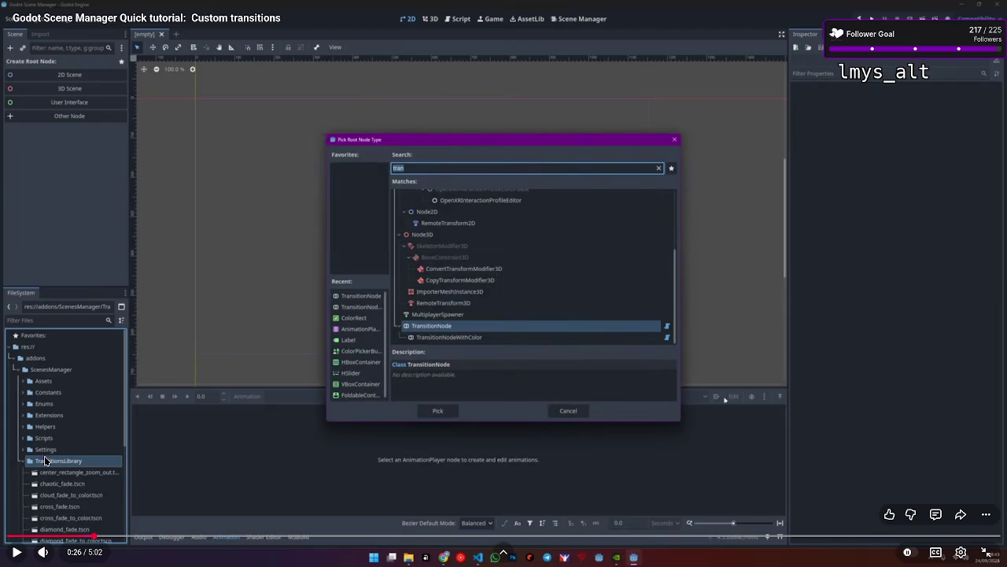
{"action": "key", "text": "space"}
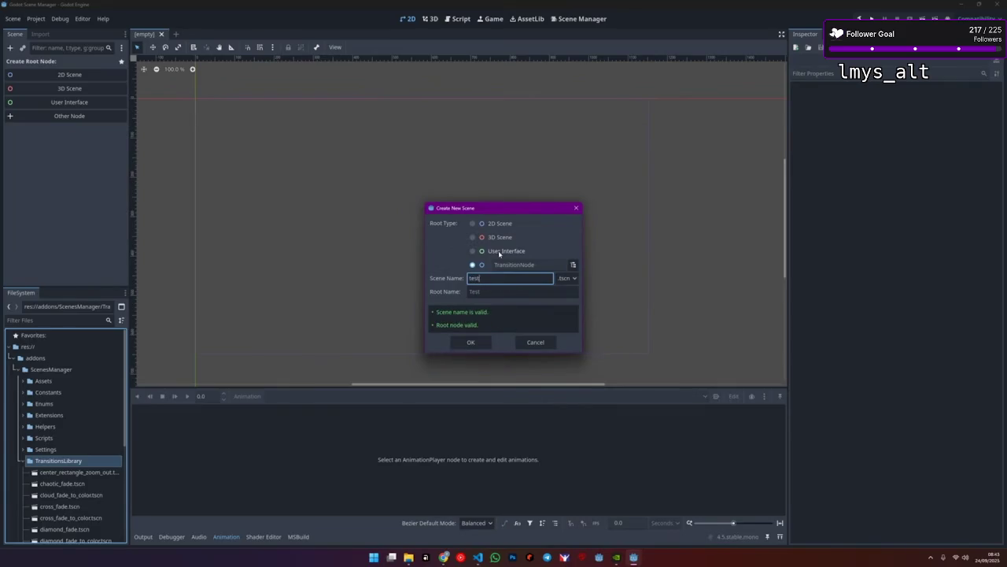
Keep watching, pausing and skipping ahead to the TRANSITION animation's visibility tracks near 1:02
{"action": "left_click", "coordinate": [476, 344]}
{"action": "scroll", "coordinate": [54, 494], "scroll_direction": "down", "scroll_amount": 2}
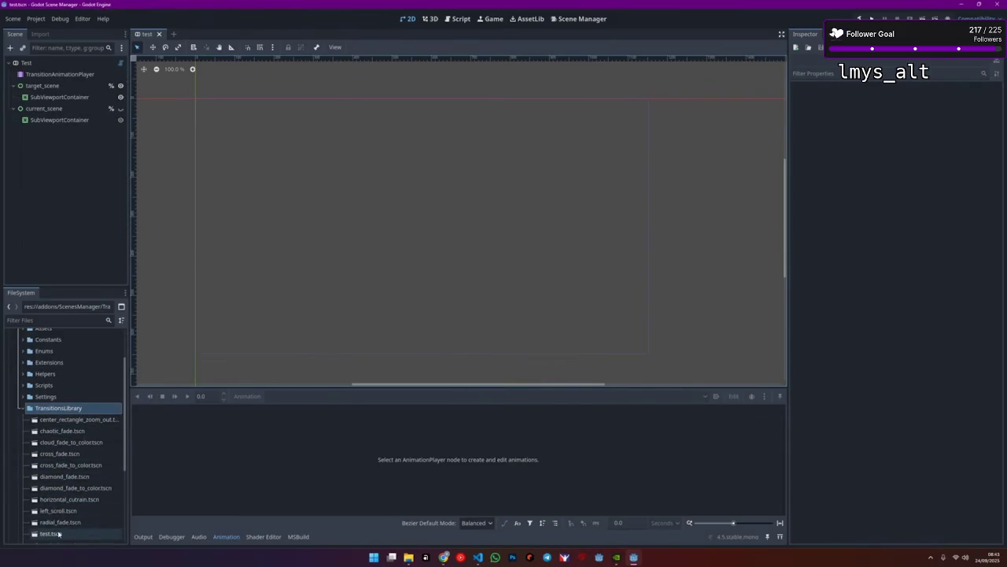
{"action": "left_click", "coordinate": [58, 534]}
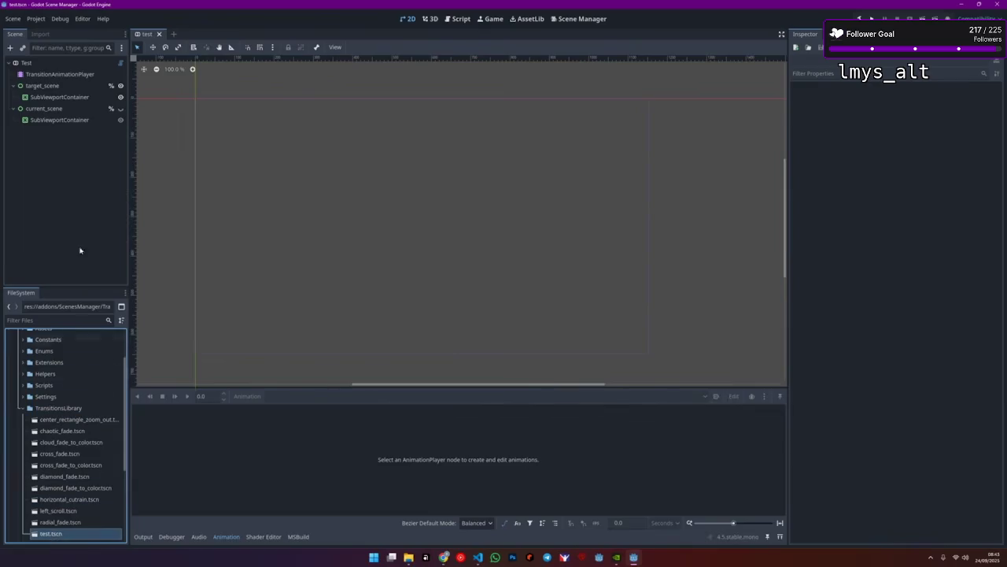
{"action": "left_click", "coordinate": [192, 384]}
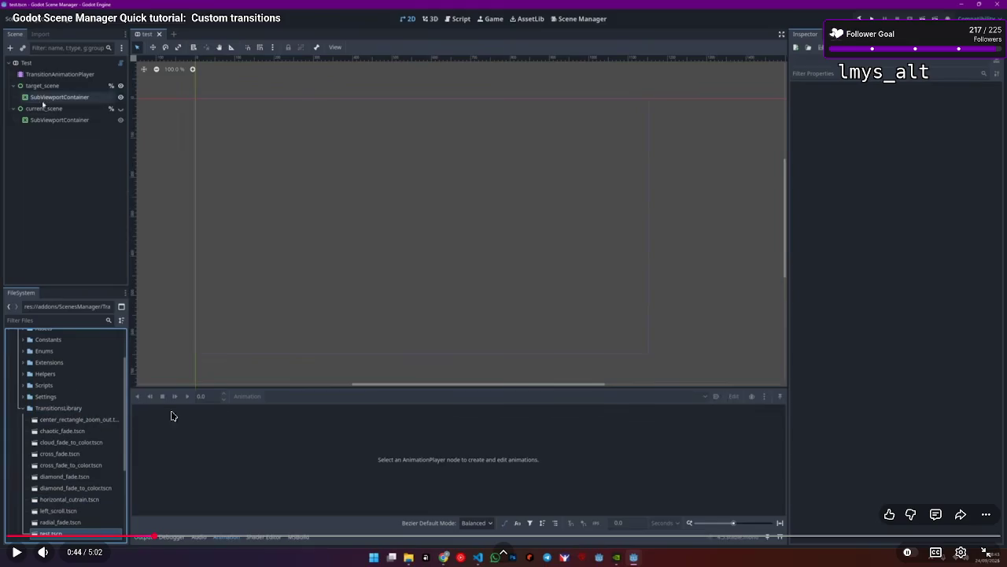
{"action": "left_click", "coordinate": [252, 408]}
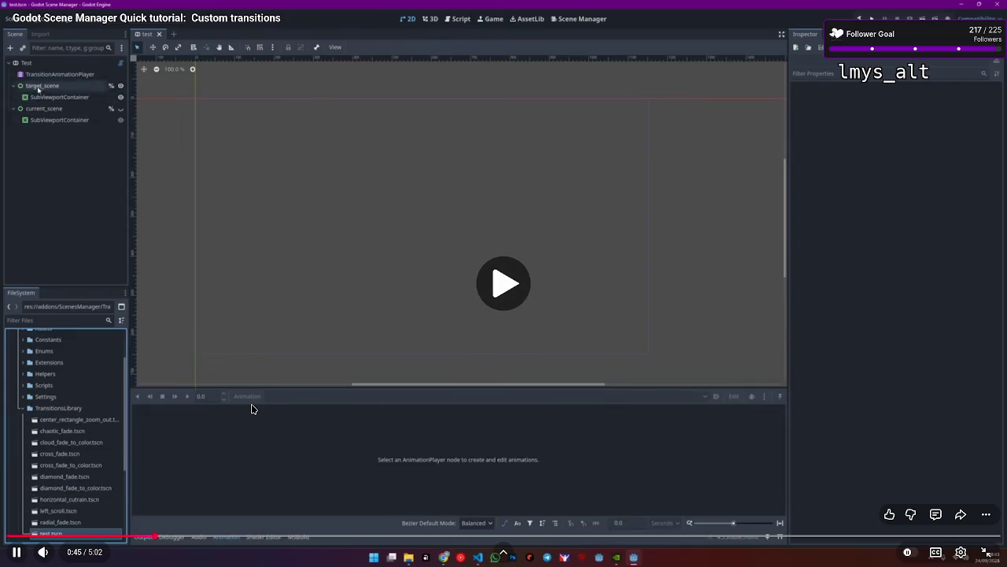
{"action": "key", "text": "Right"}
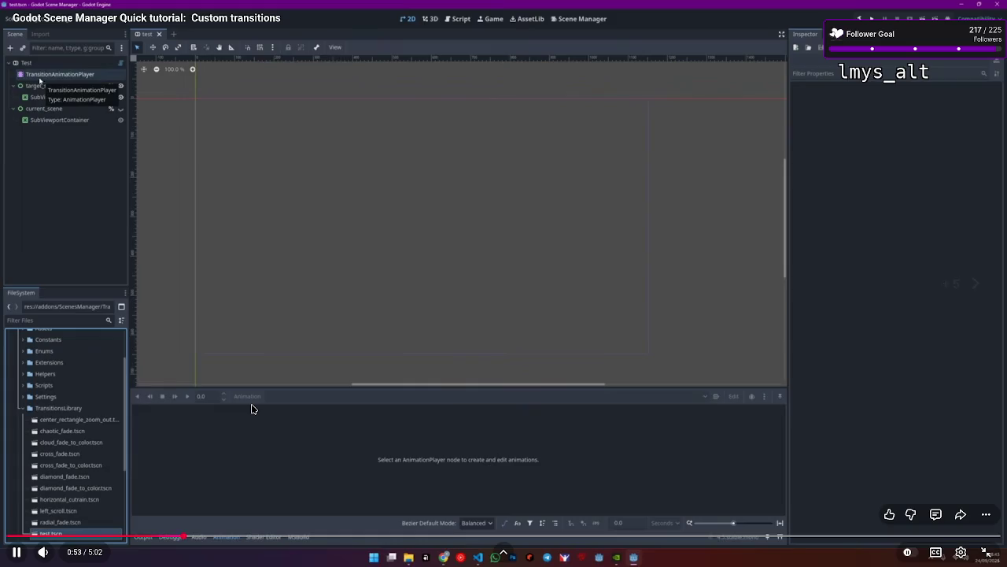
{"action": "key", "text": "Right"}
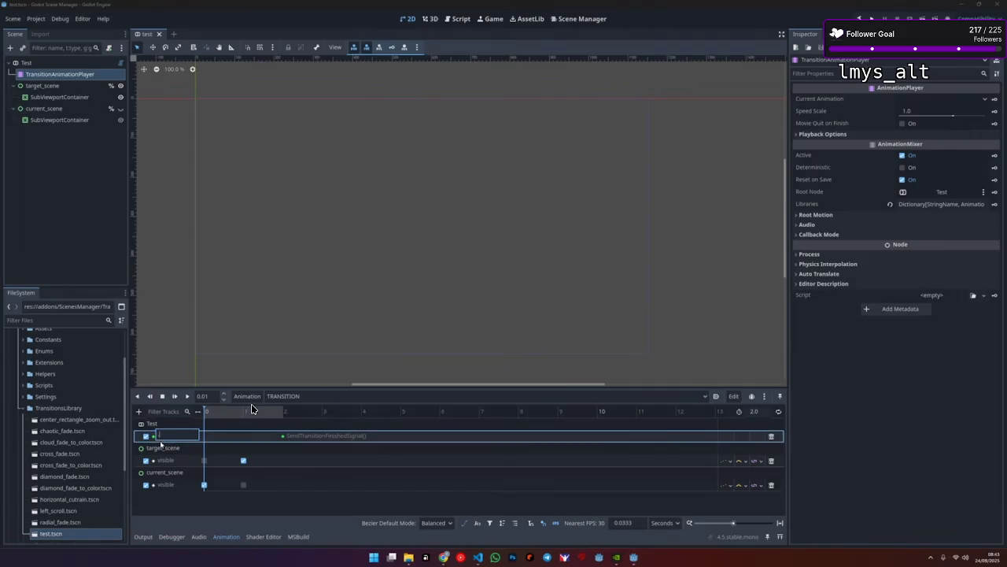
Rewind to the root node type part and rewatch the animation section, skipping ahead to about 1:30
{"action": "key", "text": "Left"}
{"action": "key", "text": "Left"}
{"action": "key", "text": "Left"}
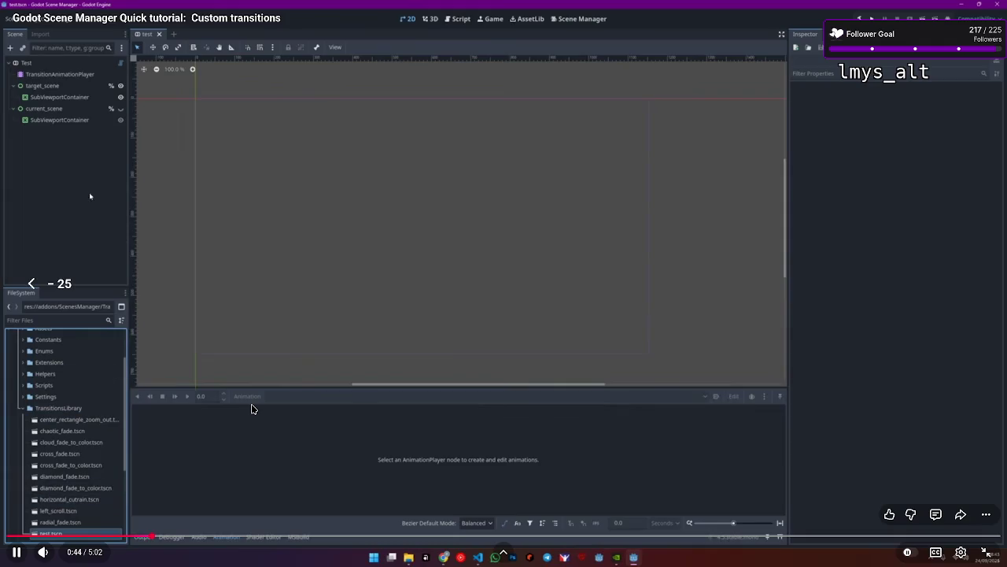
{"action": "key", "text": "Left"}
{"action": "key", "text": "Left"}
{"action": "key", "text": "Left"}
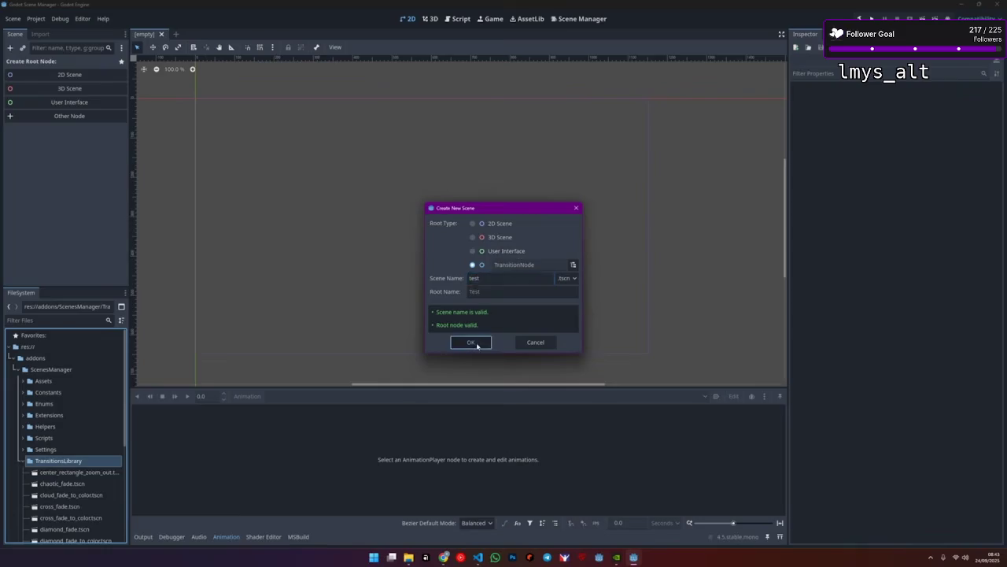
{"action": "left_click", "coordinate": [252, 409]}
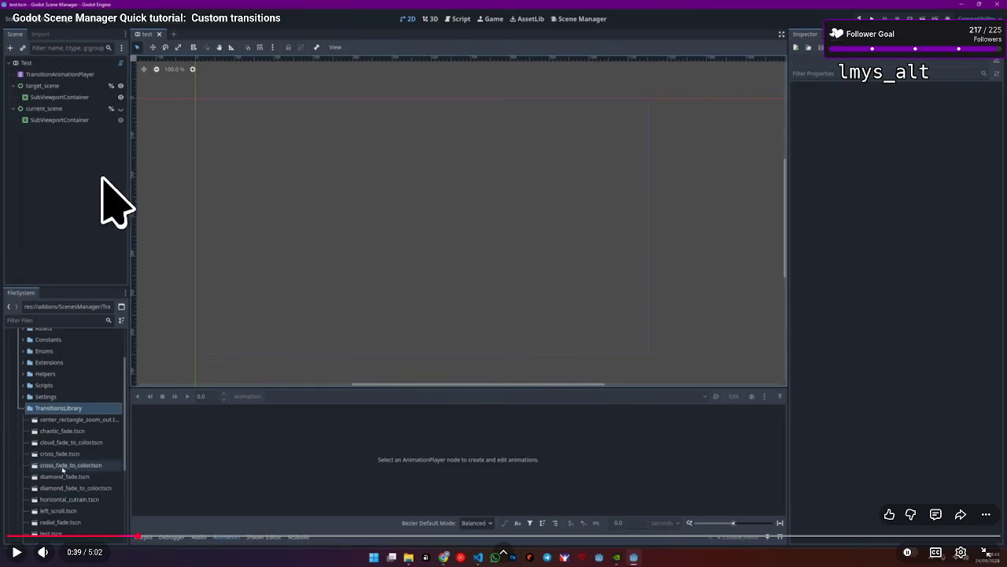
{"action": "left_click", "coordinate": [166, 238]}
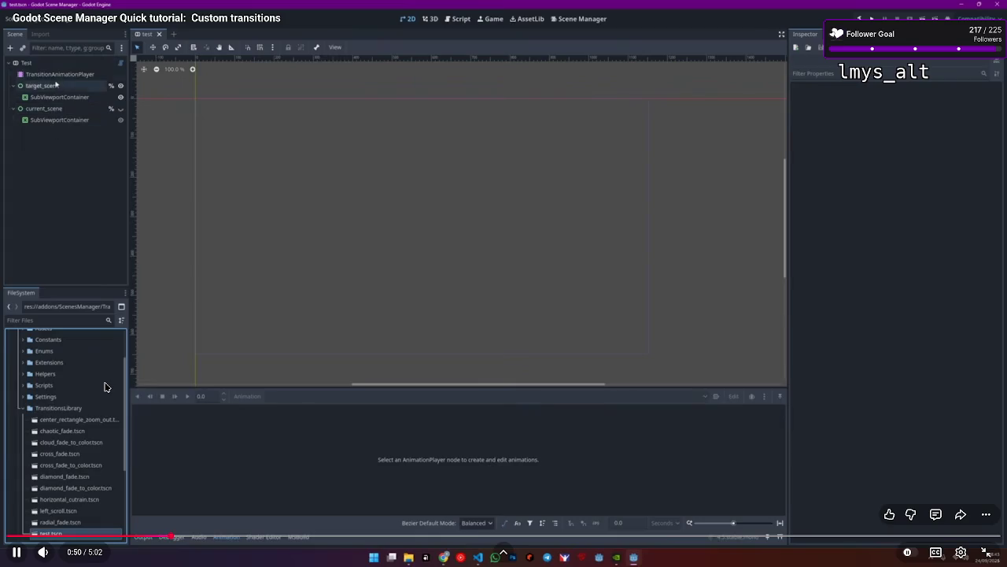
{"action": "key", "text": "Right"}
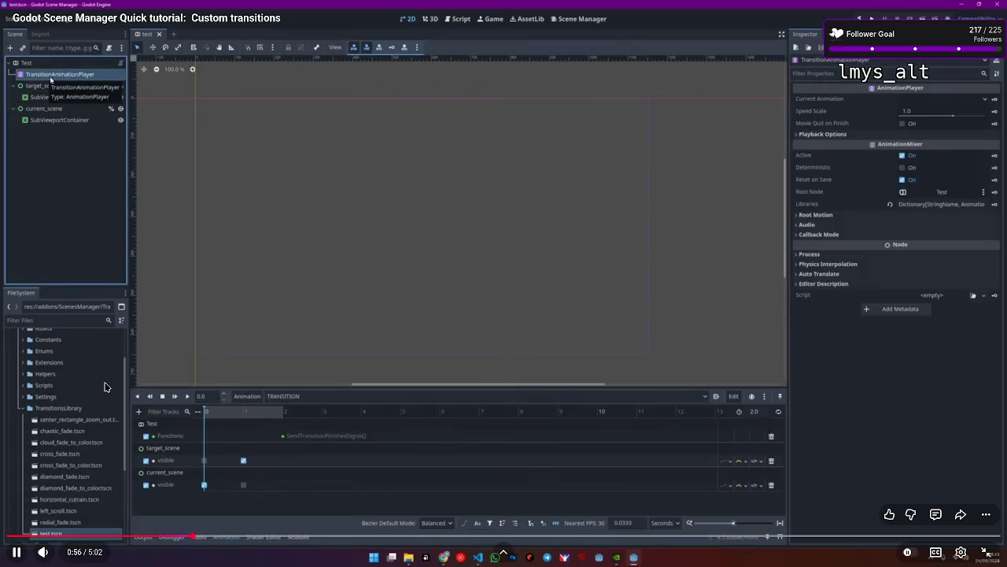
{"action": "key", "text": "Right"}
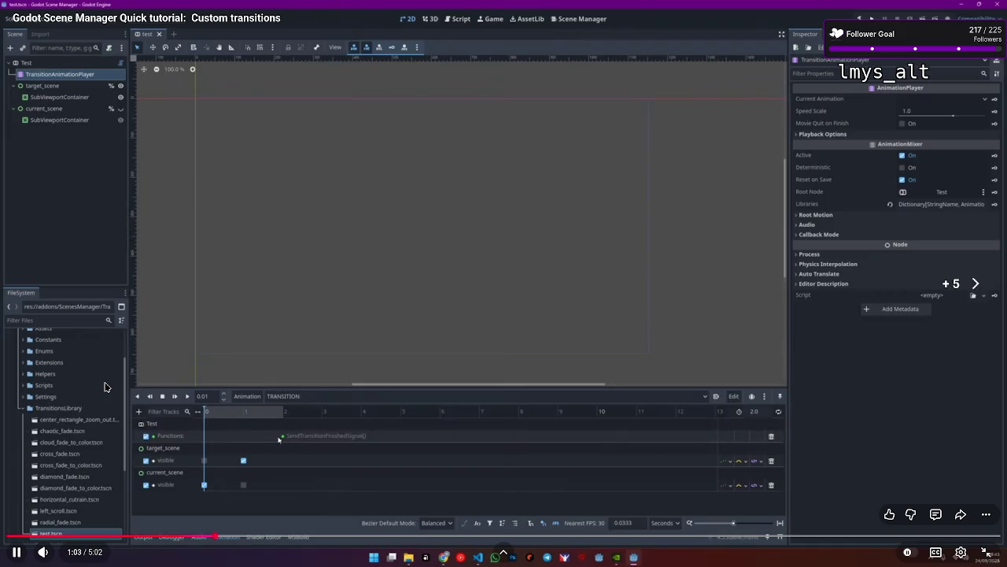
{"action": "key", "text": "Right"}
{"action": "key", "text": "Right"}
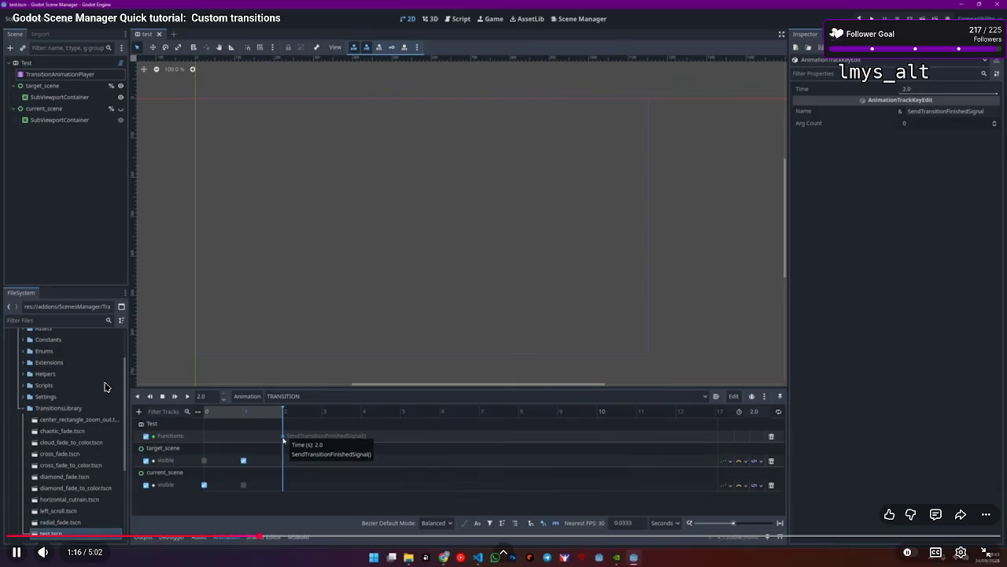
{"action": "key", "text": "Right"}
{"action": "key", "text": "Right"}
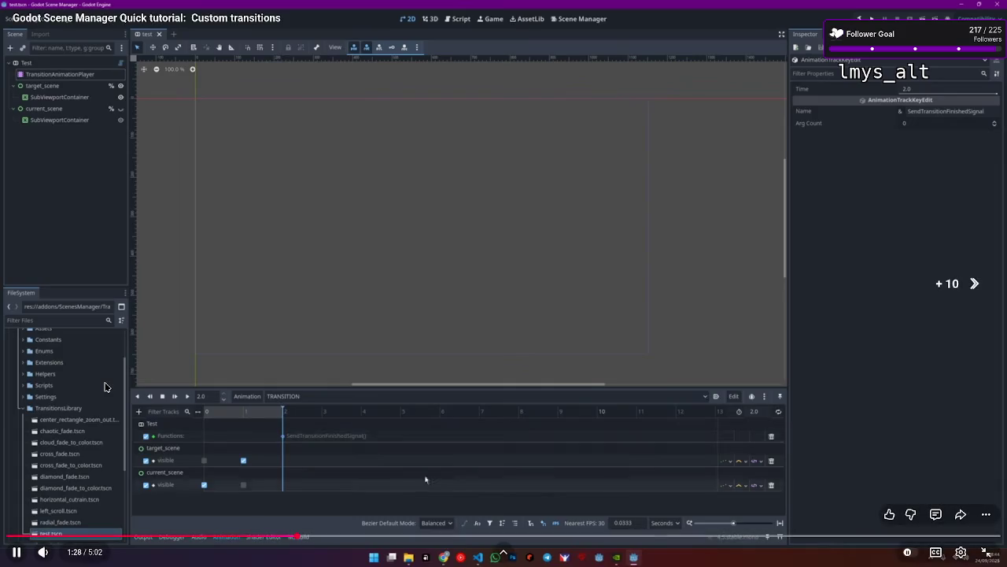
Exit full screen, pause the tutorial at 1:30, and close its tab
{"action": "double_click", "coordinate": [308, 327]}
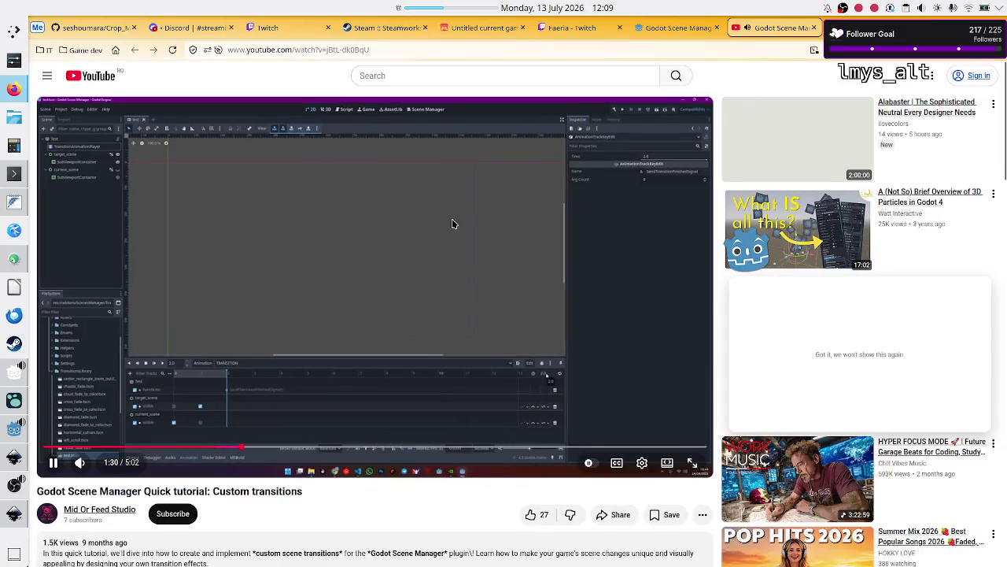
{"action": "left_click", "coordinate": [435, 211]}
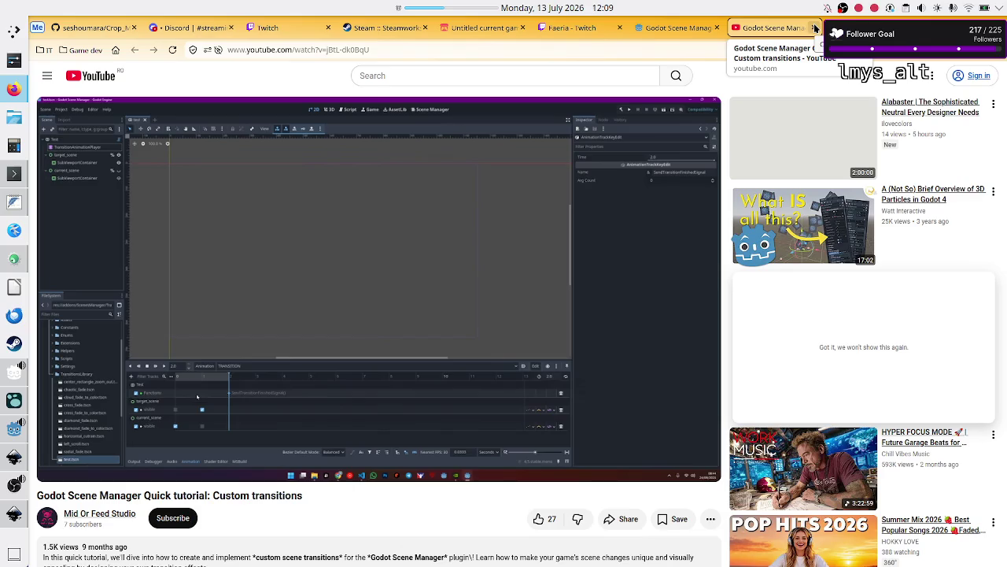
{"action": "left_click", "coordinate": [815, 29]}
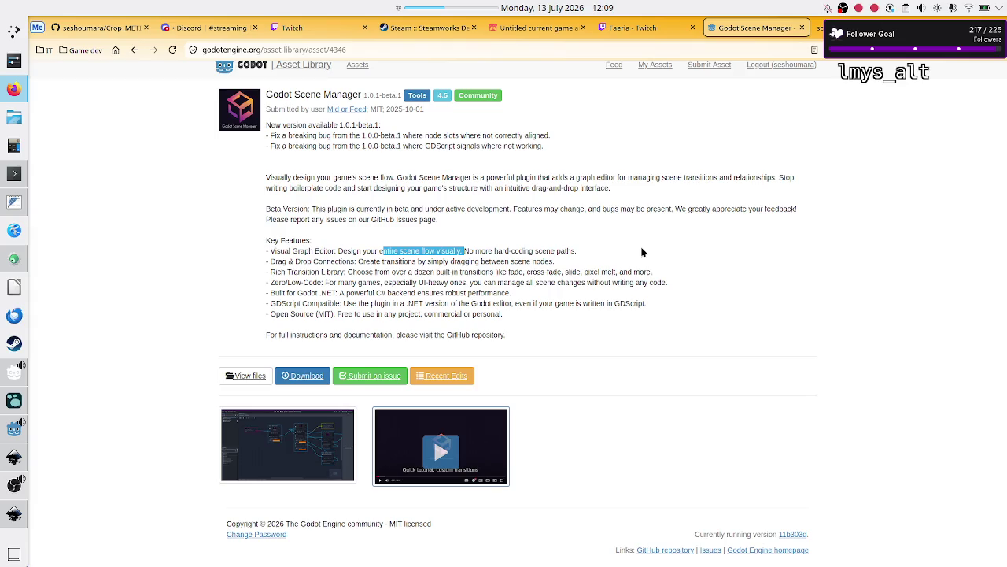
Read the Godot Scene Manager 1.0.1-beta.1 key features, highlighting lines of the feature list
{"action": "left_click", "coordinate": [641, 252]}
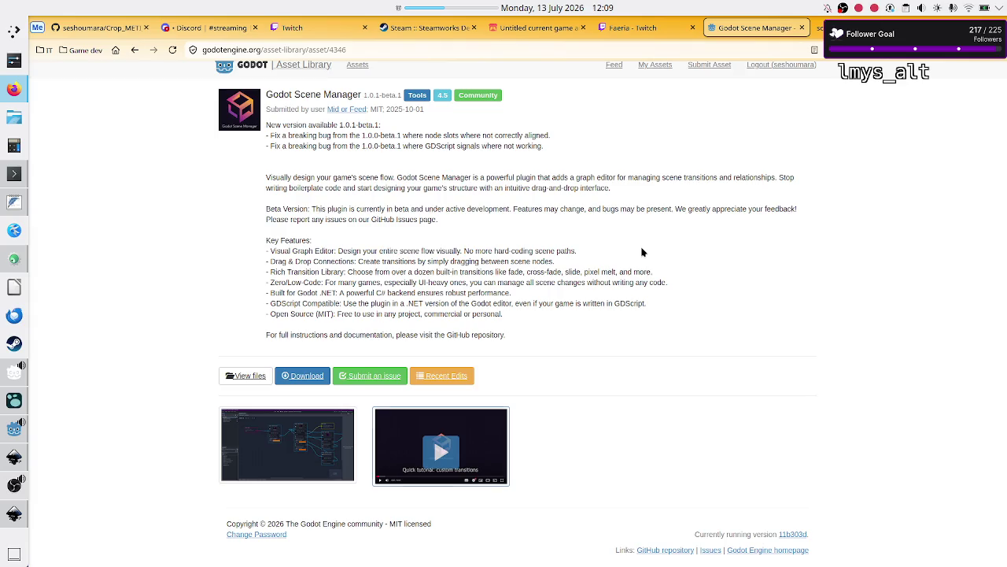
{"action": "left_click_drag", "start_coordinate": [475, 250], "coordinate": [525, 260]}
{"action": "left_click", "coordinate": [524, 260]}
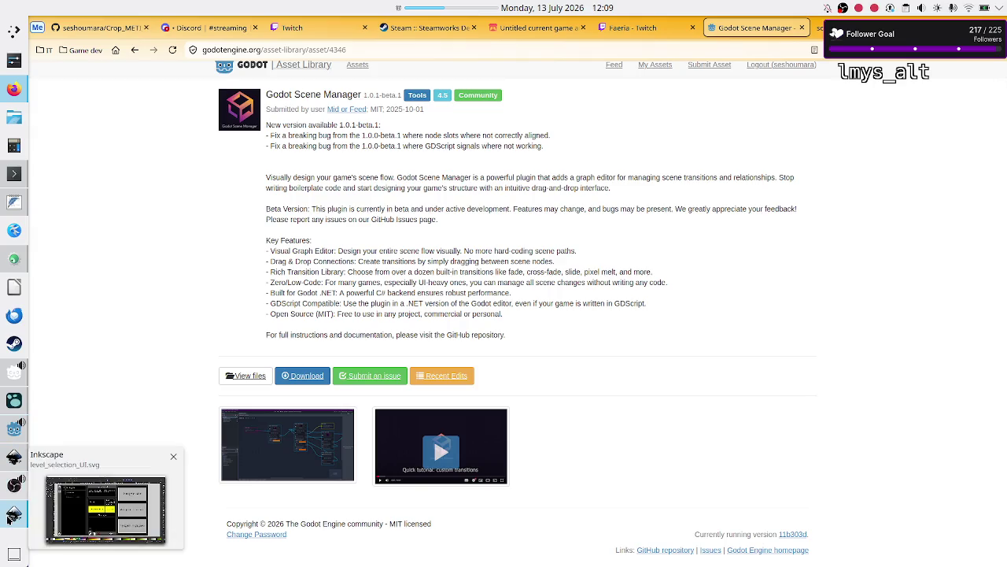
Switch to Inkscape to view the level_selection_UI.svg mockup
{"action": "left_click", "coordinate": [9, 517]}
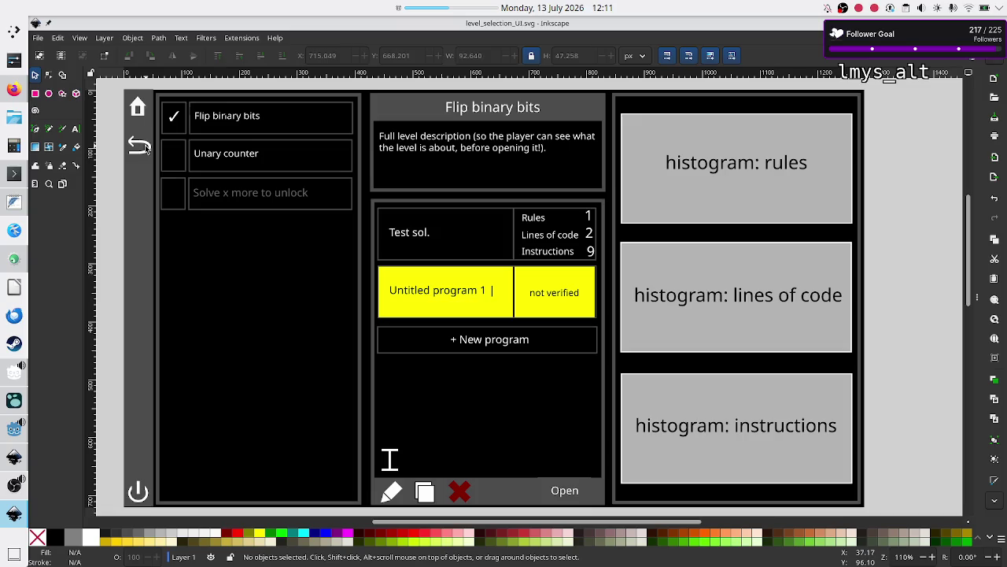
Run the project from the Godot editor with F5 and choose Play on the 'Game #1' main menu
{"action": "left_click", "coordinate": [11, 434]}
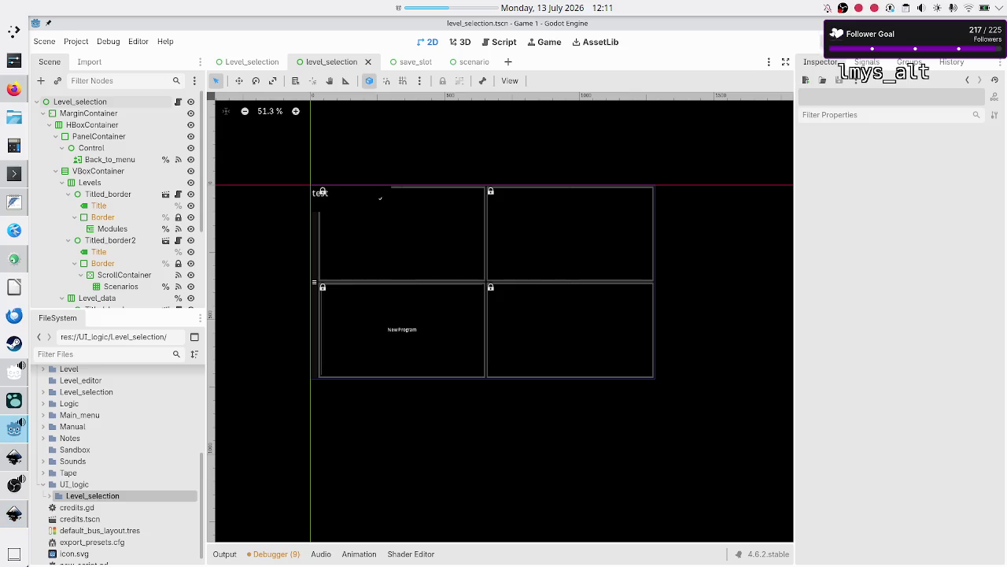
{"action": "key", "text": "F5"}
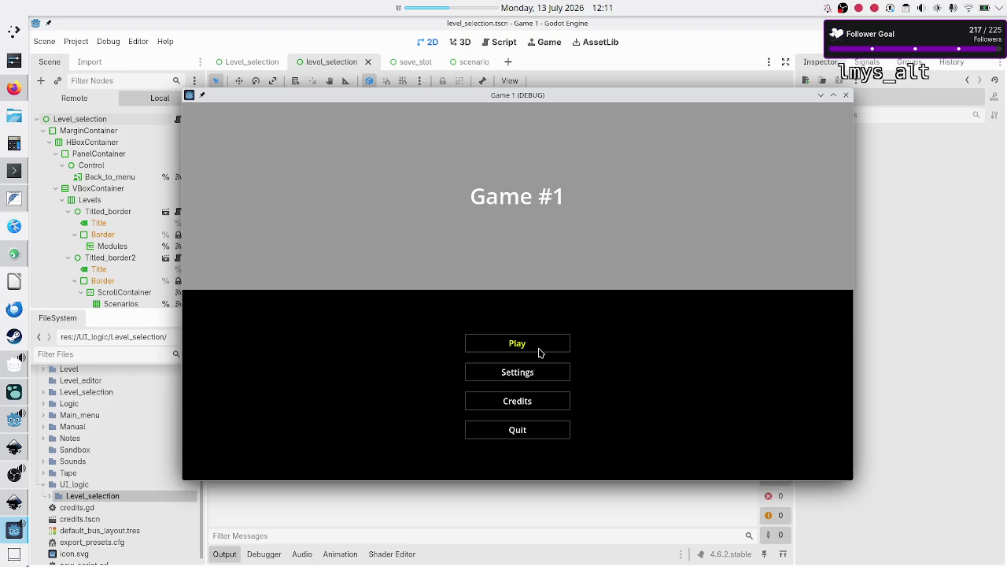
{"action": "left_click", "coordinate": [540, 352]}
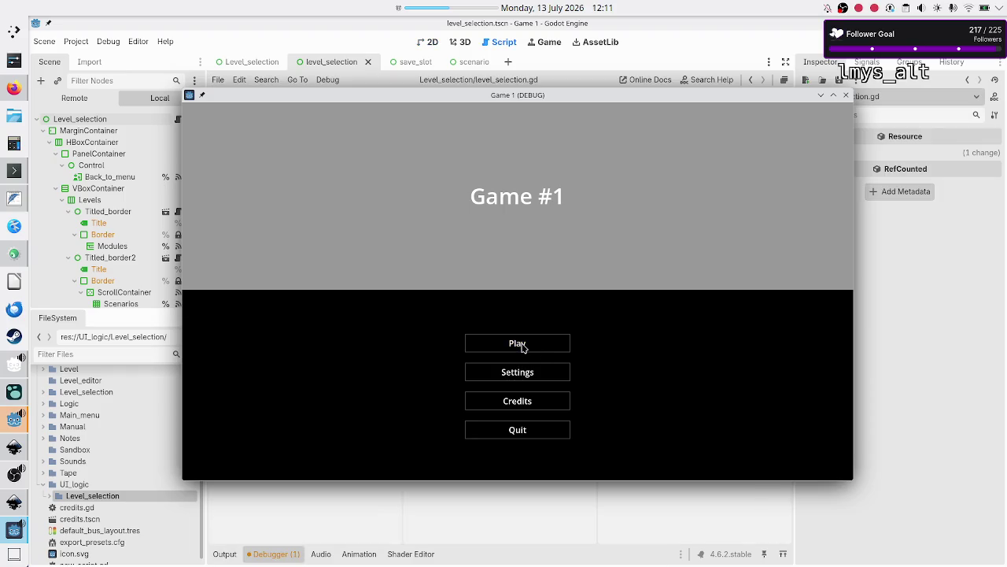
Retype line 193's loop variable as UI_Histogram via autocomplete, save, and restart the game
{"action": "left_click", "coordinate": [323, 520]}
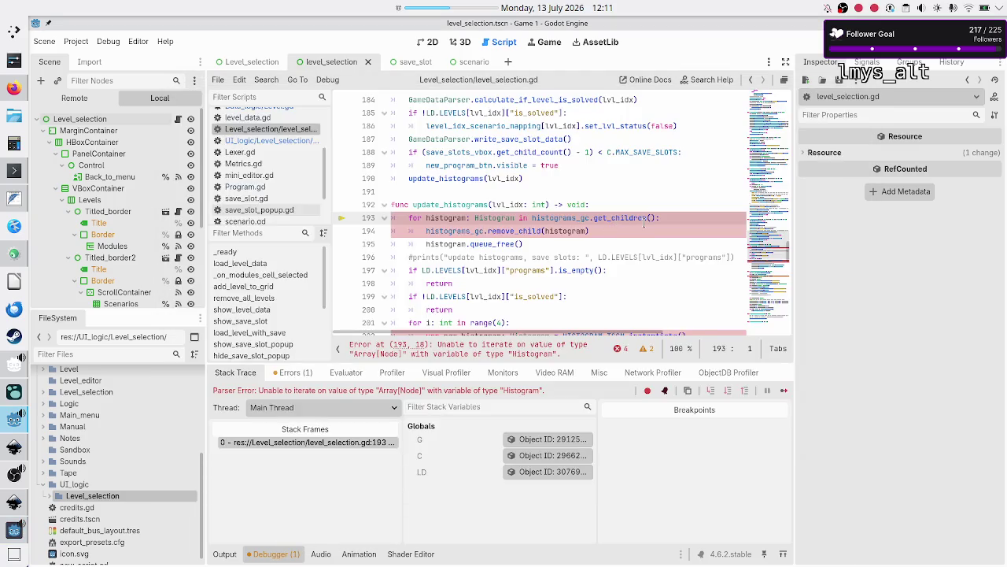
{"action": "mouse_move", "coordinate": [644, 223]}
{"action": "key", "text": "Right"}
{"action": "key", "text": "Right"}
{"action": "key", "text": "Right"}
{"action": "key", "text": "ctrl+space"}
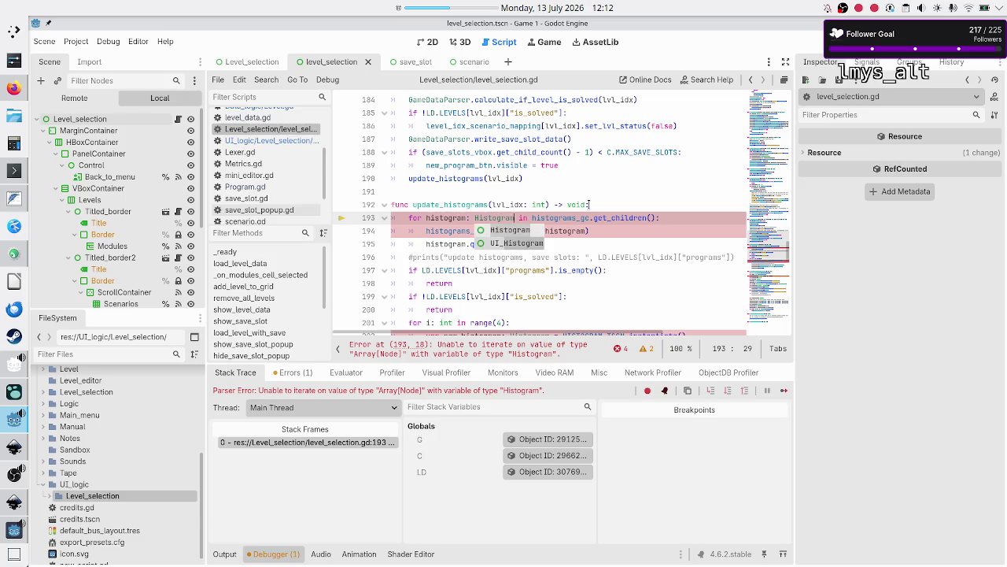
{"action": "key", "text": "Down"}
{"action": "key", "text": "Return"}
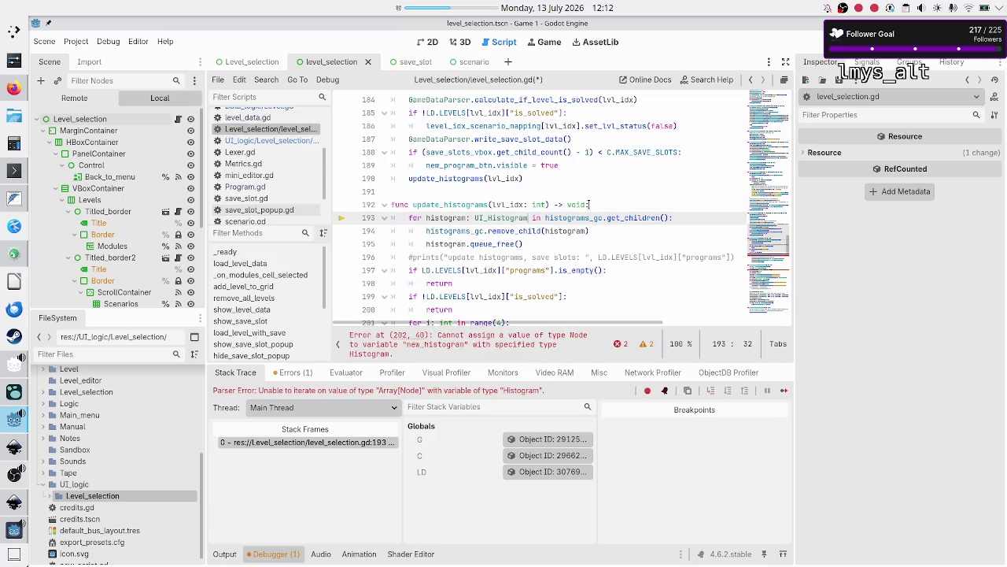
{"action": "key", "text": "ctrl+s"}
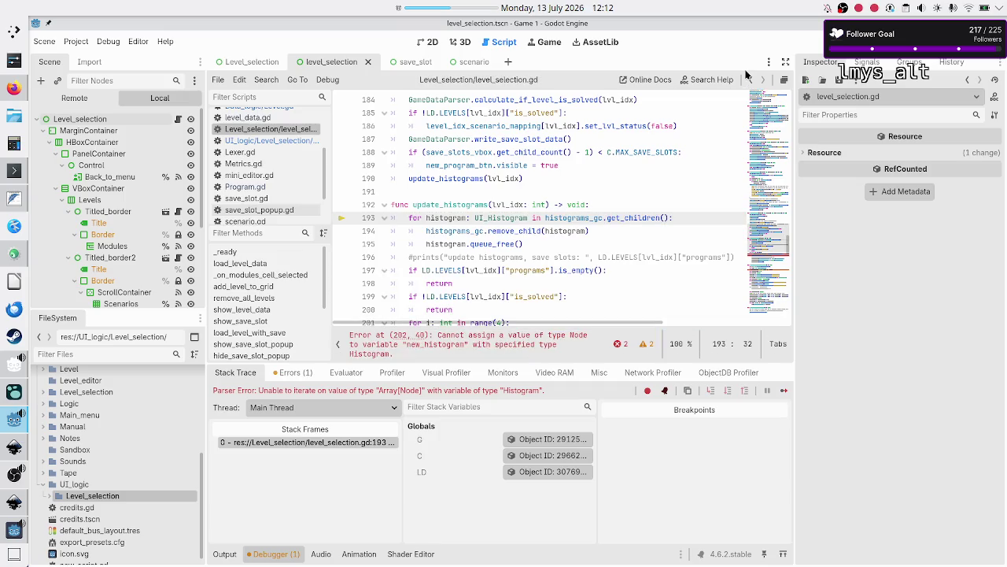
{"action": "key", "text": "F8"}
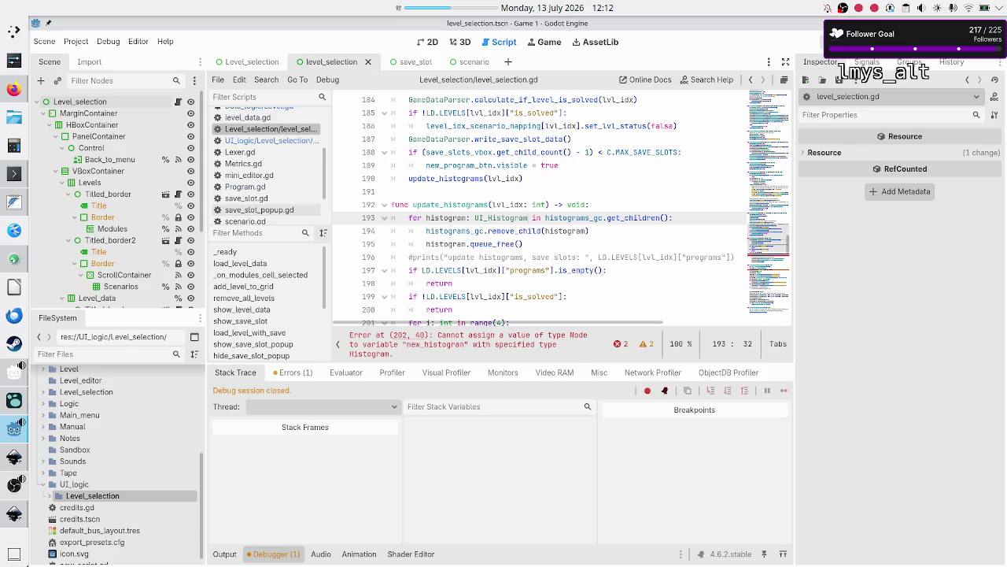
{"action": "key", "text": "F5"}
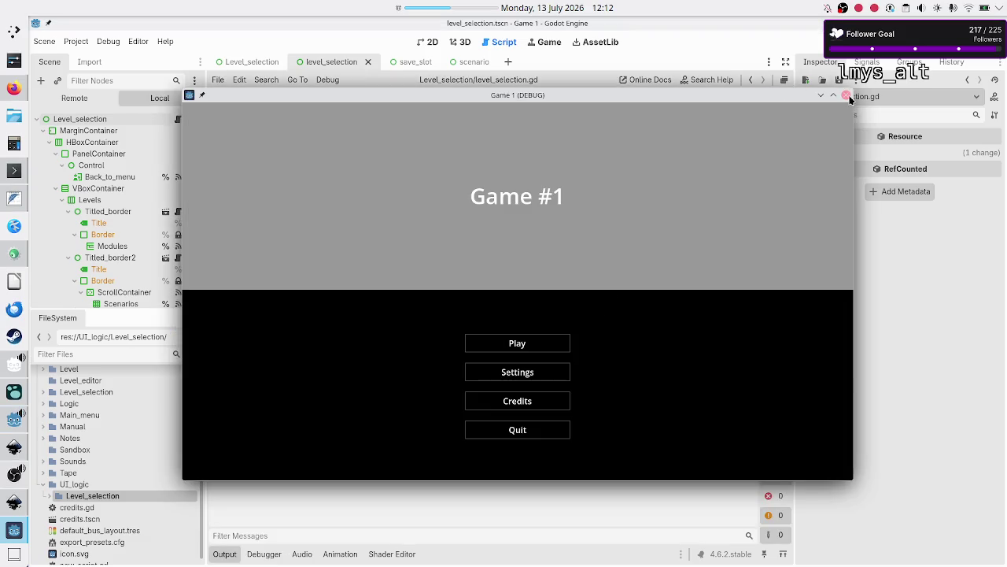
Change line 202's new_histogram type to UI_Histogram, save the script, and relaunch the project
{"action": "left_click", "coordinate": [847, 97]}
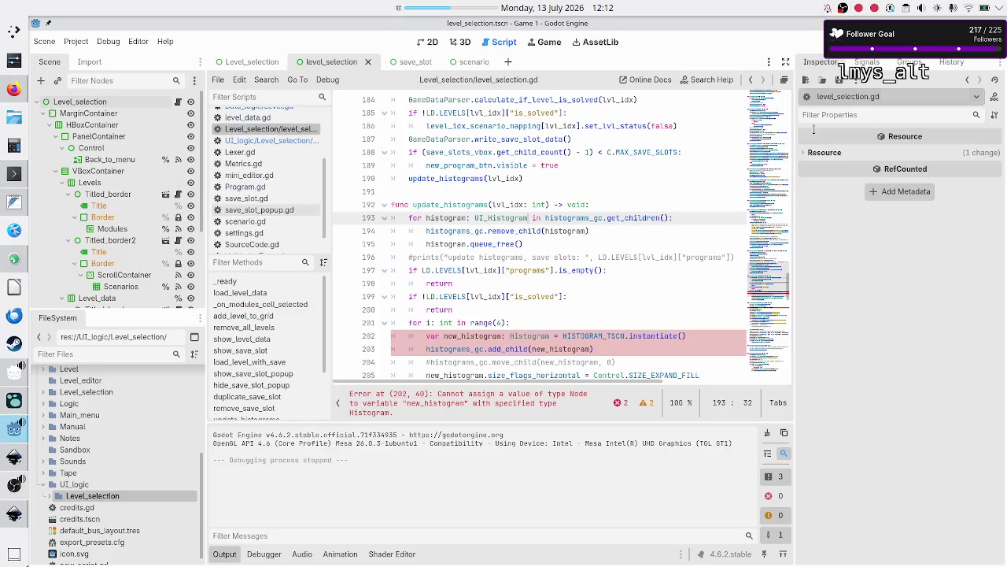
{"action": "double_click", "coordinate": [531, 336]}
{"action": "type", "text": "Histogram"}
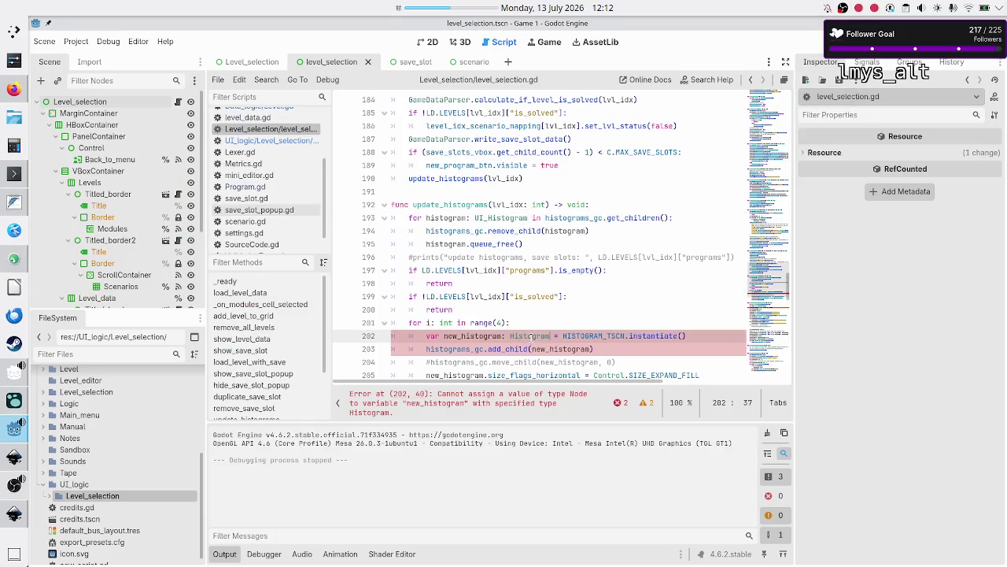
{"action": "key", "text": "Down"}
{"action": "key", "text": "Return"}
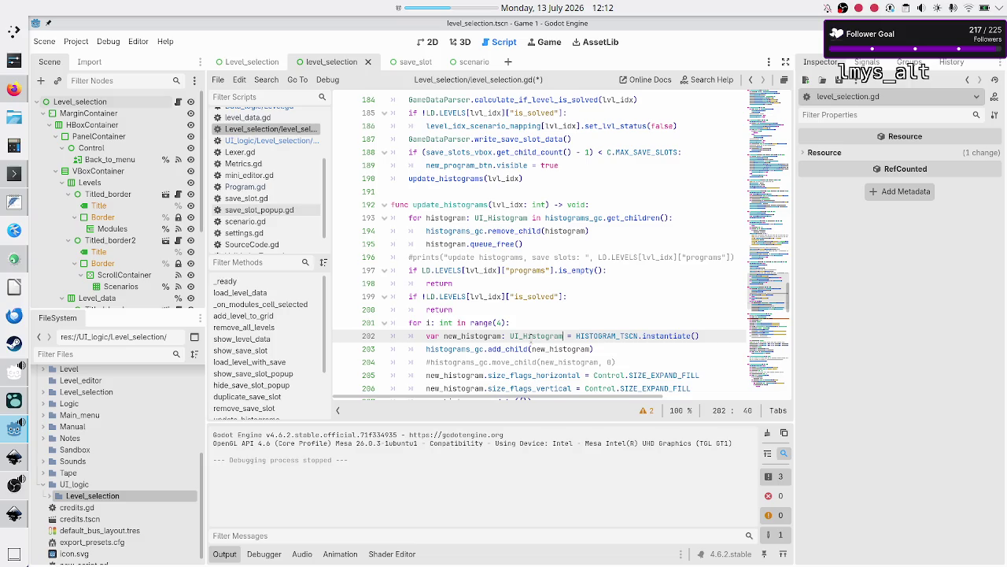
{"action": "scroll", "coordinate": [539, 320], "scroll_direction": "down", "scroll_amount": 8}
{"action": "scroll", "coordinate": [539, 319], "scroll_direction": "up", "scroll_amount": 3}
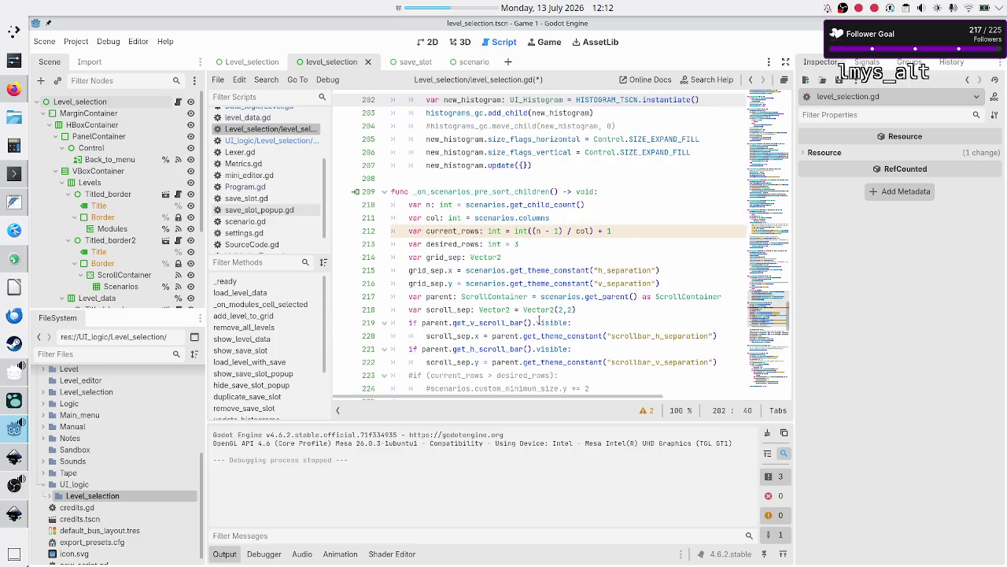
{"action": "left_click", "coordinate": [539, 323]}
{"action": "key", "text": "ctrl+s"}
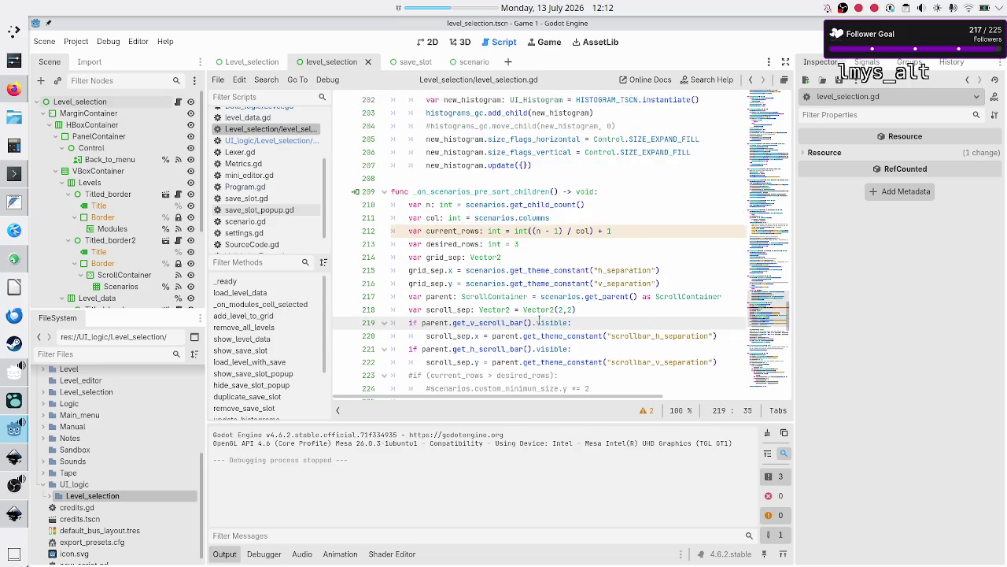
{"action": "key", "text": "F5"}
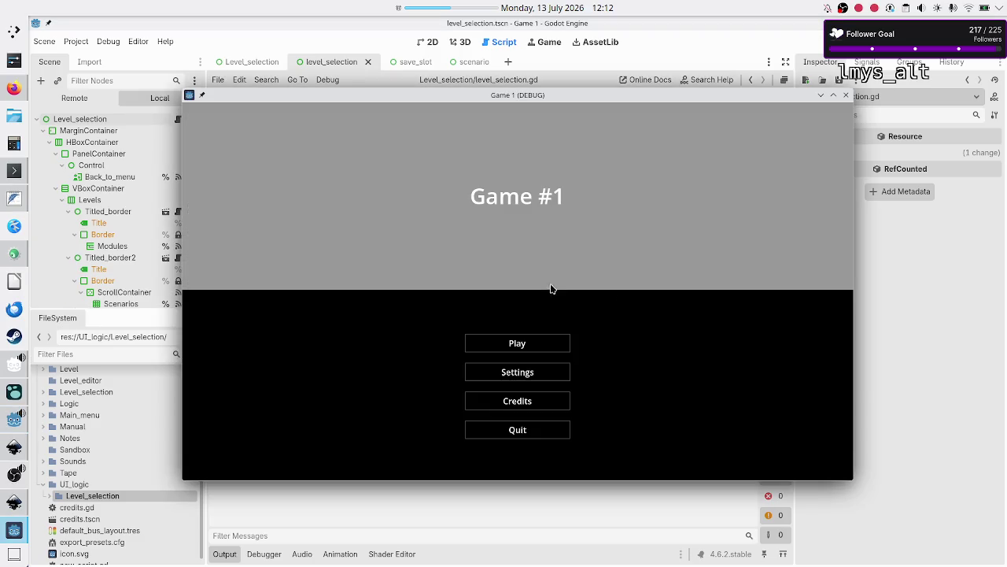
Play the Navigation scenario, open the Test sol. program, then return to the main menu
{"action": "left_click", "coordinate": [521, 347]}
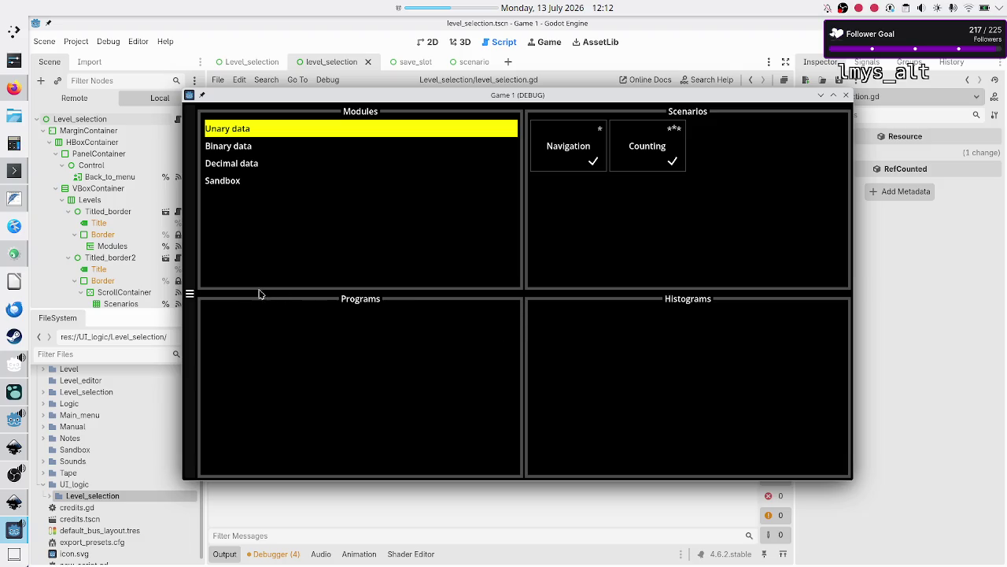
{"action": "left_click", "coordinate": [570, 154]}
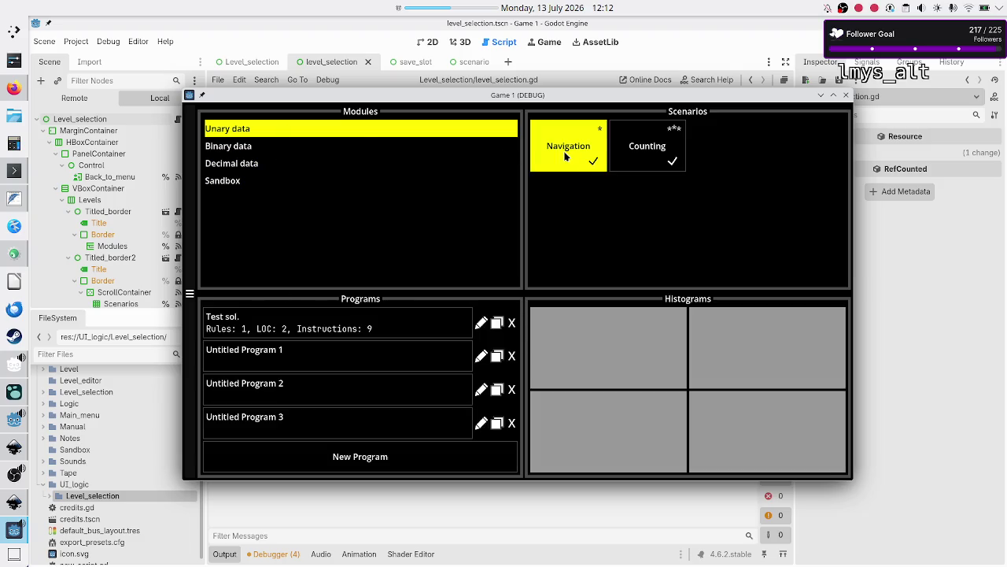
{"action": "left_click", "coordinate": [385, 323]}
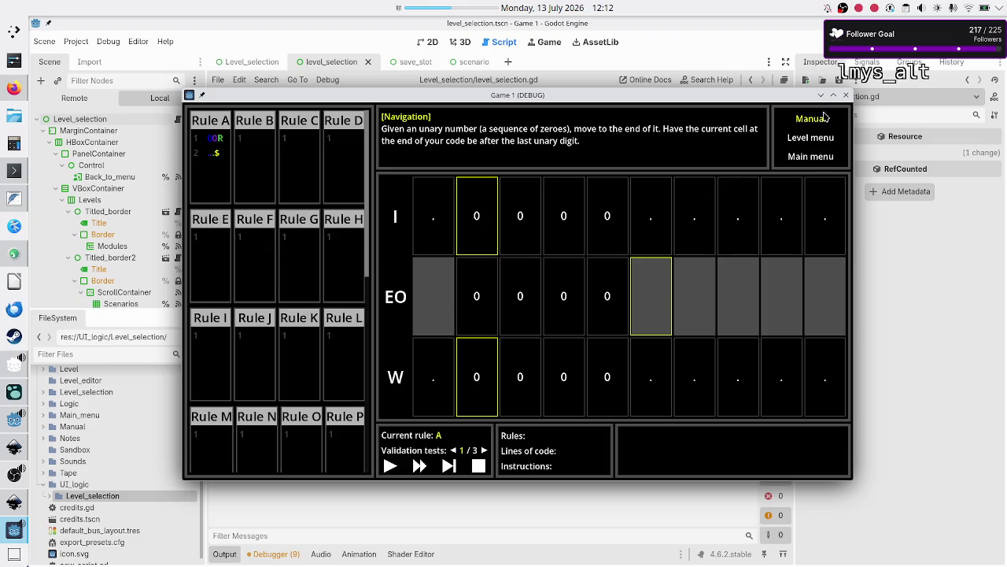
{"action": "left_click", "coordinate": [811, 159]}
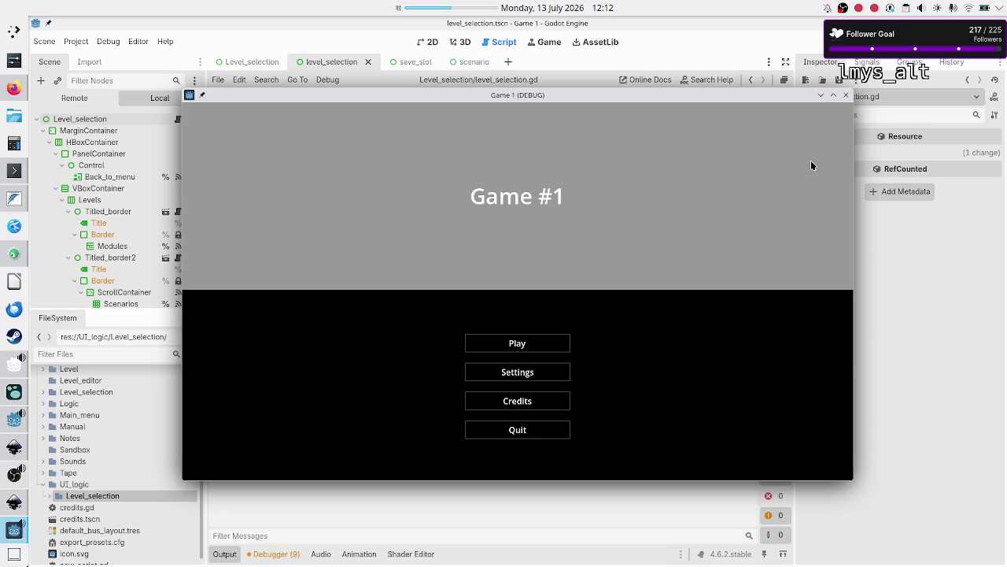
Turn master volume down to minimum in Settings, visit level selection, then go back
{"action": "left_click", "coordinate": [536, 376]}
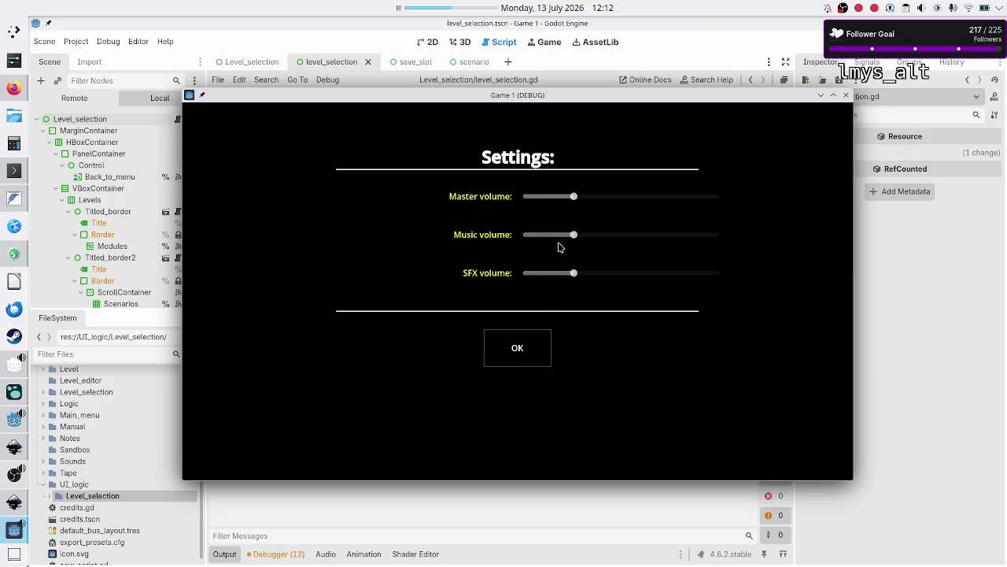
{"action": "left_click_drag", "start_coordinate": [574, 197], "coordinate": [490, 199]}
{"action": "left_click", "coordinate": [507, 351]}
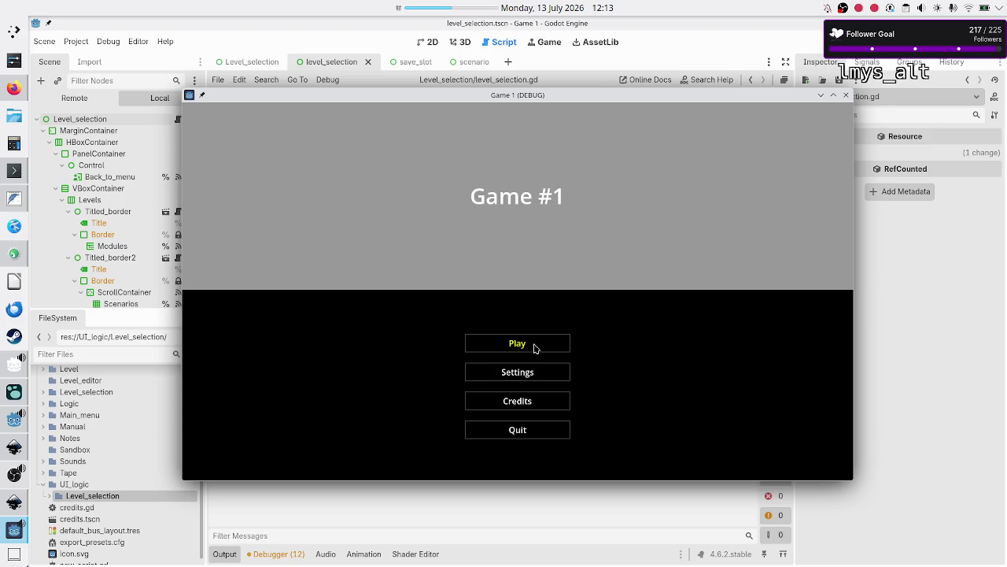
{"action": "left_click", "coordinate": [534, 348]}
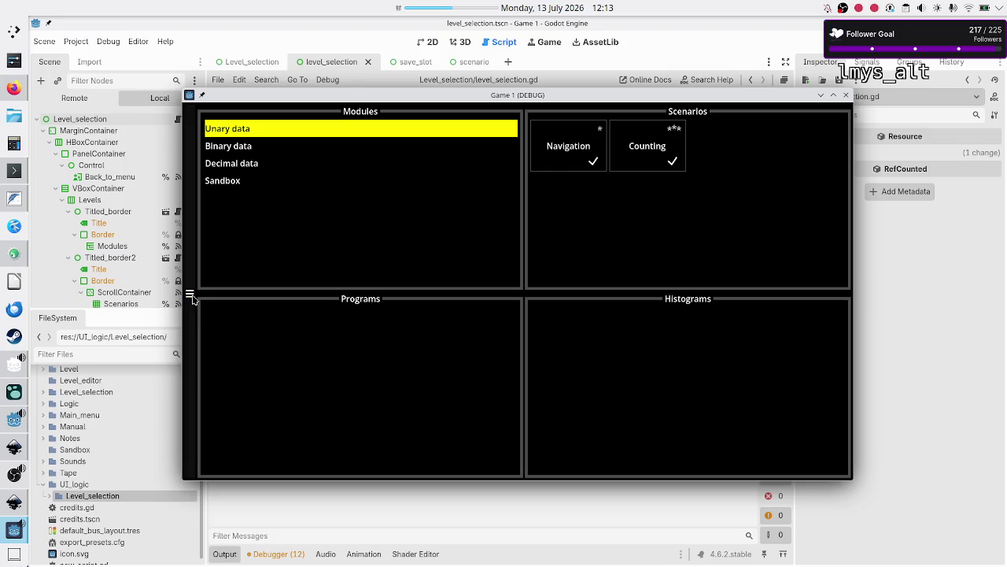
{"action": "left_click", "coordinate": [191, 296]}
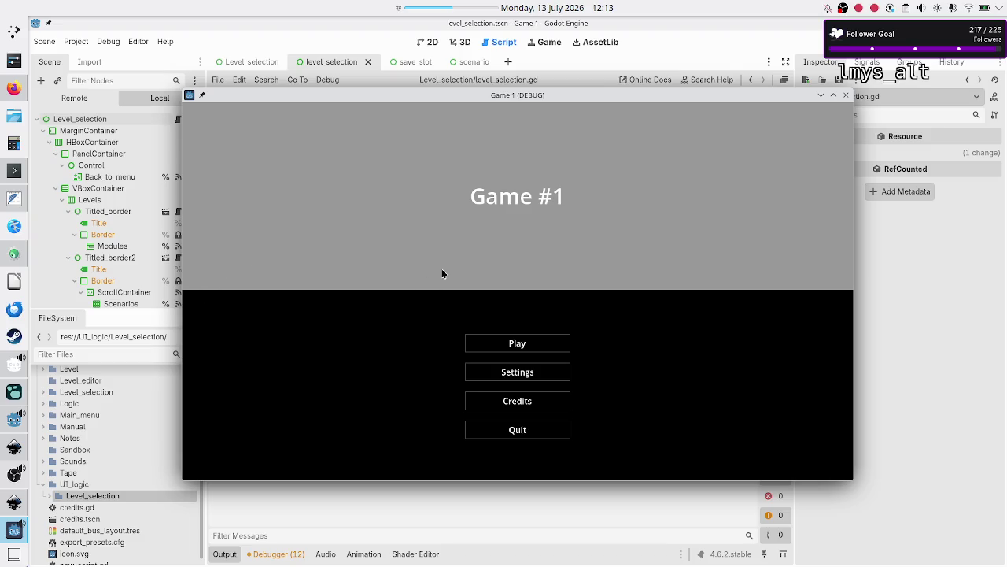
{"action": "left_click", "coordinate": [14, 88]}
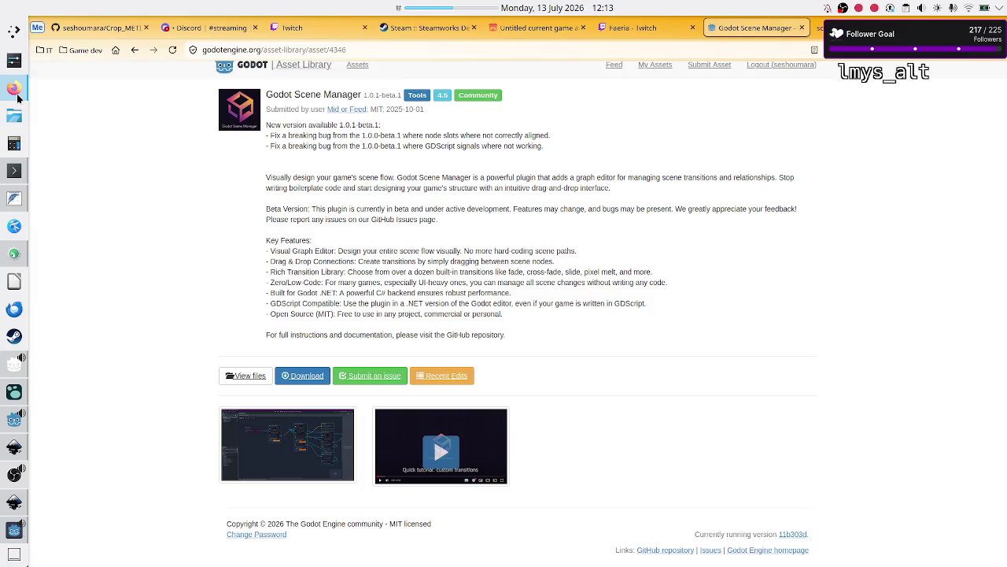
View the Scene Manager's first screenshot, screenshot-beta-1.png, at full size
{"action": "scroll", "coordinate": [457, 334], "scroll_direction": "up", "scroll_amount": 1}
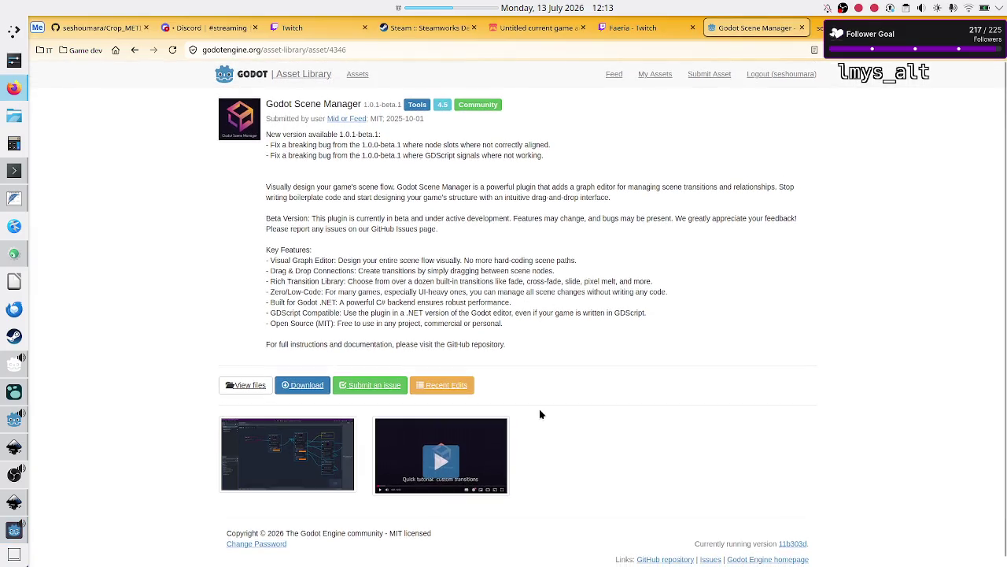
{"action": "left_click", "coordinate": [315, 456]}
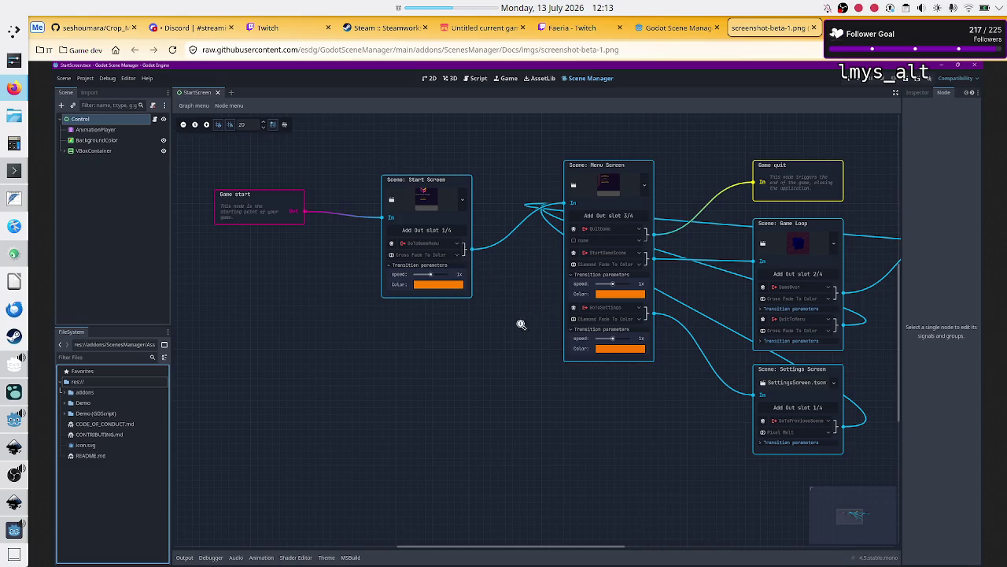
{"action": "mouse_move", "coordinate": [14, 539]}
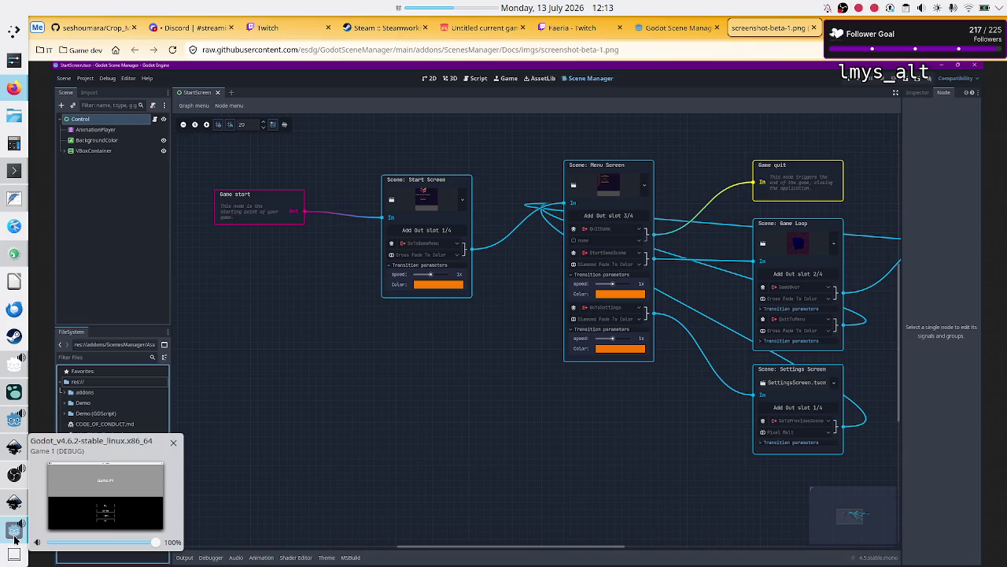
{"action": "mouse_move", "coordinate": [12, 509]}
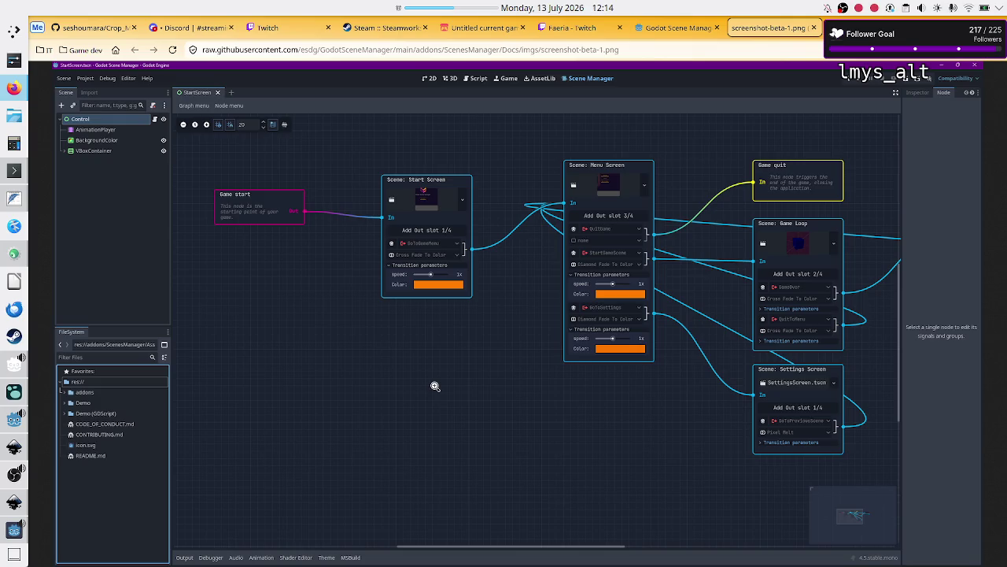
{"action": "left_click", "coordinate": [12, 533]}
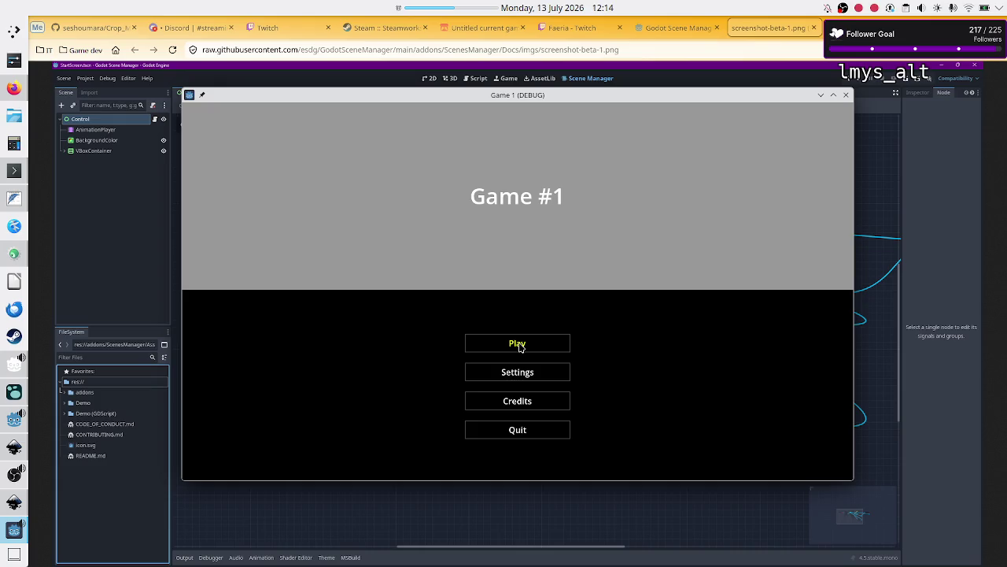
Start a game from the demo's main menu, then close the Game 1 (DEBUG) window
{"action": "left_click", "coordinate": [519, 347]}
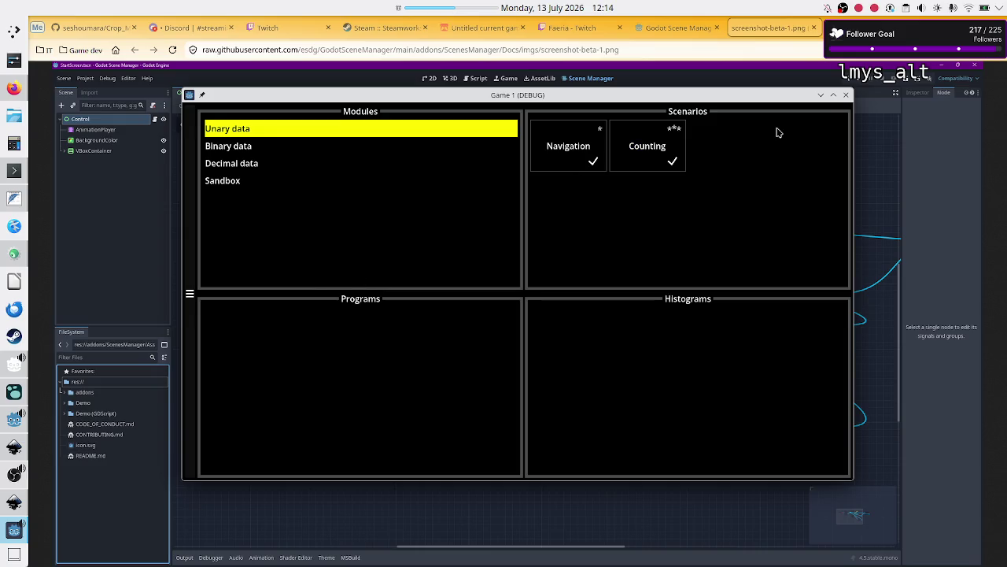
{"action": "left_click", "coordinate": [847, 95]}
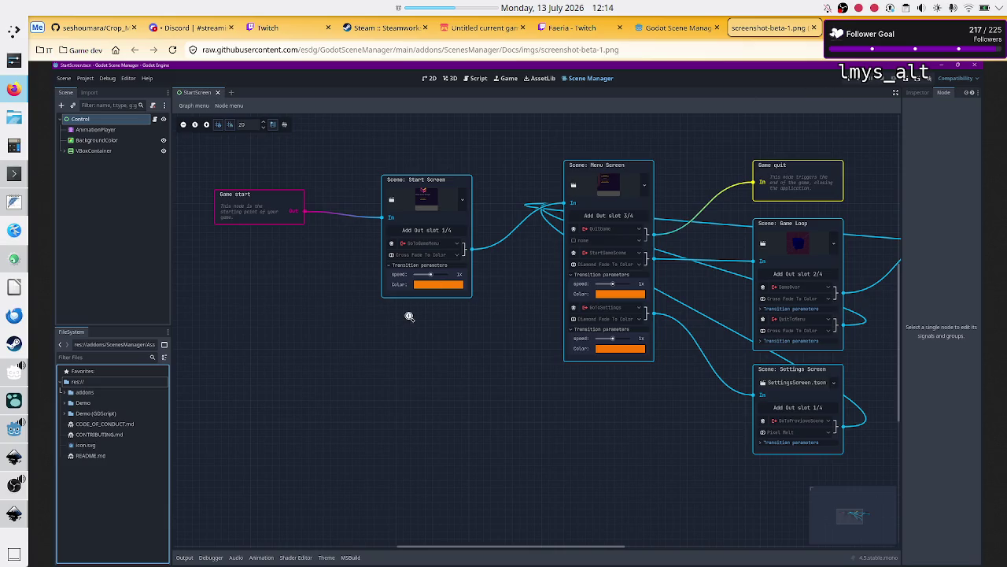
Go back to the Godot Scene Manager asset page and play its custom transitions tutorial video
{"action": "left_click", "coordinate": [14, 512]}
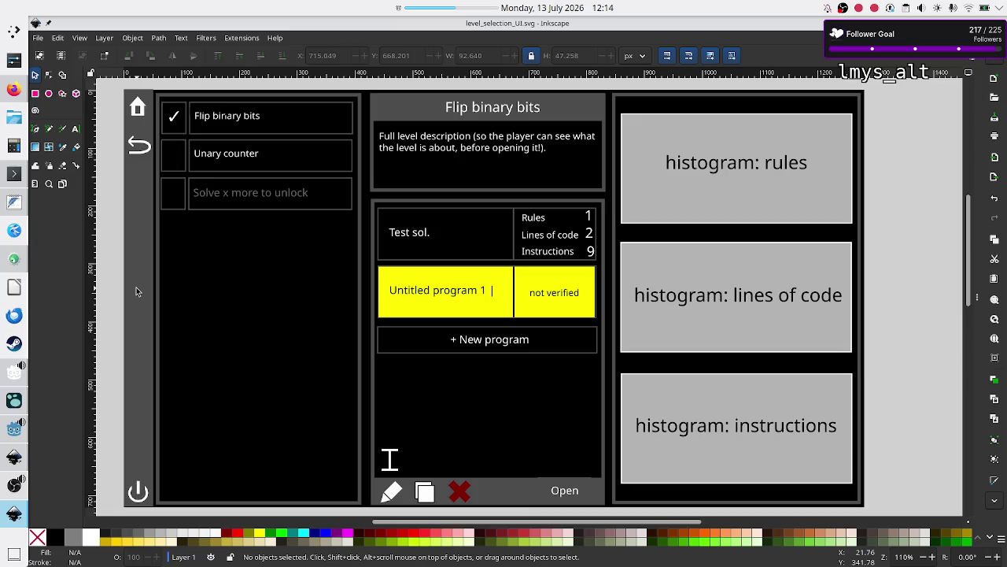
{"action": "left_click", "coordinate": [11, 93]}
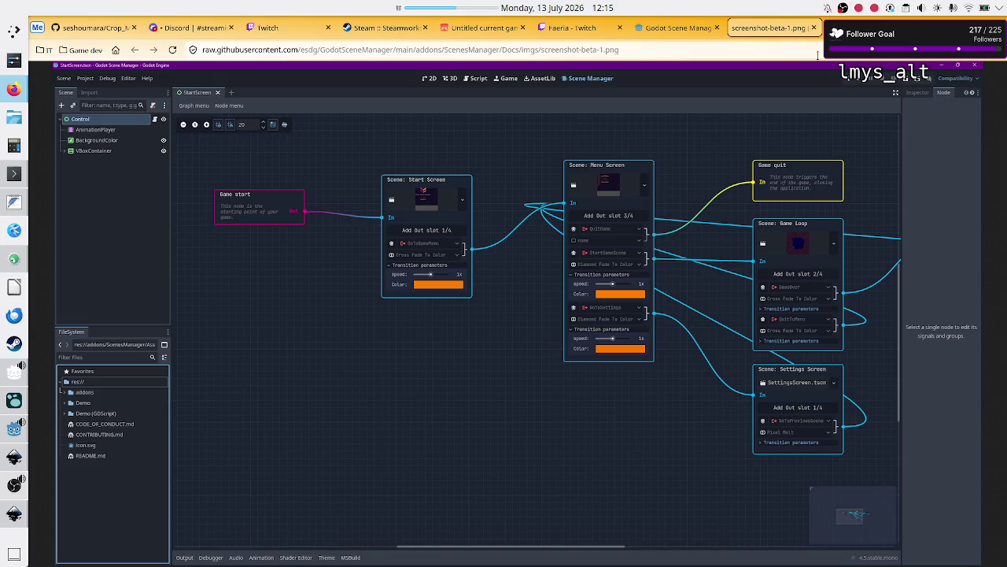
{"action": "left_click", "coordinate": [654, 22]}
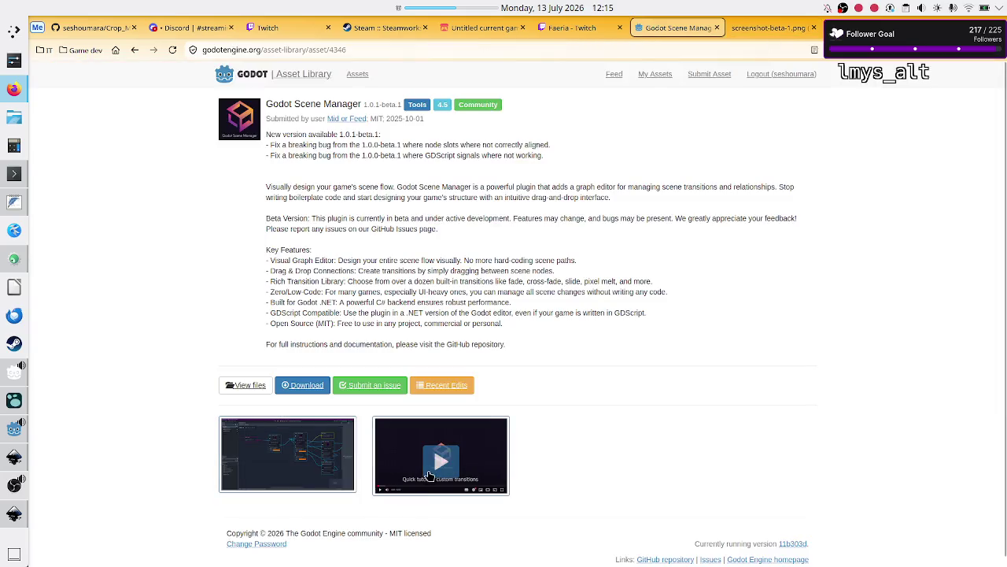
{"action": "left_click", "coordinate": [445, 458]}
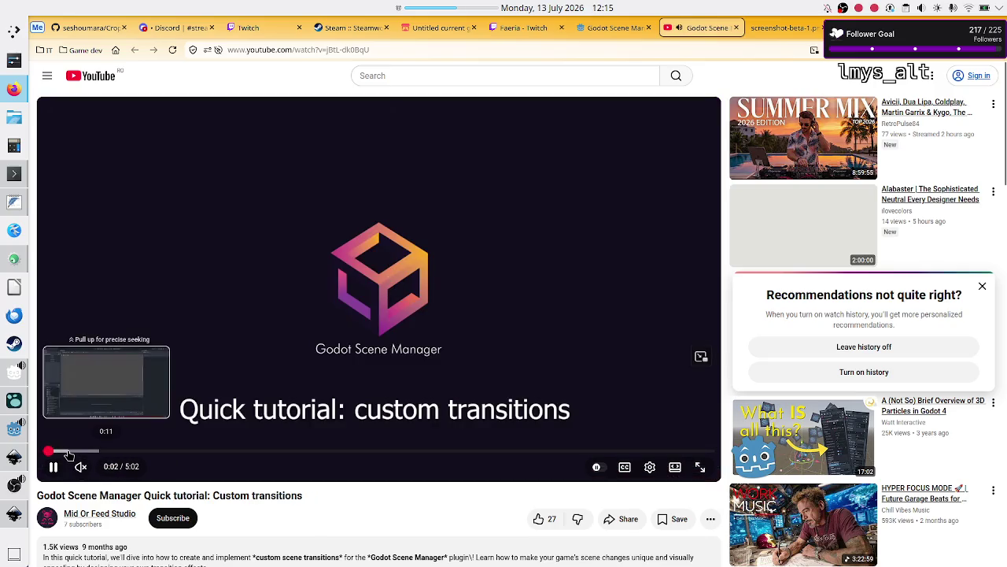
Seek the tutorial to 0:44, study it full screen frame by frame, then return to Inkscape
{"action": "left_click", "coordinate": [68, 451]}
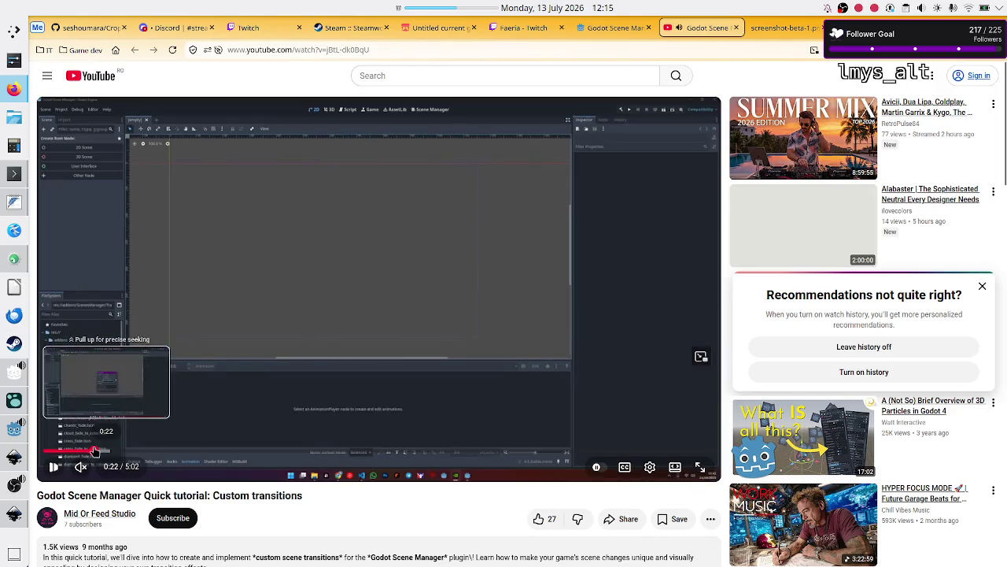
{"action": "left_click", "coordinate": [93, 453]}
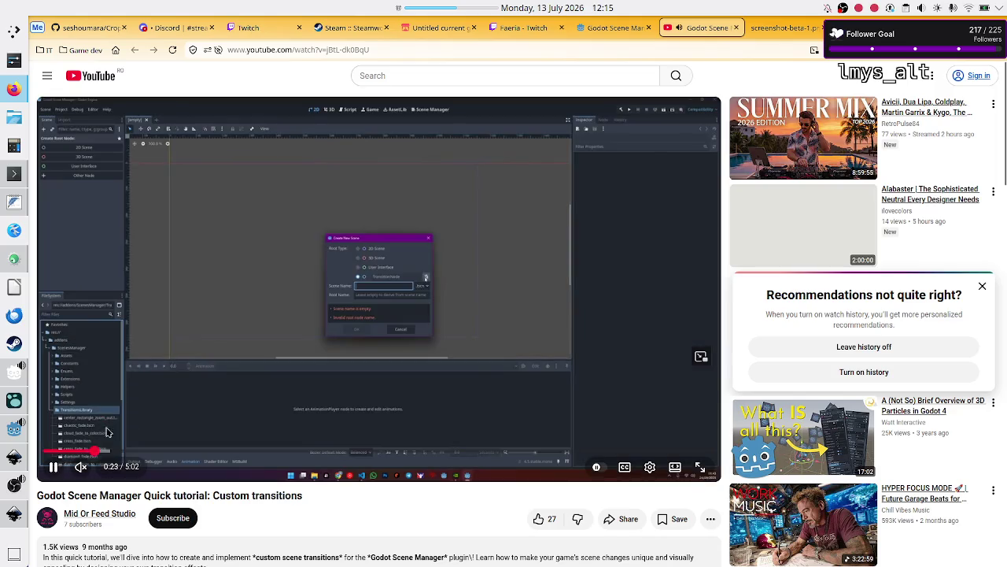
{"action": "key", "text": "l"}
{"action": "key", "text": "l"}
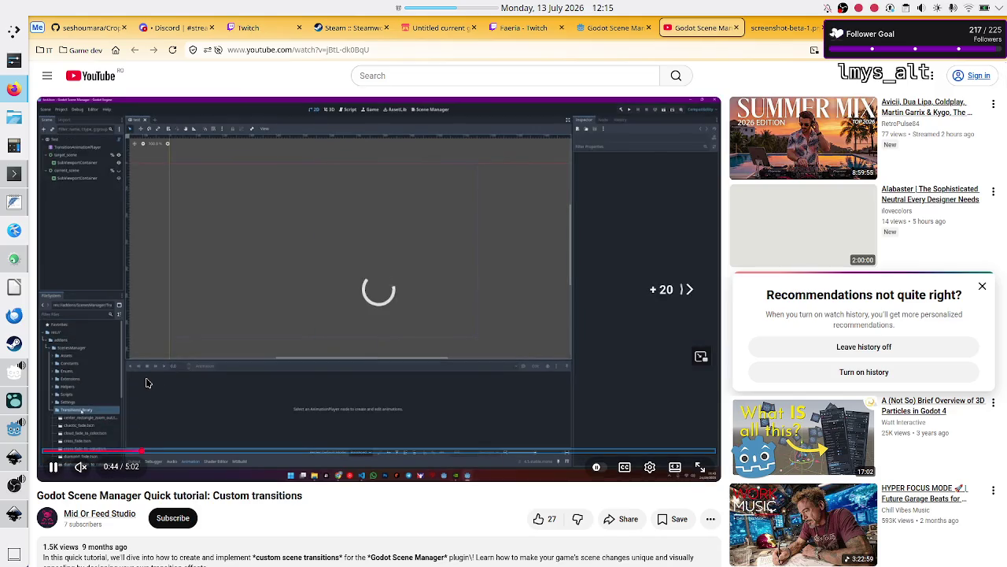
{"action": "double_click", "coordinate": [235, 268]}
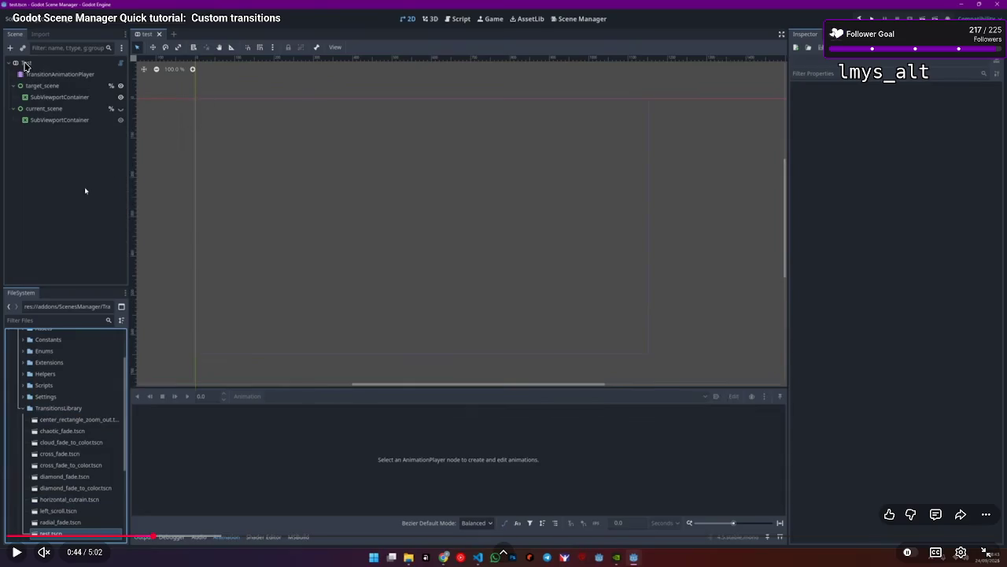
{"action": "key", "text": "period"}
{"action": "key", "text": "period"}
{"action": "key", "text": "period"}
{"action": "key", "text": "period"}
{"action": "key", "text": "period"}
{"action": "key", "text": "period"}
{"action": "key", "text": "period"}
{"action": "key", "text": "period"}
{"action": "key", "text": "period"}
{"action": "key", "text": "period"}
{"action": "key", "text": "period"}
{"action": "key", "text": "period"}
{"action": "key", "text": "period"}
{"action": "key", "text": "period"}
{"action": "key", "text": "period"}
{"action": "key", "text": "period"}
{"action": "key", "text": "period"}
{"action": "key", "text": "period"}
{"action": "key", "text": "period"}
{"action": "key", "text": "period"}
{"action": "key", "text": "period"}
{"action": "key", "text": "period"}
{"action": "key", "text": "period"}
{"action": "key", "text": "period"}
{"action": "key", "text": "Escape"}
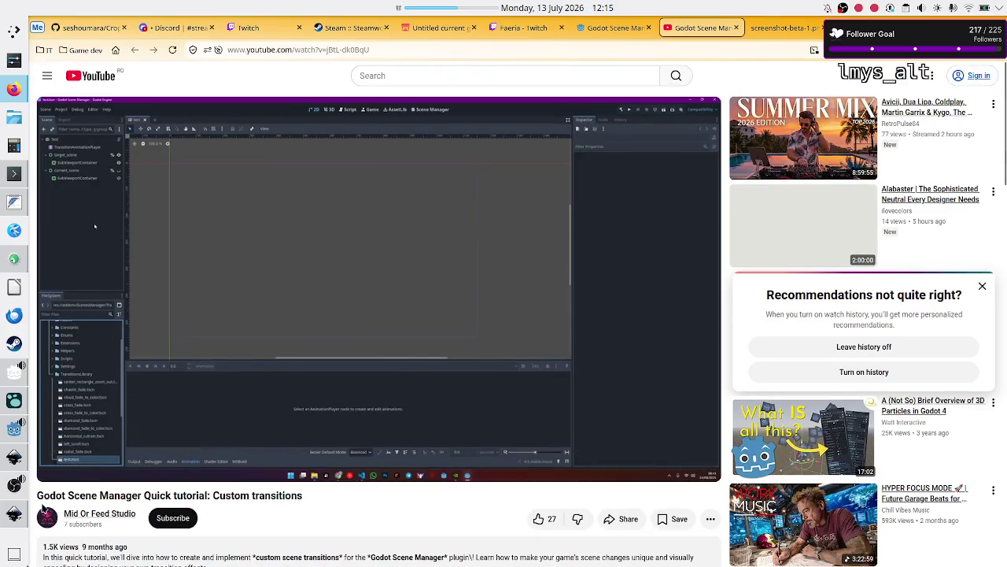
{"action": "key", "text": "alt+Tab"}
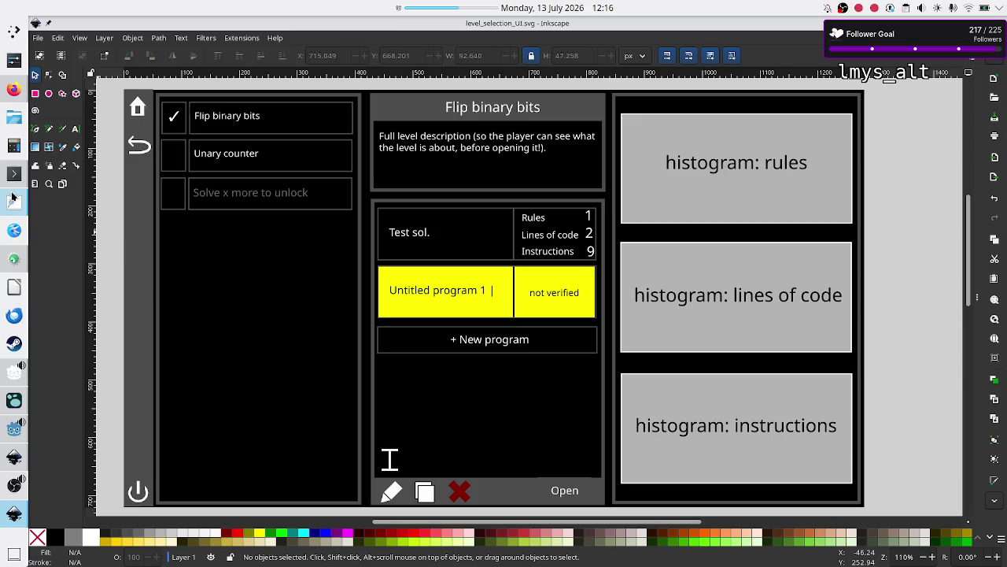
{"action": "left_click", "coordinate": [10, 147]}
{"action": "mouse_move", "coordinate": [9, 148]}
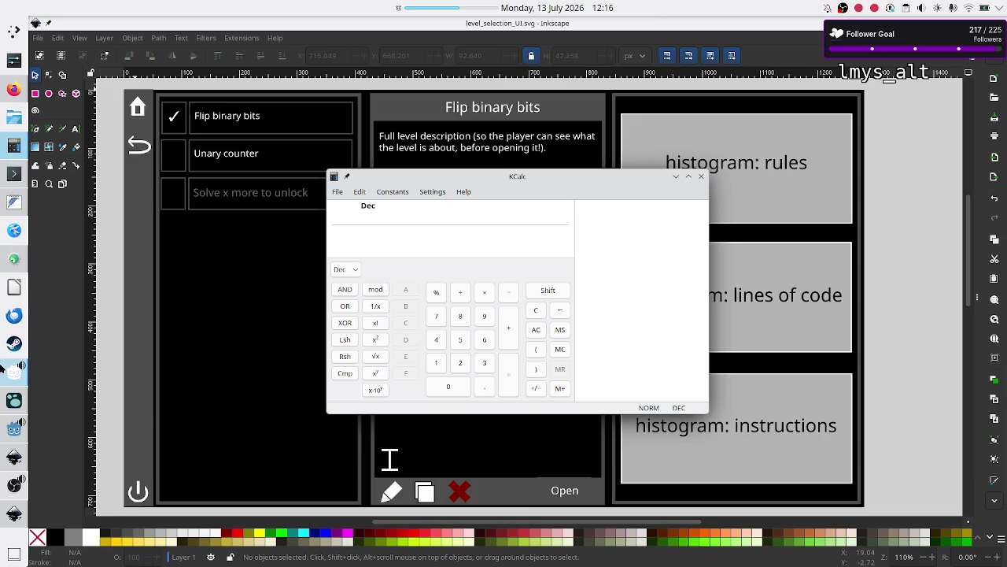
{"action": "mouse_move", "coordinate": [3, 369]}
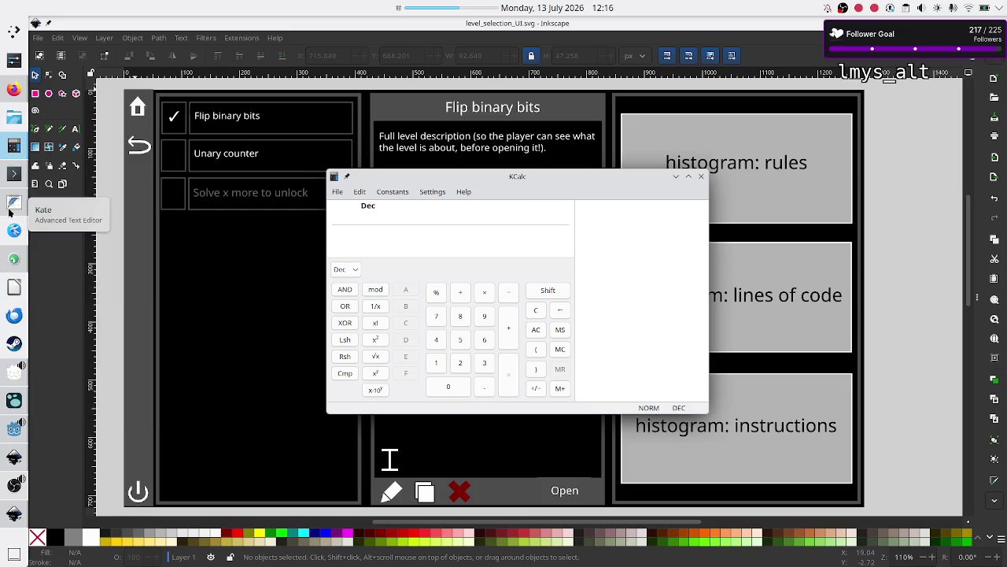
{"action": "mouse_move", "coordinate": [550, 171]}
{"action": "left_mouse_down"}
{"action": "mouse_move", "coordinate": [613, 189]}
{"action": "mouse_move", "coordinate": [506, 178]}
{"action": "mouse_move", "coordinate": [548, 171]}
{"action": "left_mouse_up"}
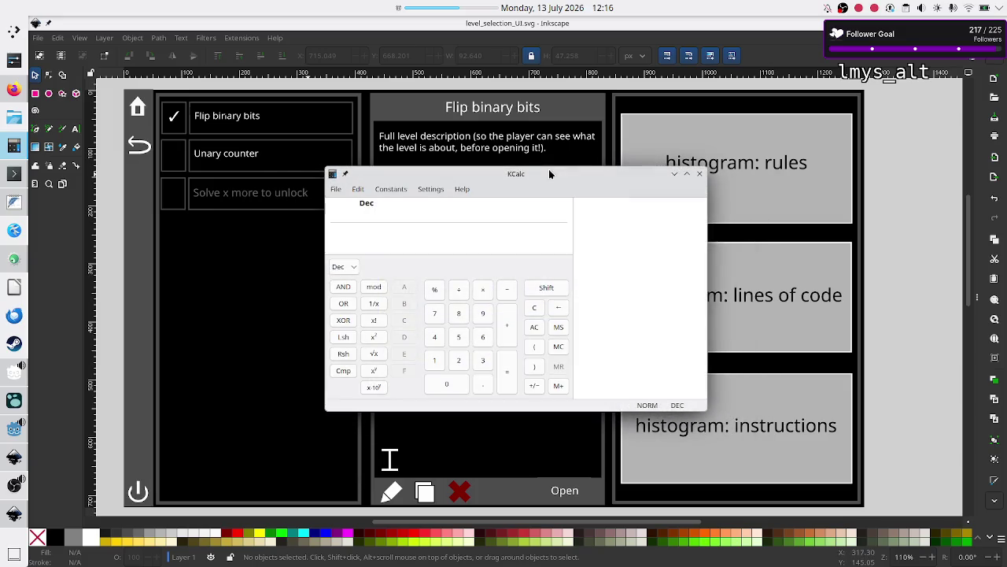
{"action": "left_click", "coordinate": [702, 177]}
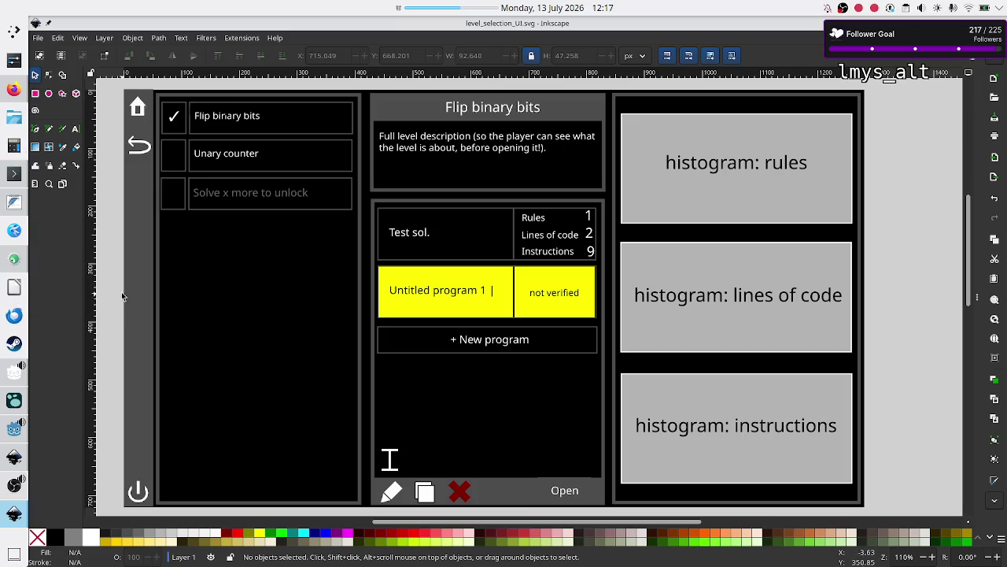
{"action": "right_click", "coordinate": [14, 175]}
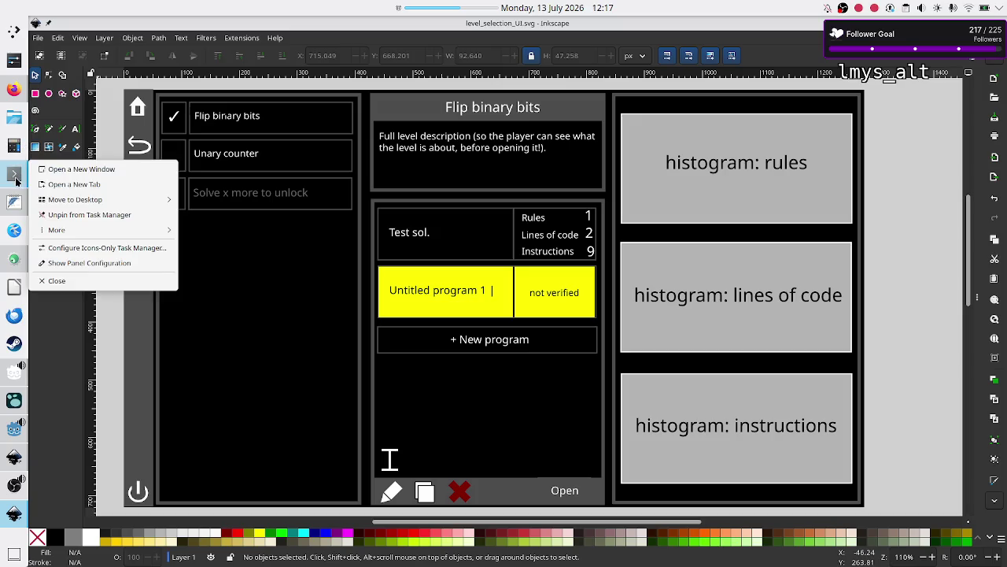
Open a new Konsole tab, restore then re-maximize the window, and run fg
{"action": "left_click", "coordinate": [93, 186]}
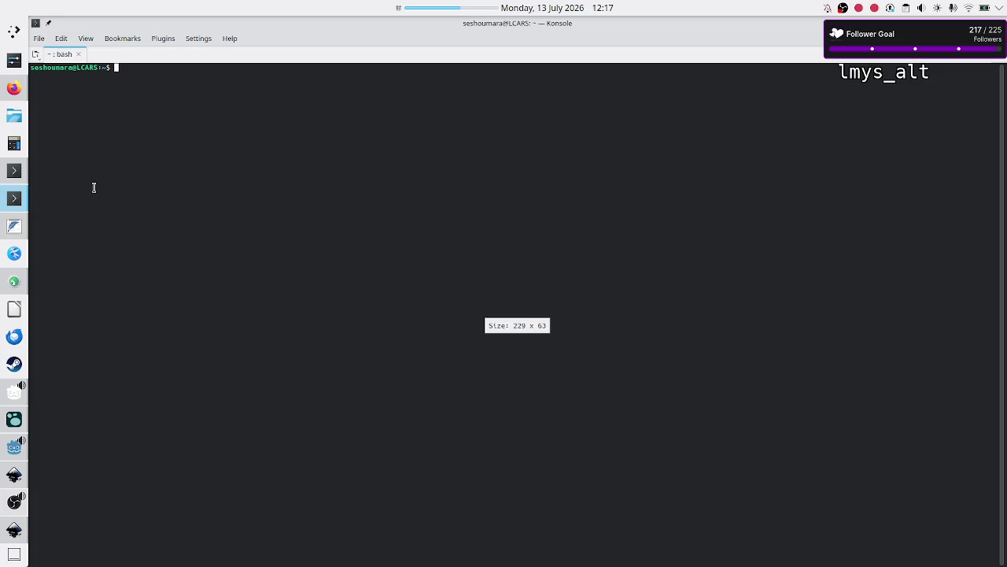
{"action": "mouse_move", "coordinate": [352, 29]}
{"action": "left_mouse_down"}
{"action": "mouse_move", "coordinate": [503, 97]}
{"action": "mouse_move", "coordinate": [808, 119]}
{"action": "mouse_move", "coordinate": [367, 139]}
{"action": "left_mouse_up"}
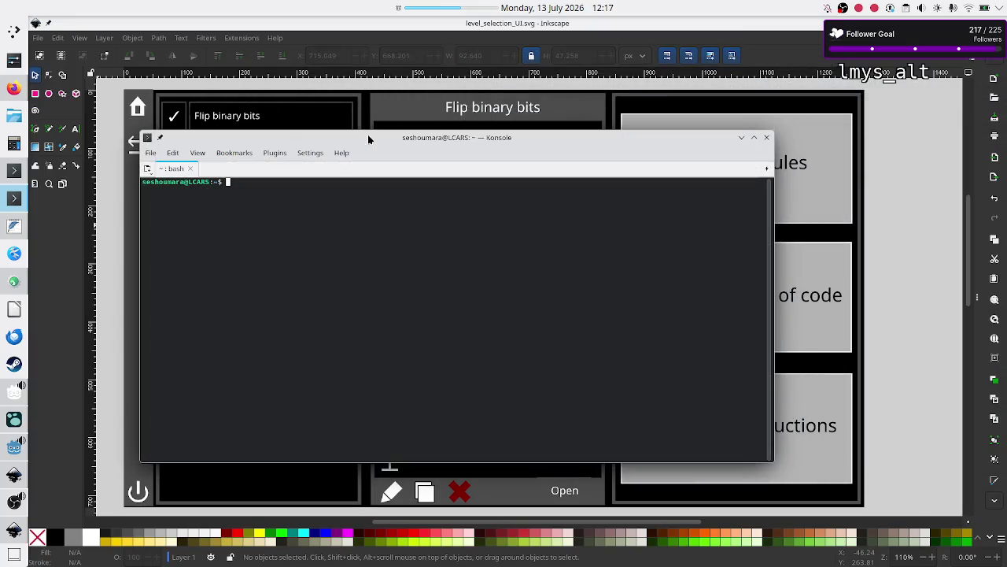
{"action": "double_click", "coordinate": [367, 138]}
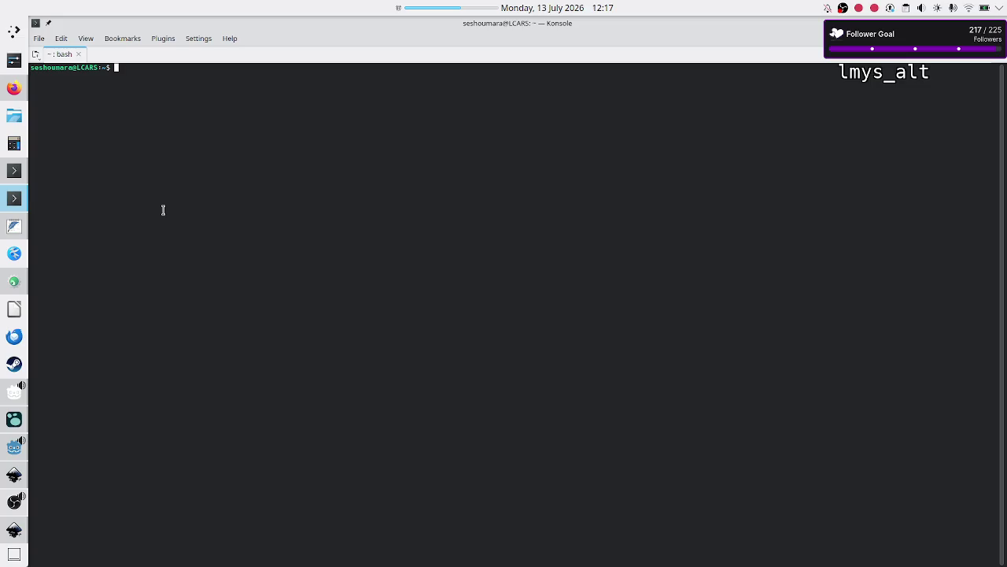
{"action": "type", "text": "fg"}
{"action": "key", "text": "Return"}
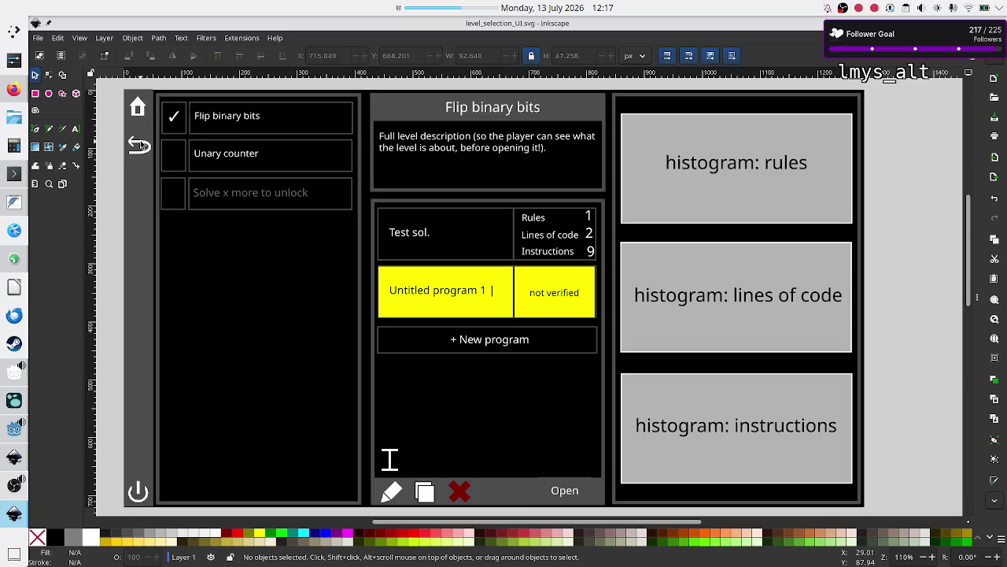
{"action": "left_click", "coordinate": [13, 89]}
{"action": "double_click", "coordinate": [294, 355]}
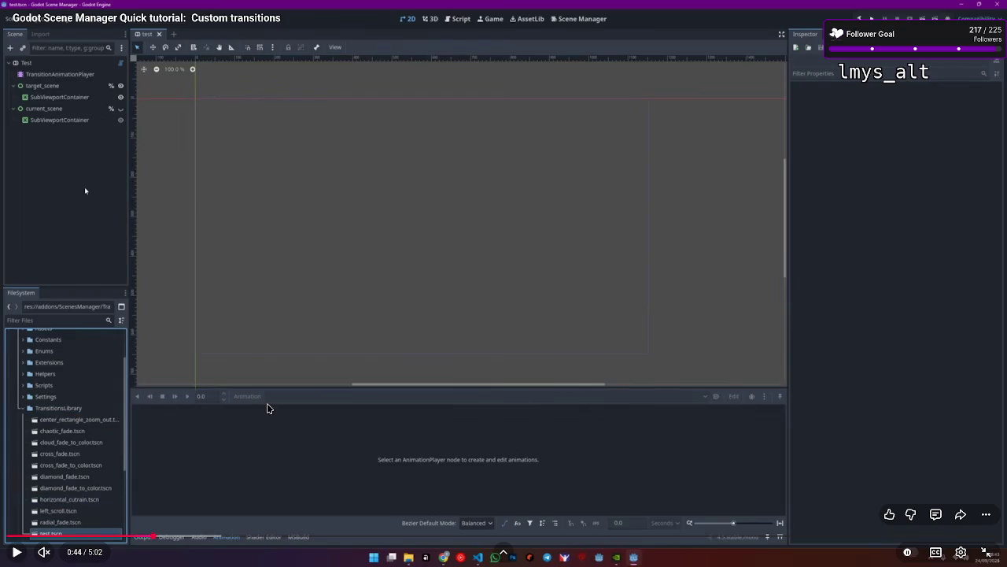
{"action": "double_click", "coordinate": [358, 319]}
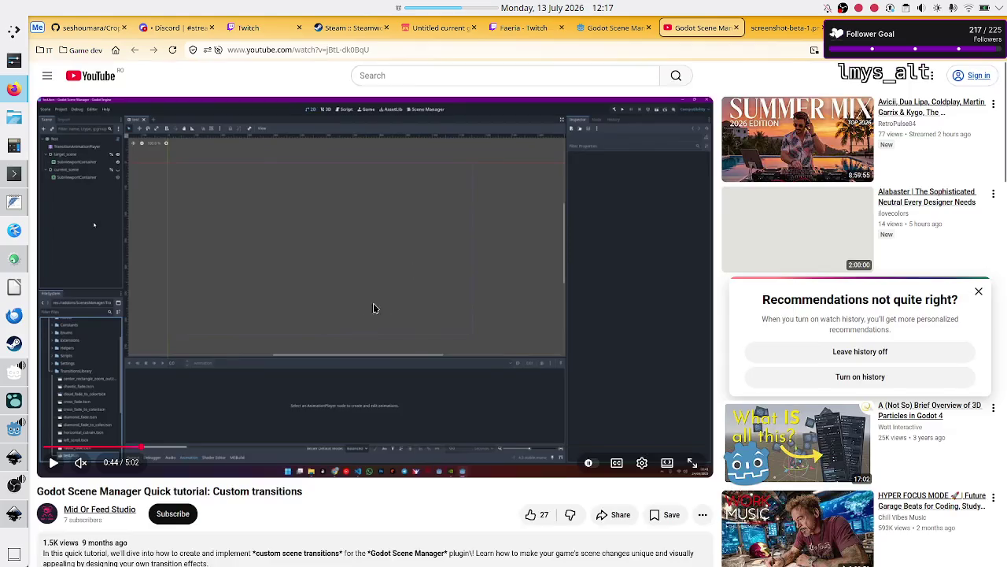
{"action": "left_click", "coordinate": [236, 338]}
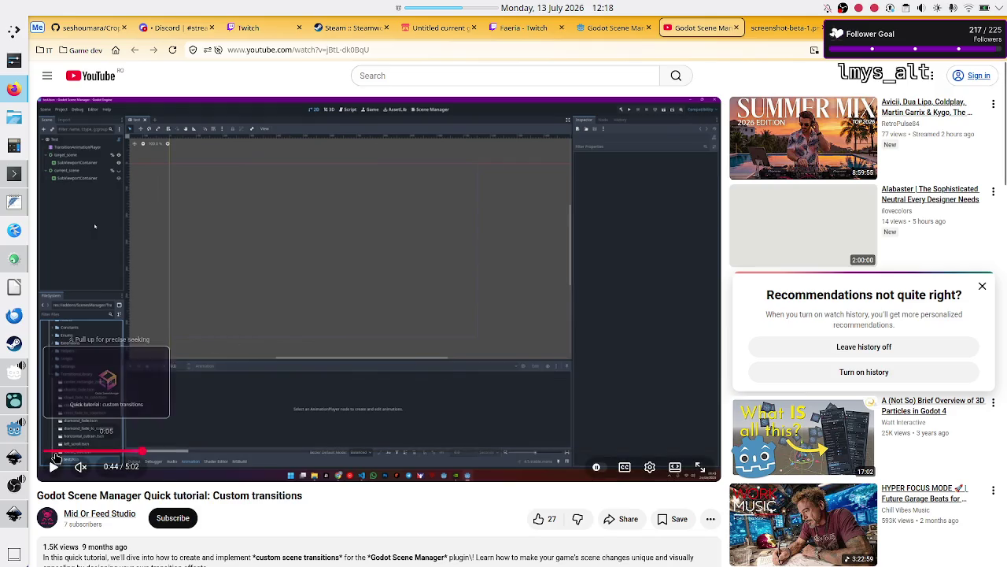
{"action": "left_click", "coordinate": [14, 514]}
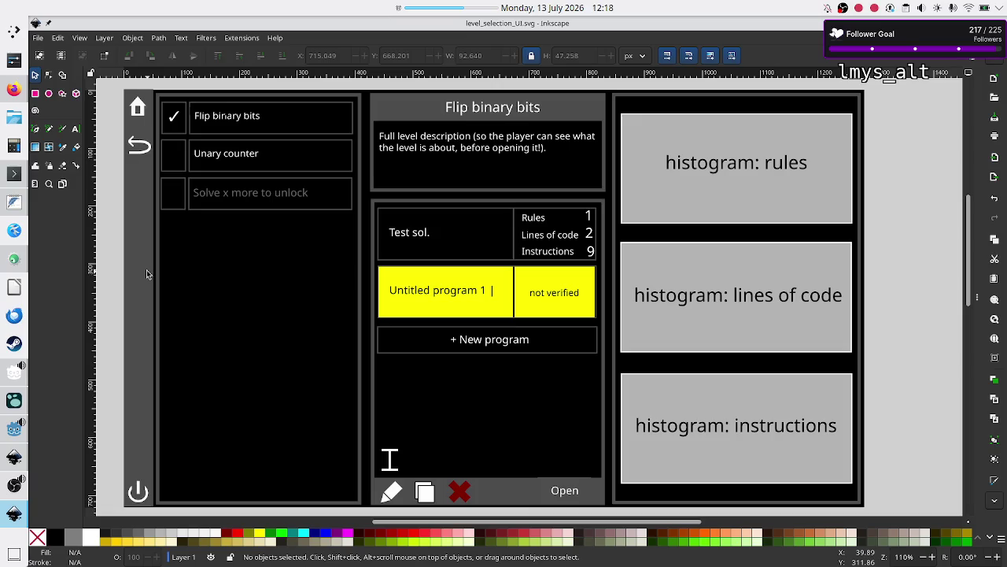
Switch from Inkscape to the YouTube tutorial paused at 0:44
{"action": "key", "text": "alt+Tab"}
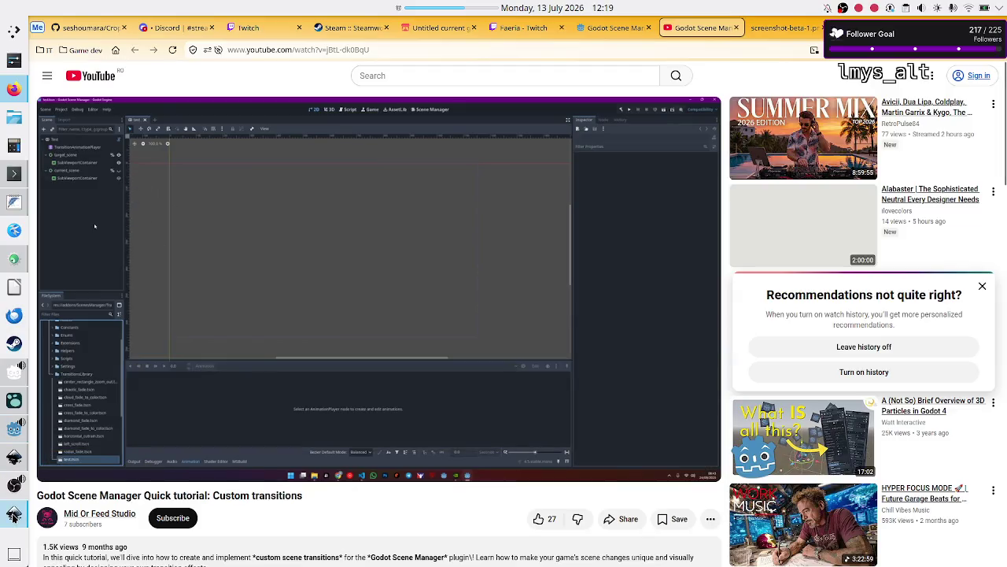
Choose Leave history off on YouTube's recommendations card, then return to level_selection_UI.svg in Inkscape
{"action": "mouse_move", "coordinate": [16, 498]}
{"action": "mouse_move", "coordinate": [11, 457]}
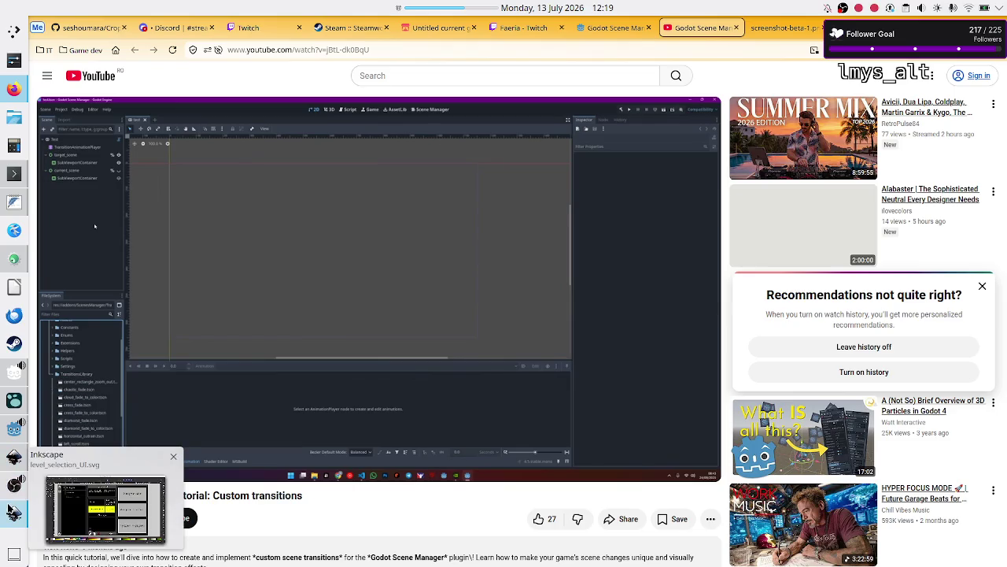
{"action": "left_click", "coordinate": [858, 346]}
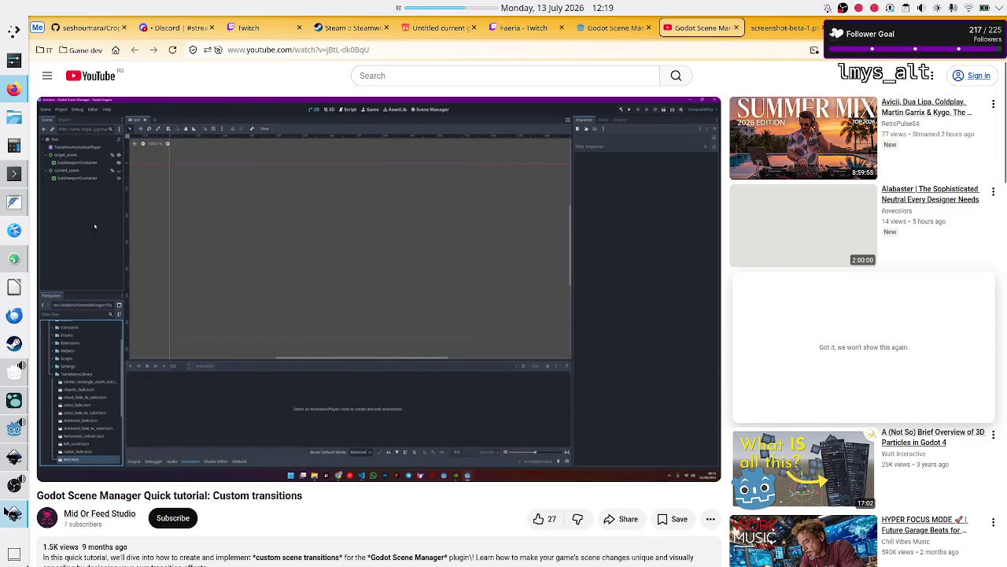
{"action": "mouse_move", "coordinate": [7, 513]}
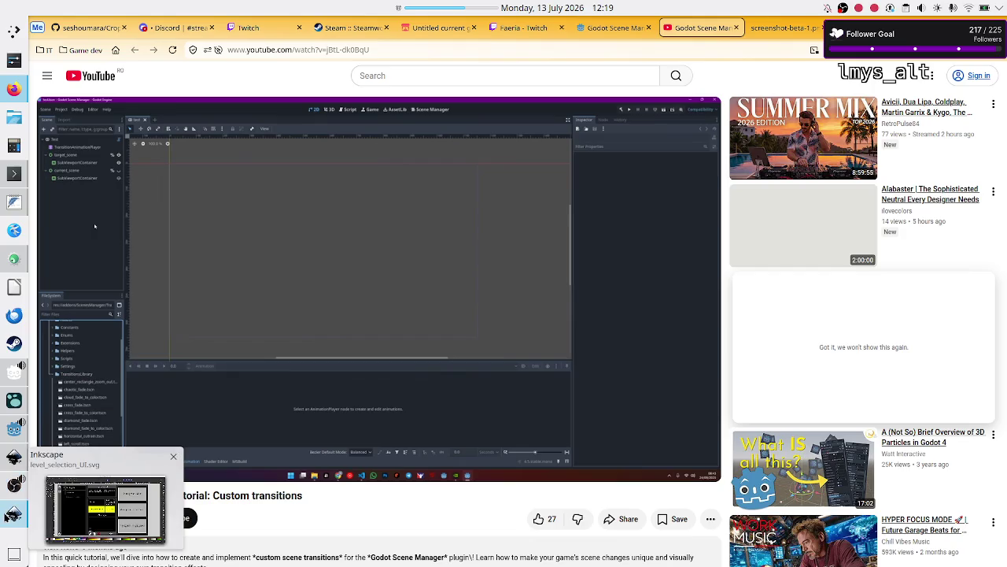
{"action": "left_click", "coordinate": [7, 516]}
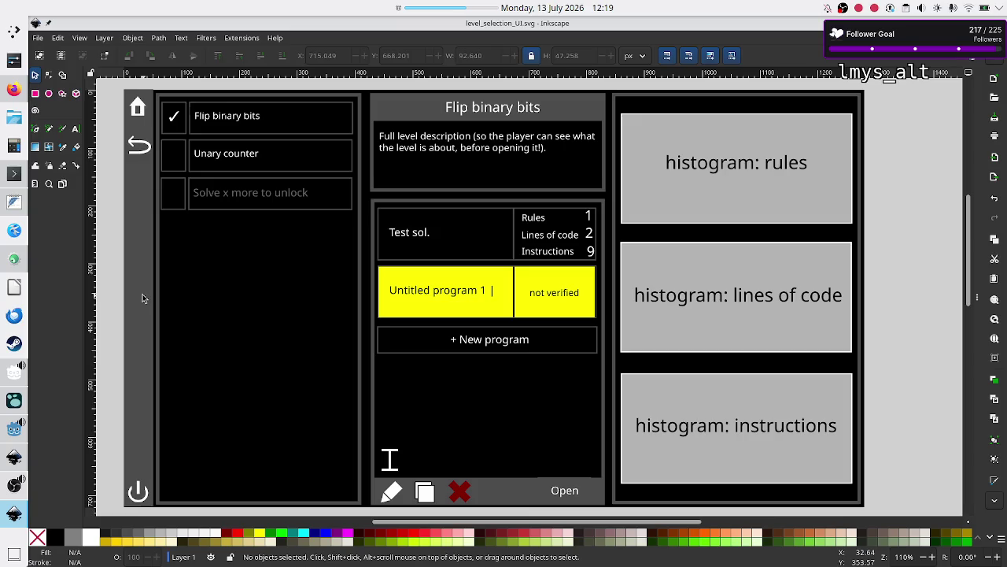
Look over the tutorial and Scene Manager asset page, then return to the Inkscape mockup
{"action": "left_click", "coordinate": [13, 91]}
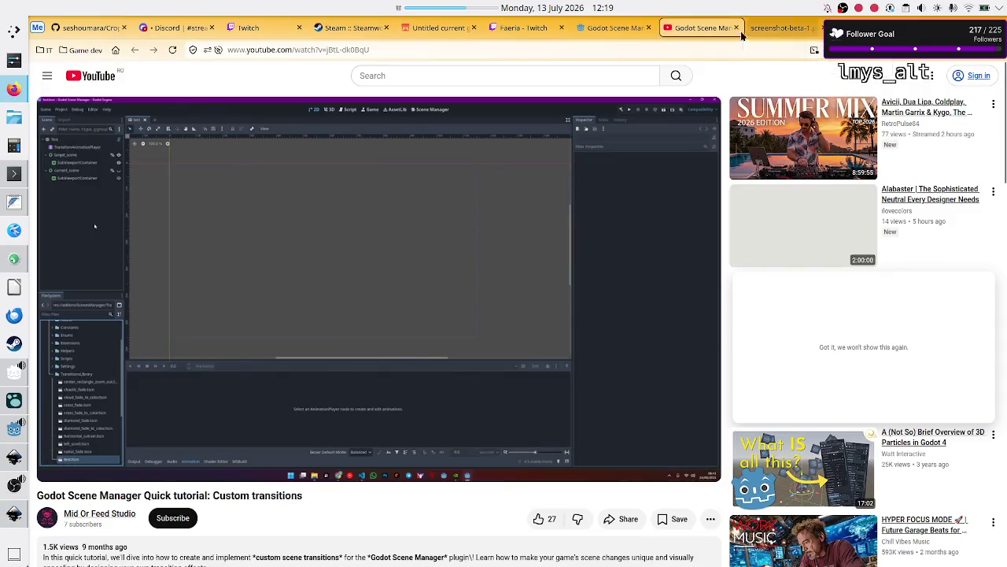
{"action": "left_click", "coordinate": [620, 28]}
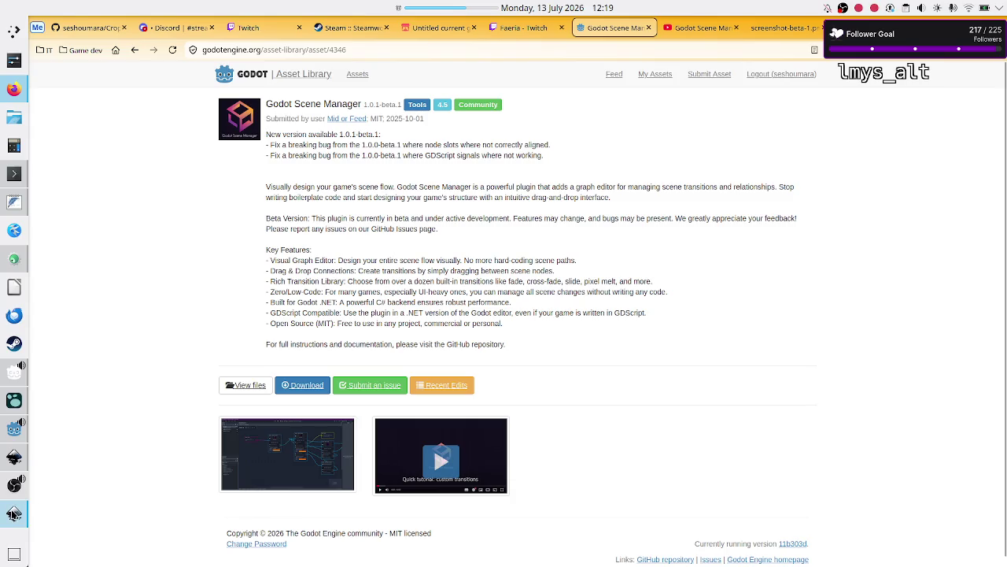
{"action": "left_click", "coordinate": [15, 513]}
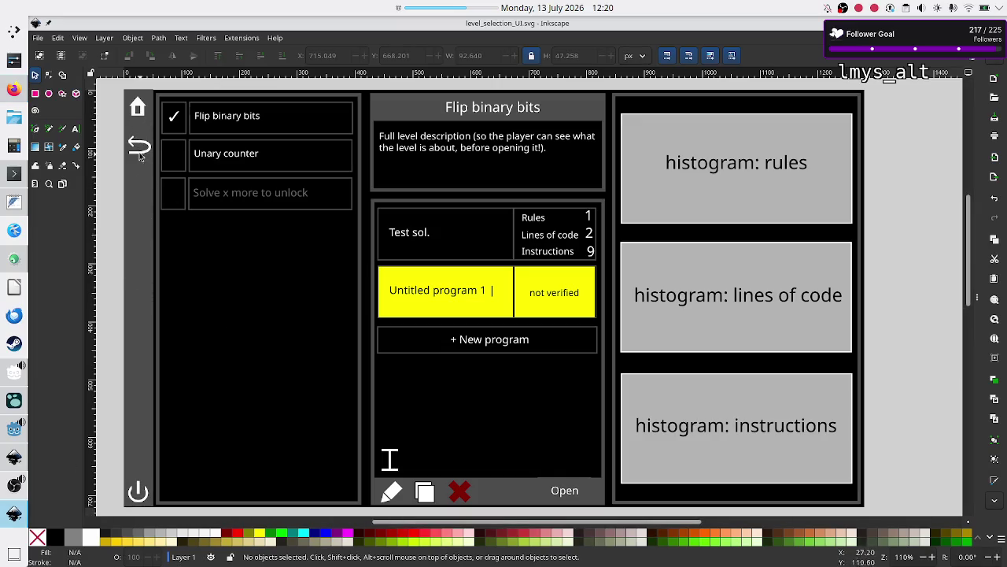
Close the asset page, tutorial video and both screenshot tabs, then return to the Godot editor
{"action": "left_click", "coordinate": [15, 89]}
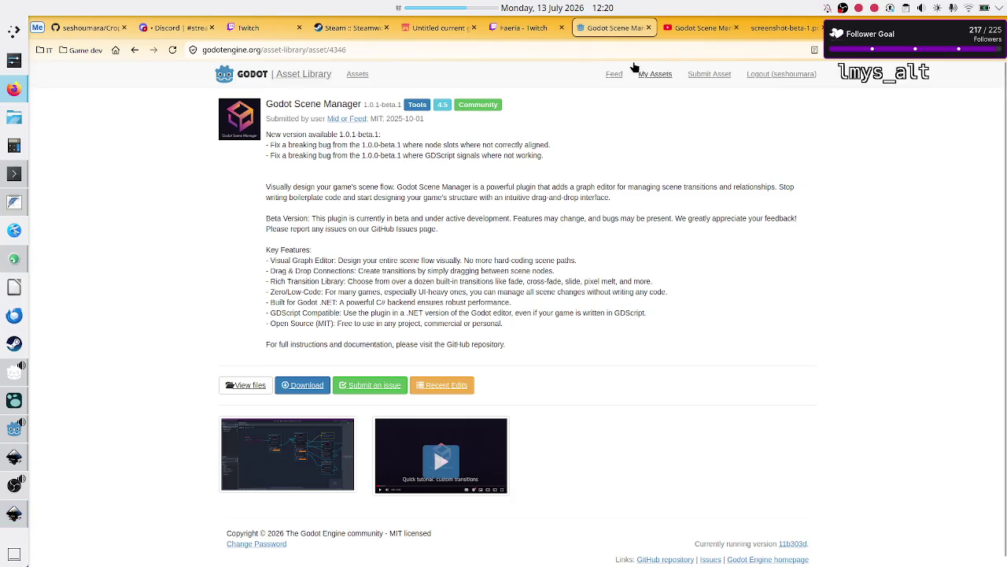
{"action": "left_click", "coordinate": [648, 28]}
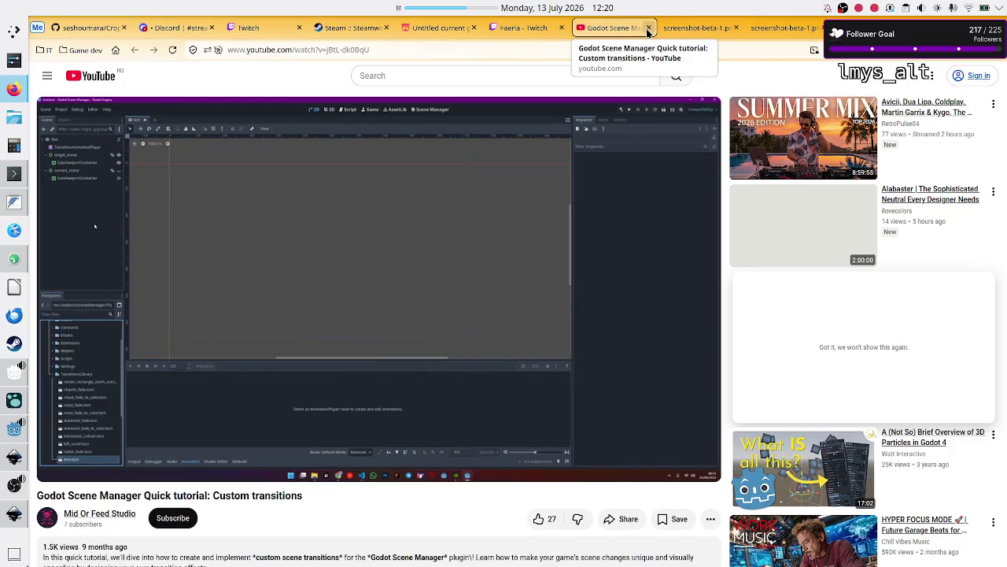
{"action": "left_click", "coordinate": [648, 28]}
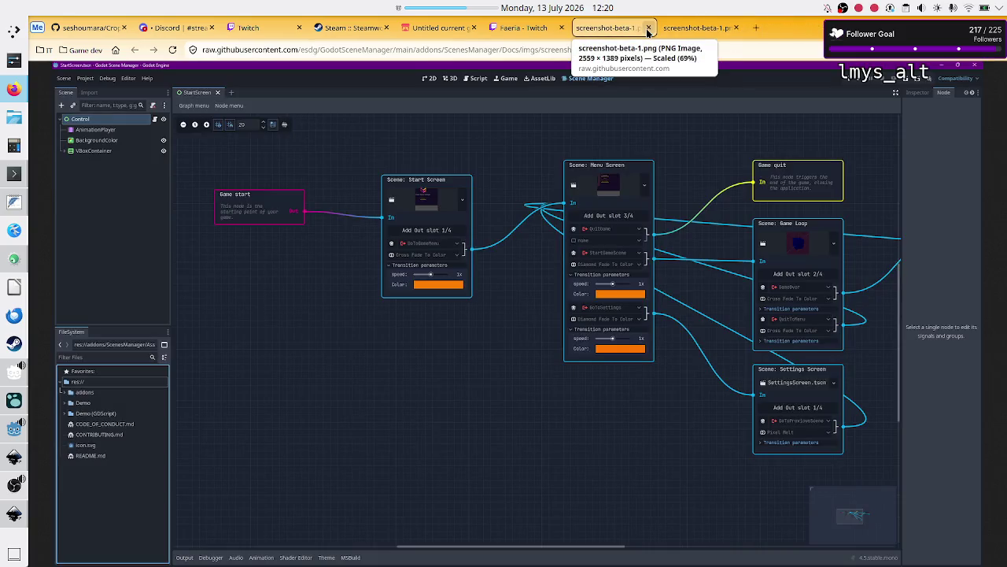
{"action": "left_click", "coordinate": [648, 29]}
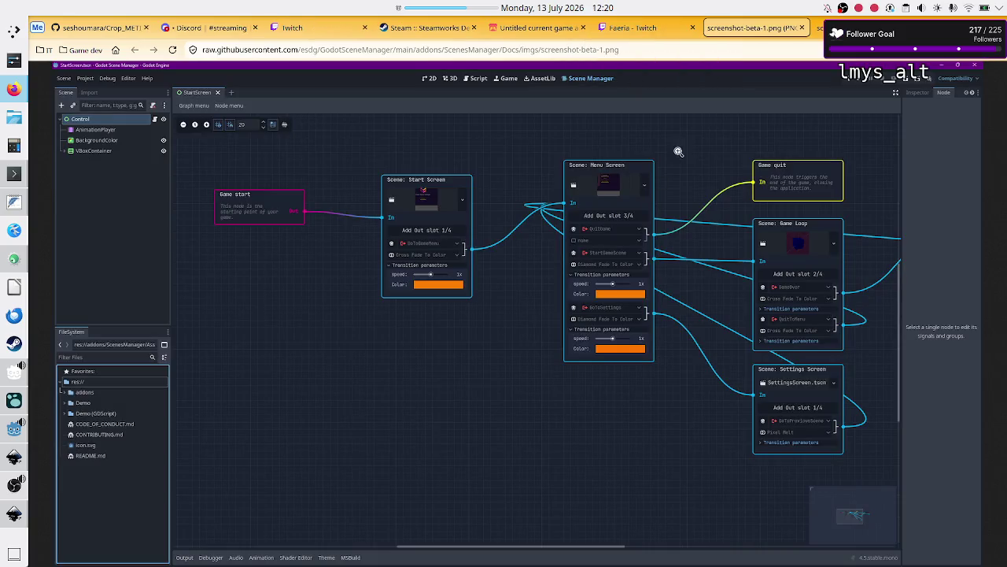
{"action": "left_click", "coordinate": [801, 28]}
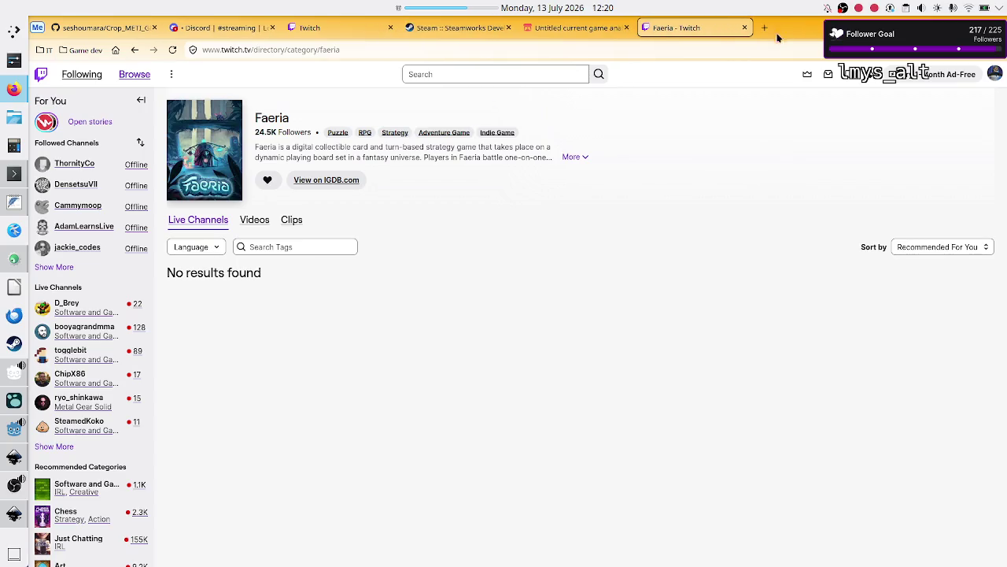
{"action": "left_click", "coordinate": [236, 28]}
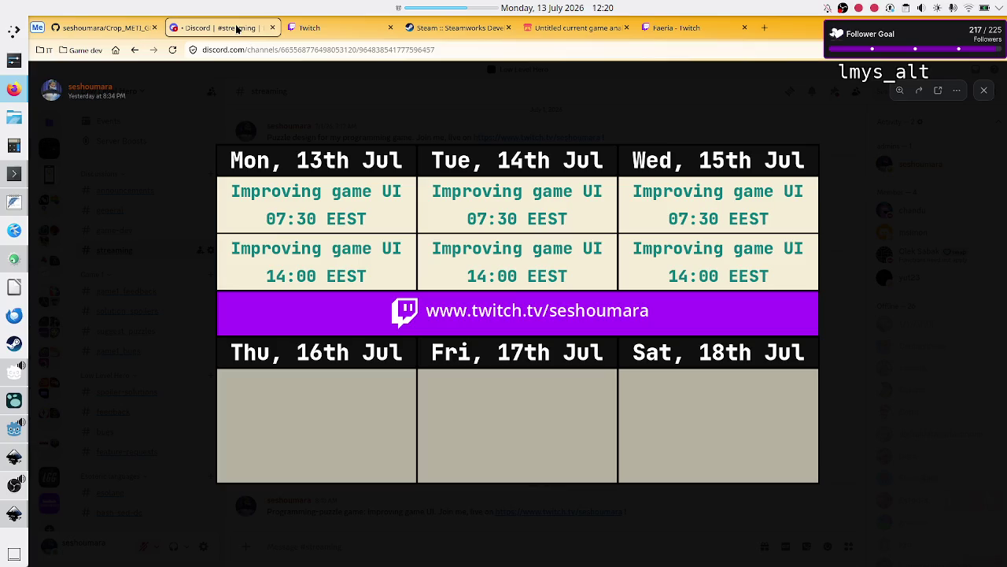
{"action": "left_click", "coordinate": [15, 433]}
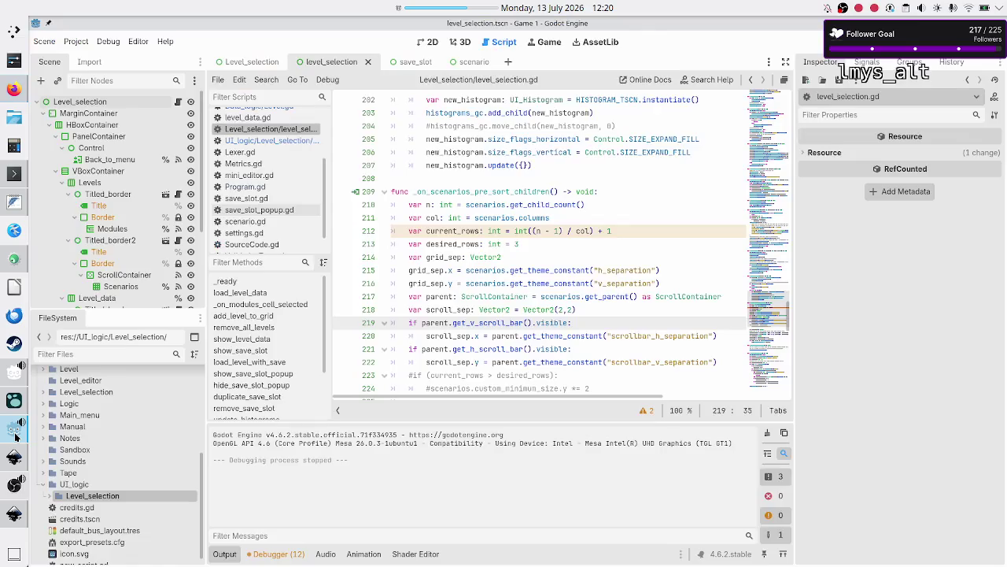
Start a new OS_panel scene in UI_logic, cancel it, and switch to the browser
{"action": "left_click", "coordinate": [96, 484]}
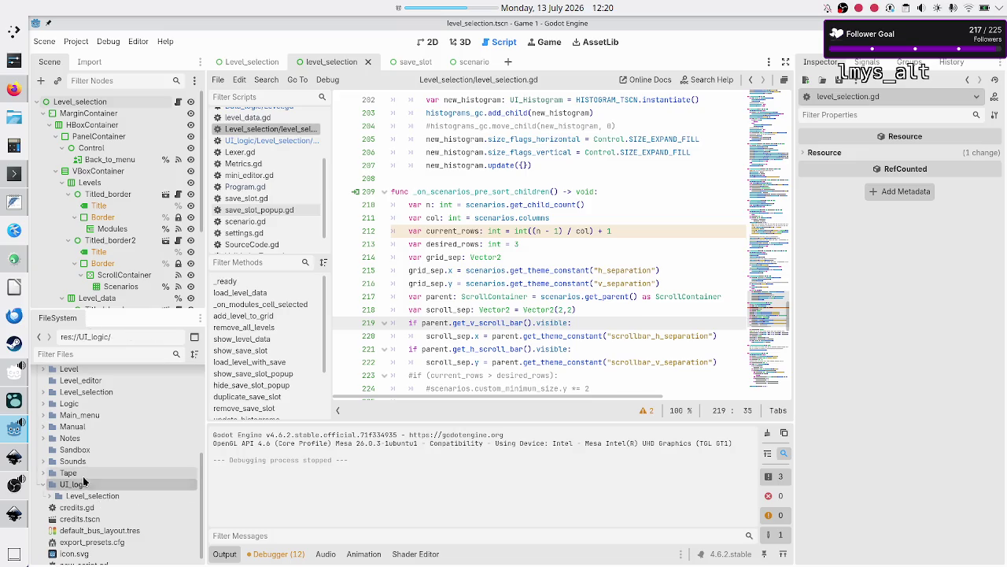
{"action": "right_click", "coordinate": [85, 492]}
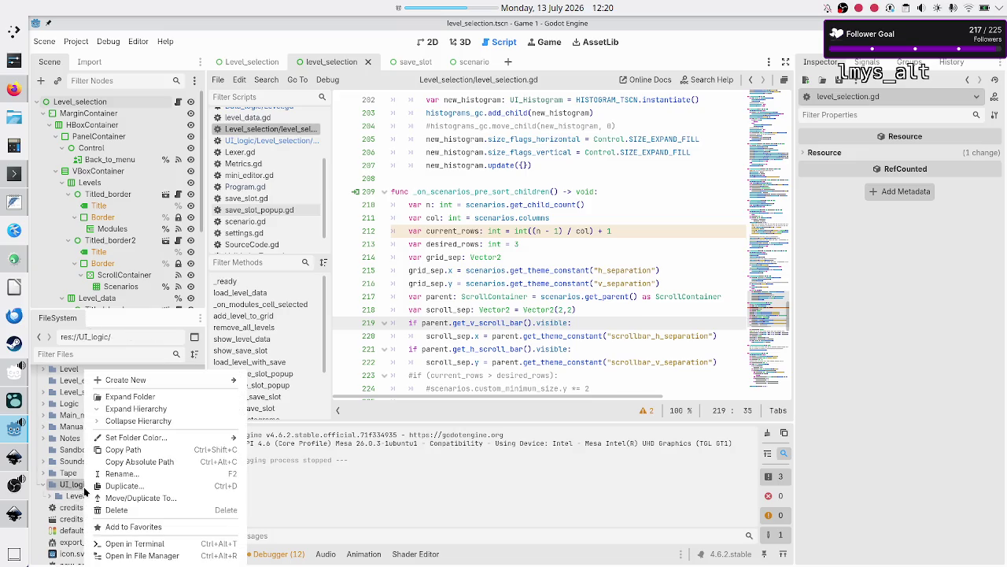
{"action": "mouse_move", "coordinate": [206, 378]}
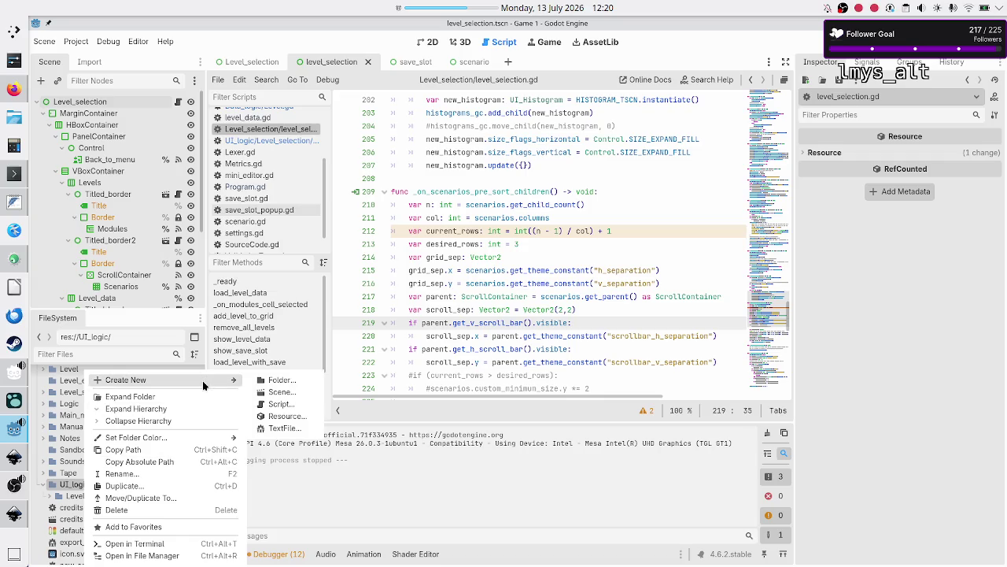
{"action": "left_click", "coordinate": [298, 392]}
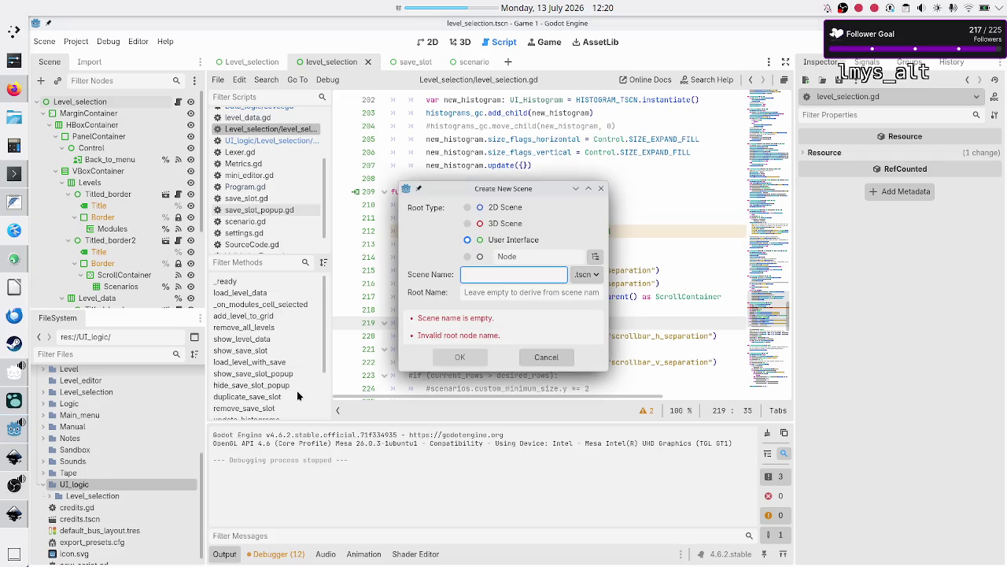
{"action": "type", "text": "OS_"}
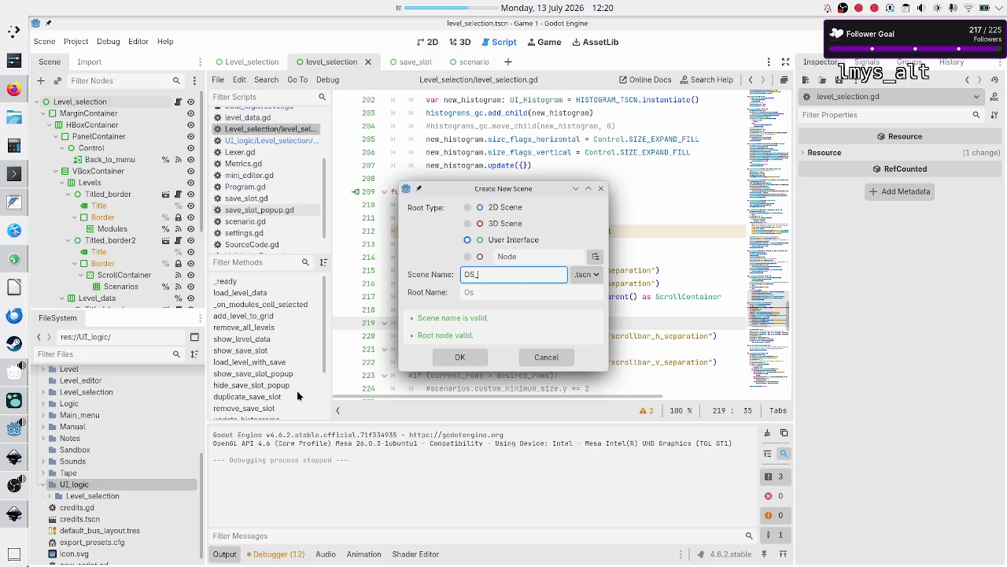
{"action": "type", "text": "panel"}
{"action": "key", "text": "ctrl+a"}
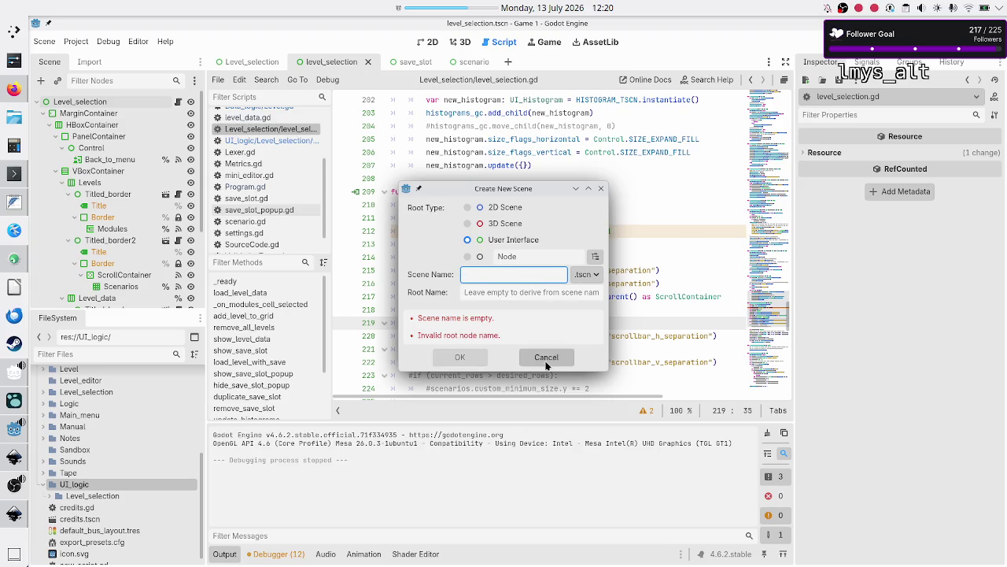
{"action": "left_click", "coordinate": [546, 356]}
{"action": "key", "text": "alt+Tab"}
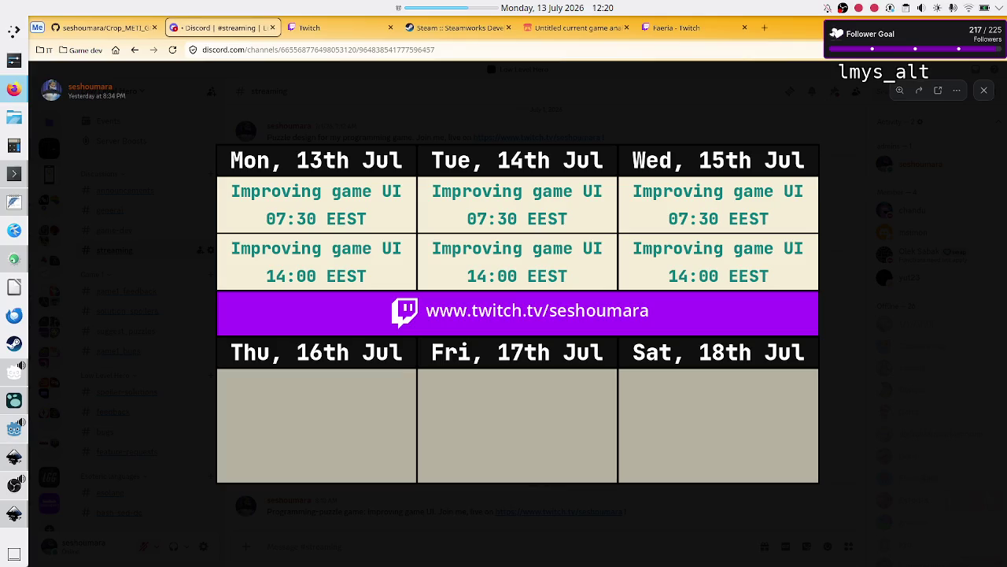
Bring the Logseq journal forward, minimize Godot Manager, and maximize Logseq
{"action": "key", "text": "alt+Tab"}
{"action": "key", "text": "alt+Tab"}
{"action": "key", "text": "alt+Tab"}
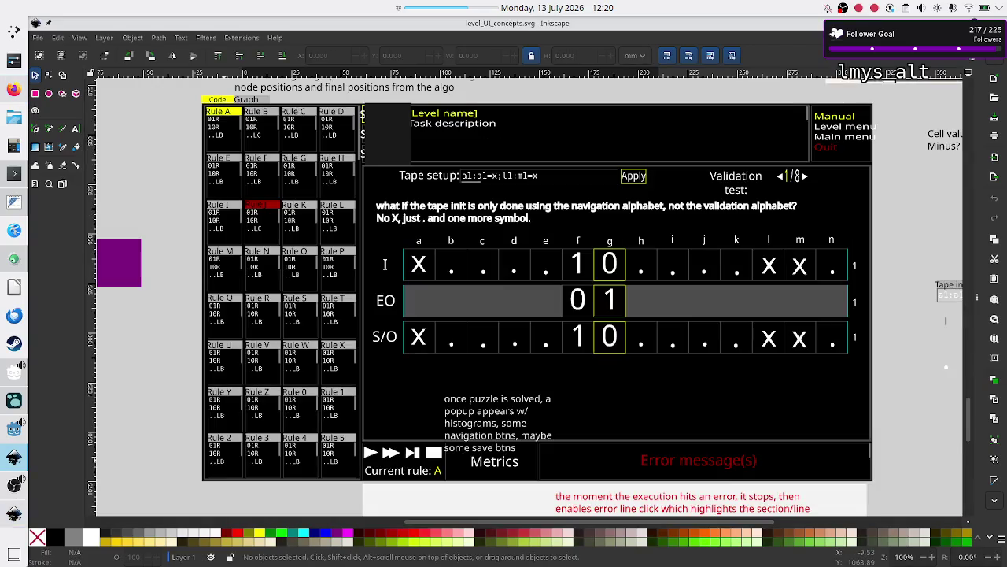
{"action": "key", "text": "alt+Tab"}
{"action": "key", "text": "alt+Tab"}
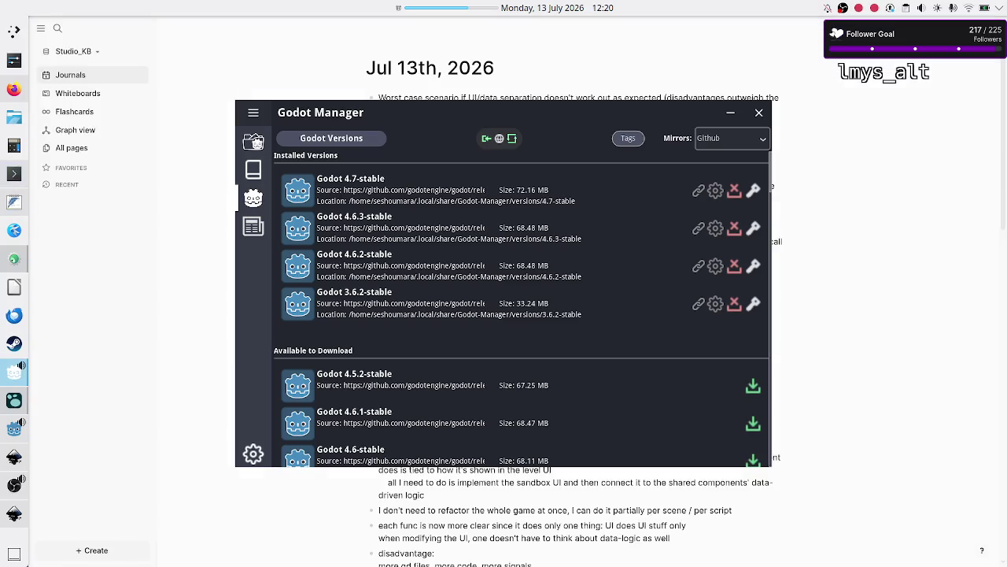
{"action": "key", "text": "alt+Tab"}
{"action": "key", "text": "alt+Tab"}
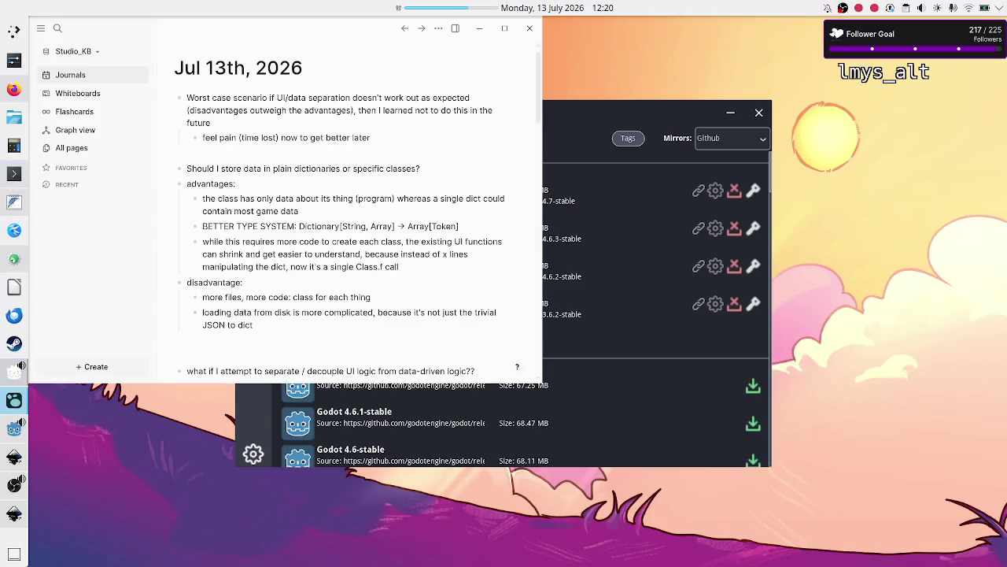
{"action": "left_click", "coordinate": [732, 114]}
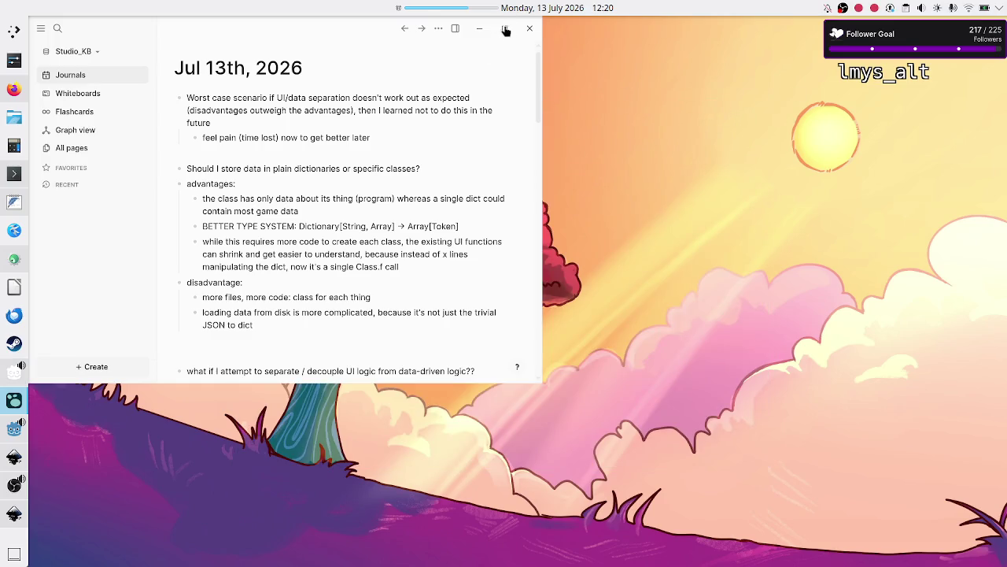
{"action": "left_click", "coordinate": [506, 30]}
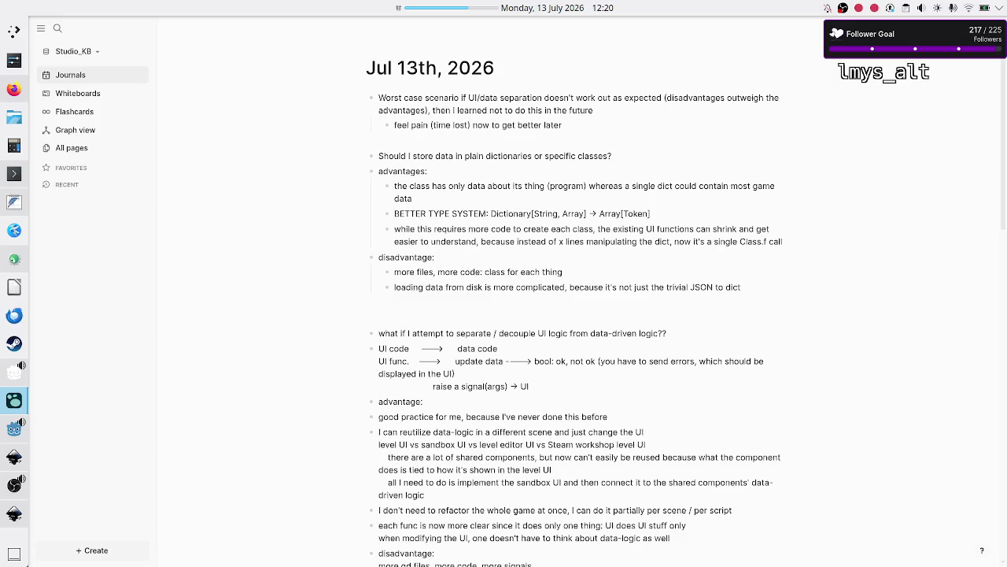
Clear the screen to the desktop, then bring the Godot editor back to the front
{"action": "key", "text": "super+d"}
{"action": "right_click", "coordinate": [688, 8]}
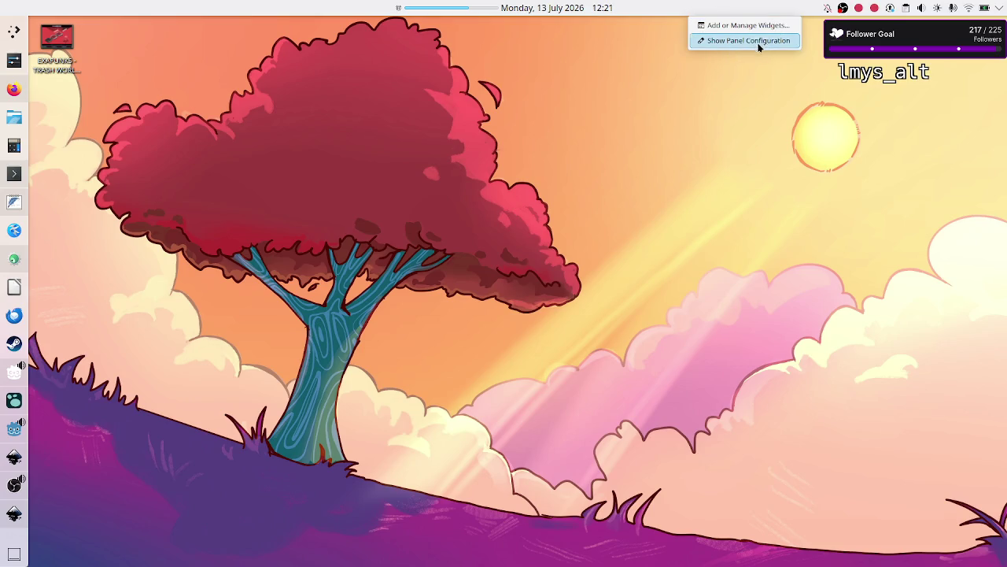
{"action": "left_click", "coordinate": [516, 158]}
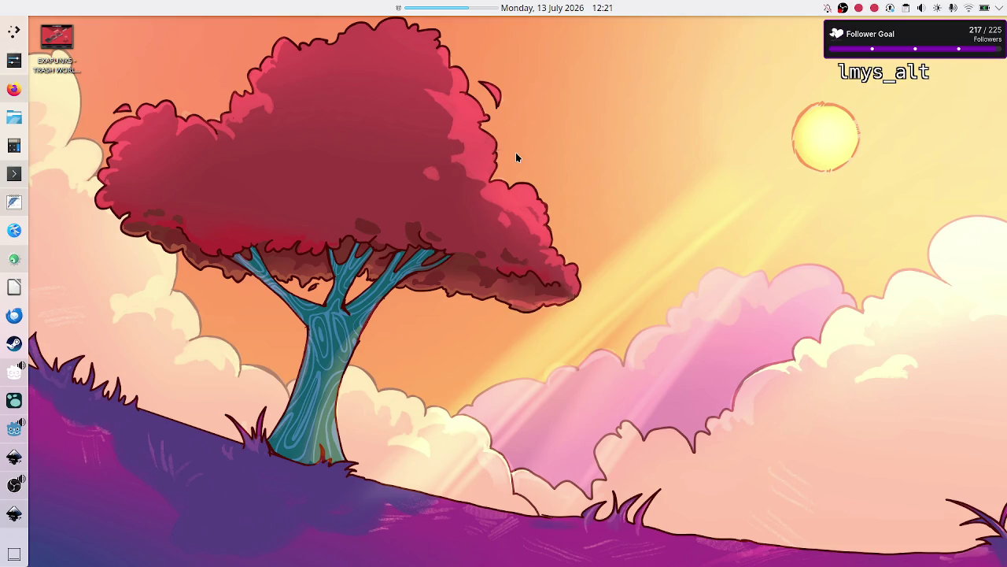
{"action": "right_click", "coordinate": [21, 538]}
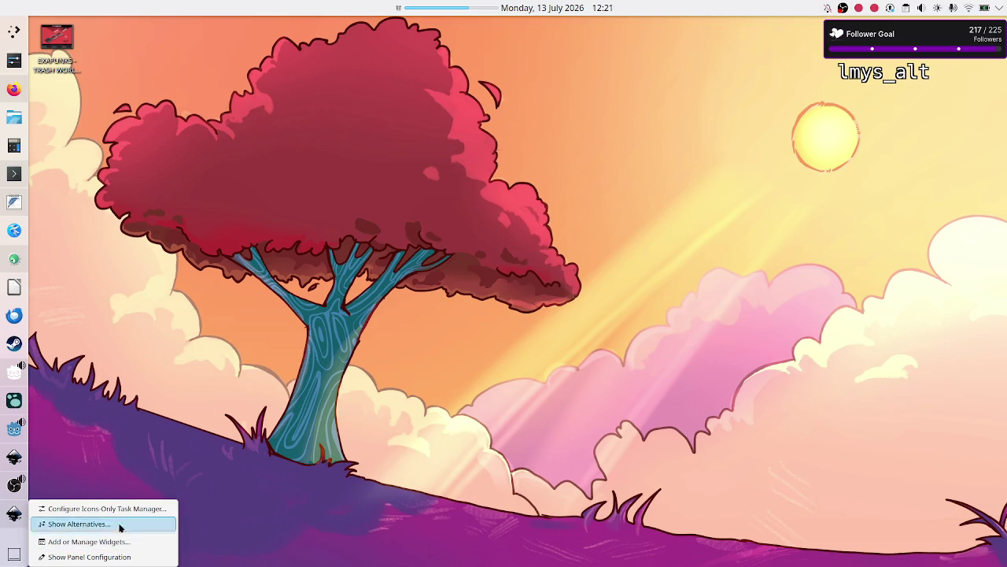
{"action": "left_click", "coordinate": [147, 441]}
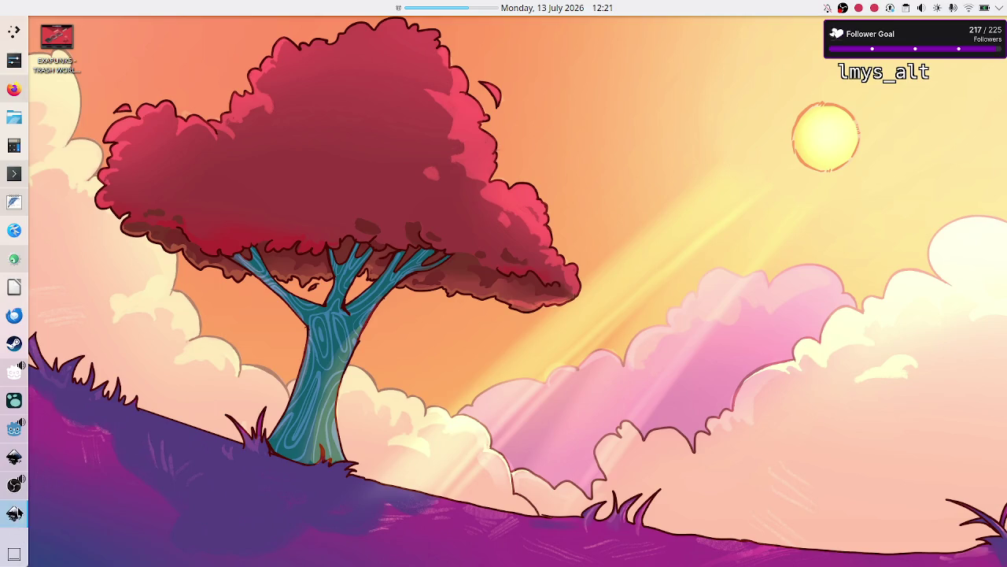
{"action": "left_click", "coordinate": [11, 428]}
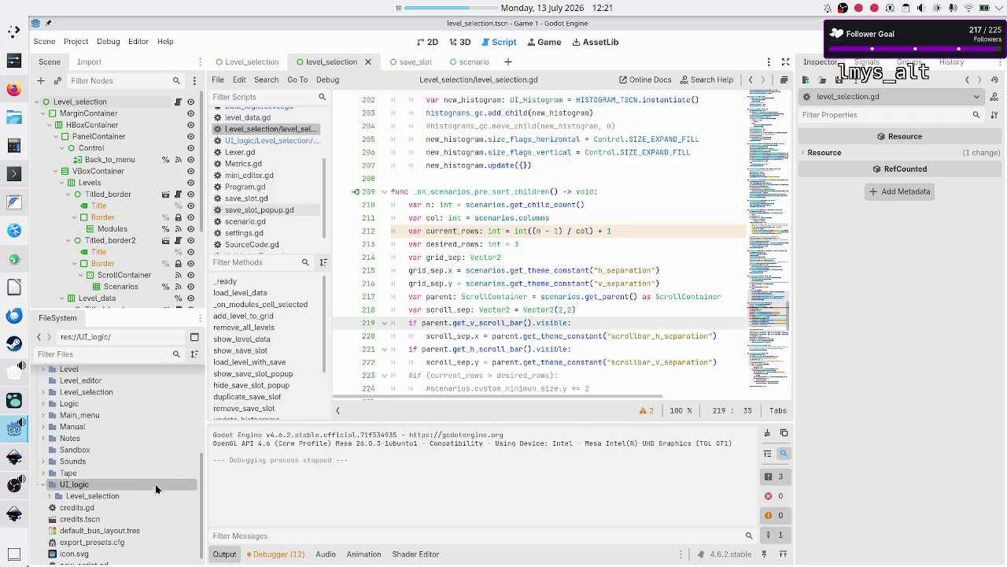
Create a new scene named OS_panel in the UI_logic folder
{"action": "right_click", "coordinate": [123, 487]}
{"action": "mouse_move", "coordinate": [190, 437]}
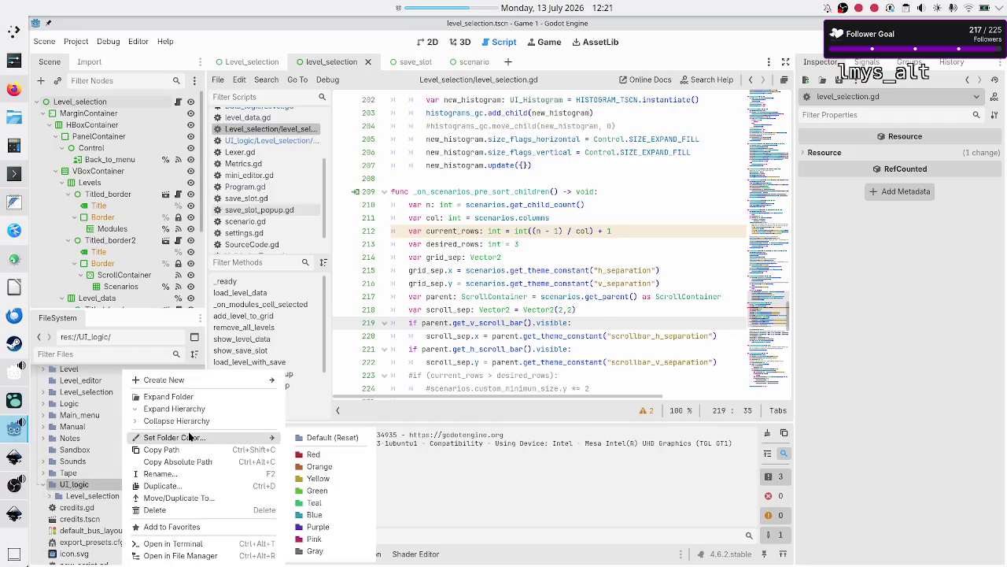
{"action": "mouse_move", "coordinate": [192, 380]}
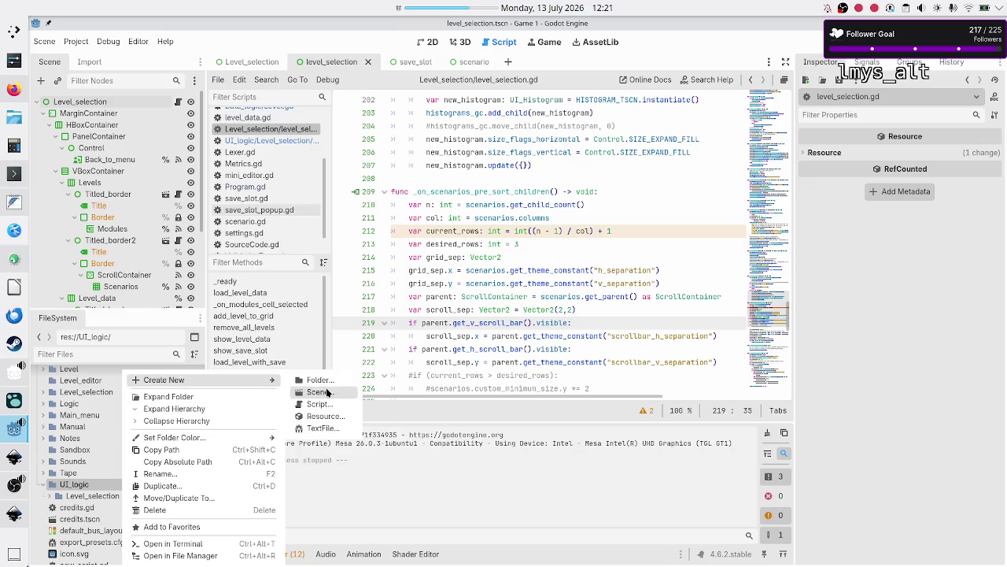
{"action": "left_click", "coordinate": [327, 392]}
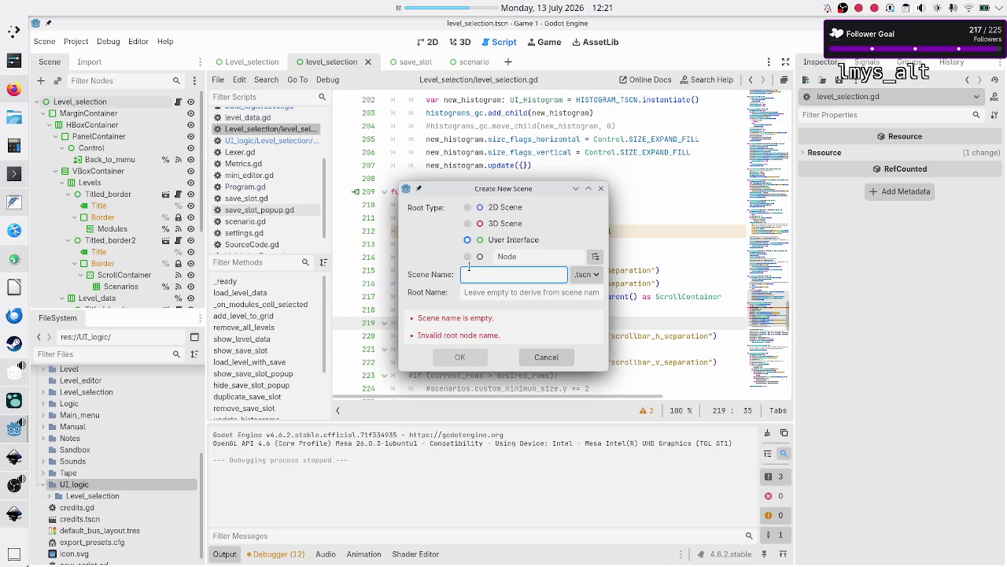
{"action": "type", "text": "OS"}
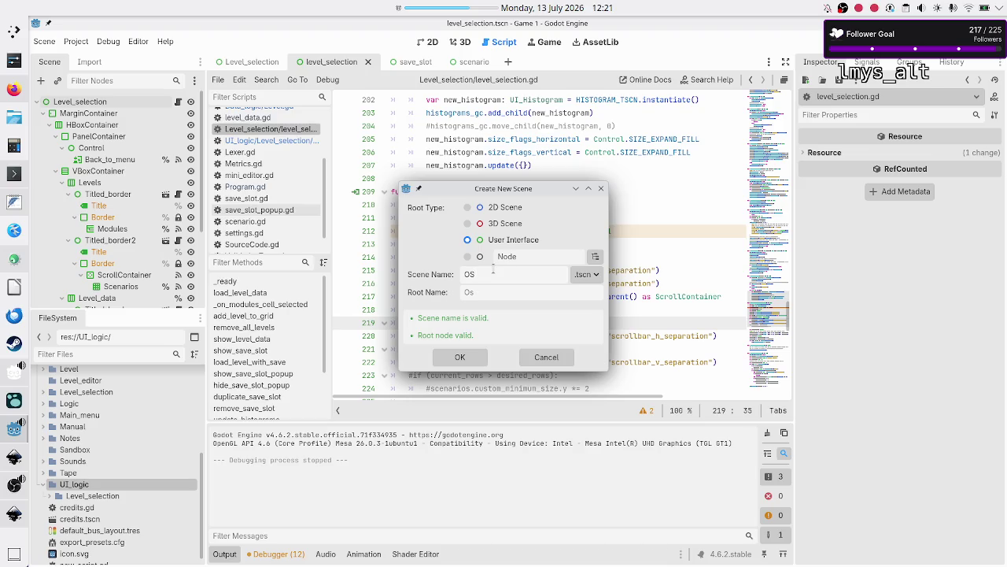
{"action": "type", "text": "+_panel"}
{"action": "left_click", "coordinate": [475, 357]}
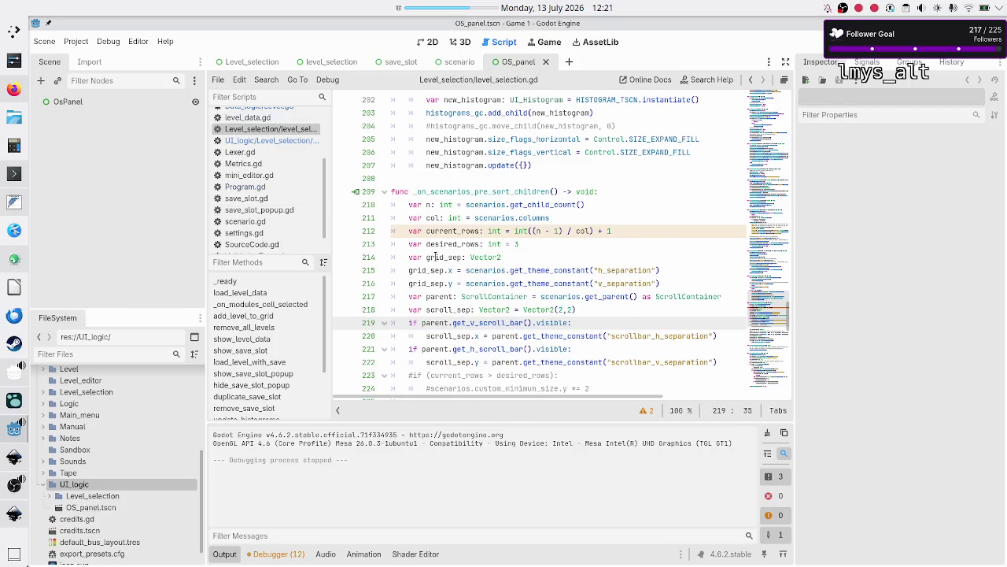
Select OS_panel.tscn in the FileSystem and show its empty 2D canvas
{"action": "left_click", "coordinate": [440, 179]}
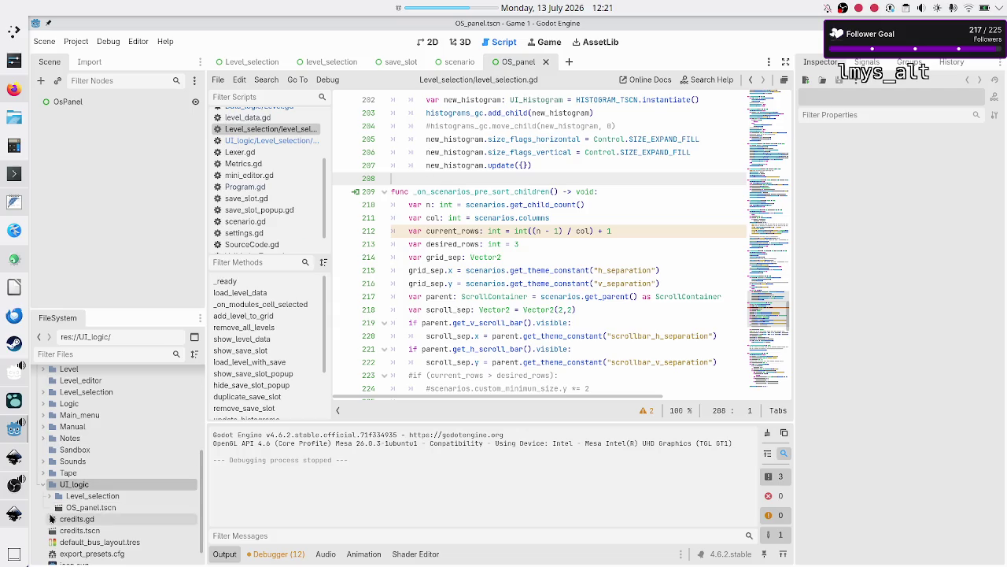
{"action": "left_click", "coordinate": [48, 496]}
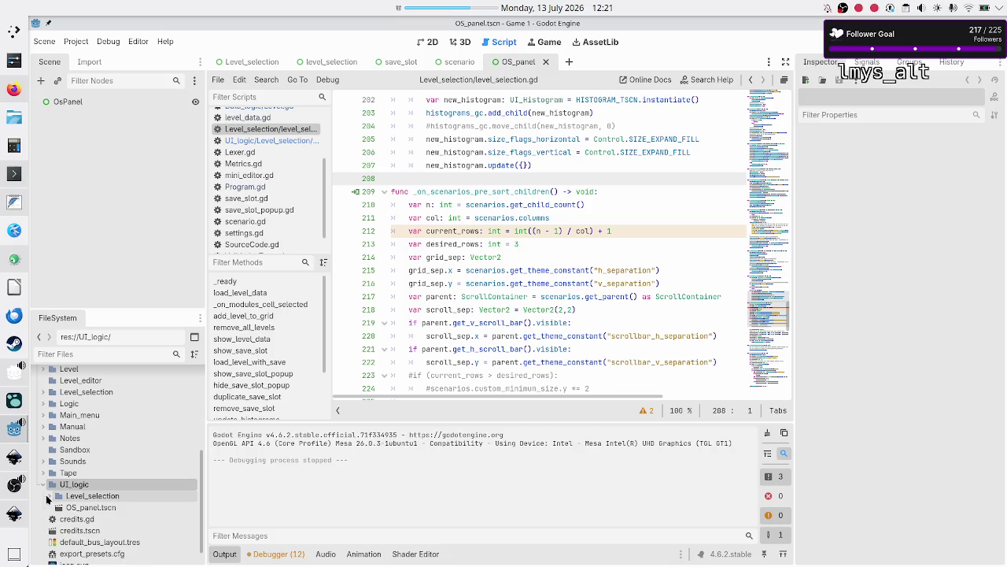
{"action": "left_click", "coordinate": [48, 496]}
{"action": "left_click", "coordinate": [80, 508]}
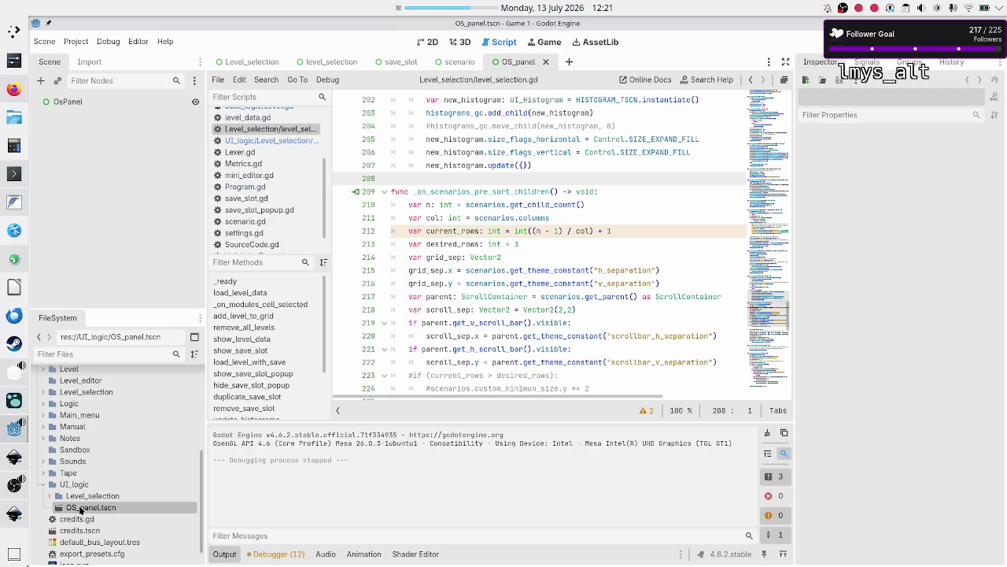
{"action": "left_click", "coordinate": [426, 44]}
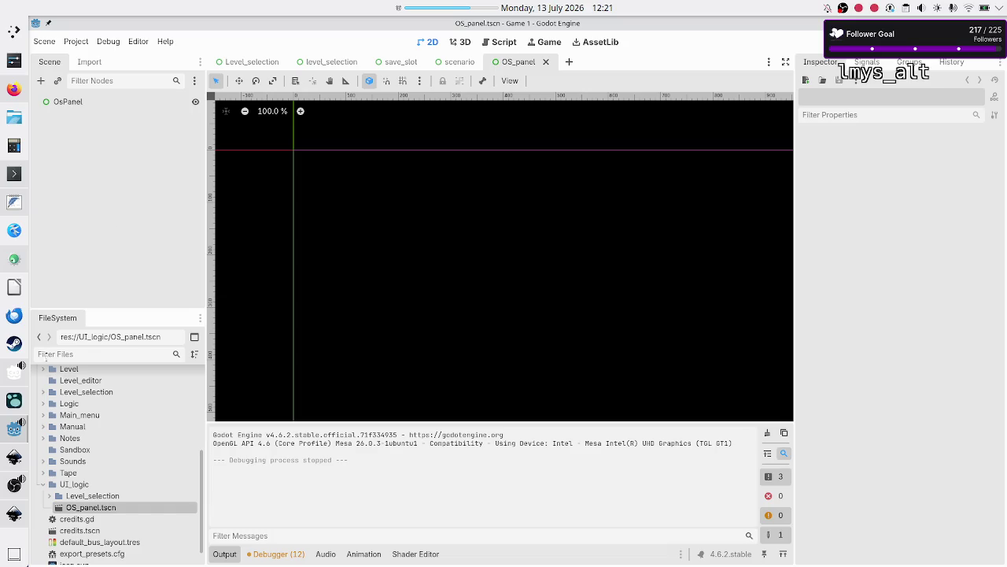
{"action": "left_click", "coordinate": [13, 517]}
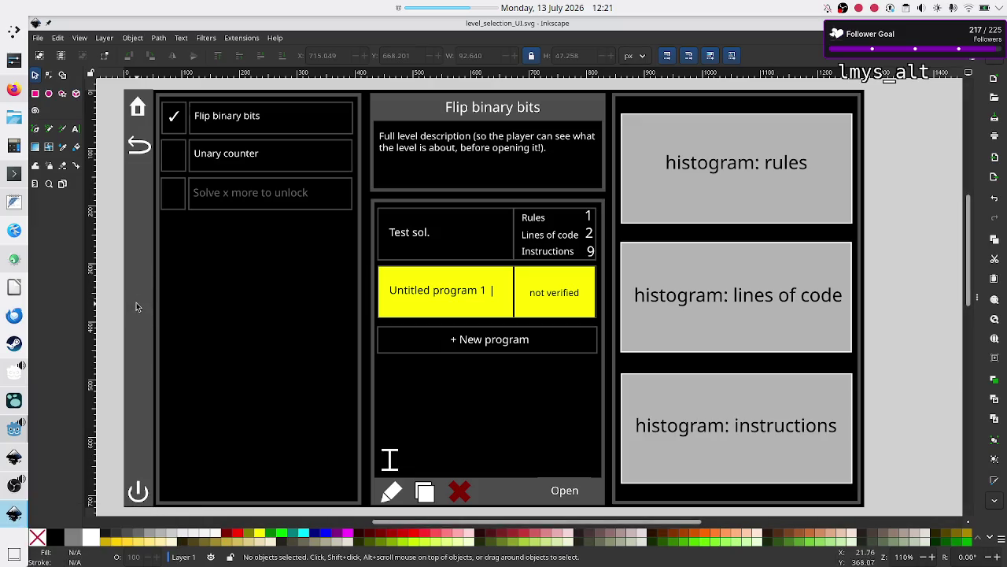
{"action": "key", "text": "alt+Tab"}
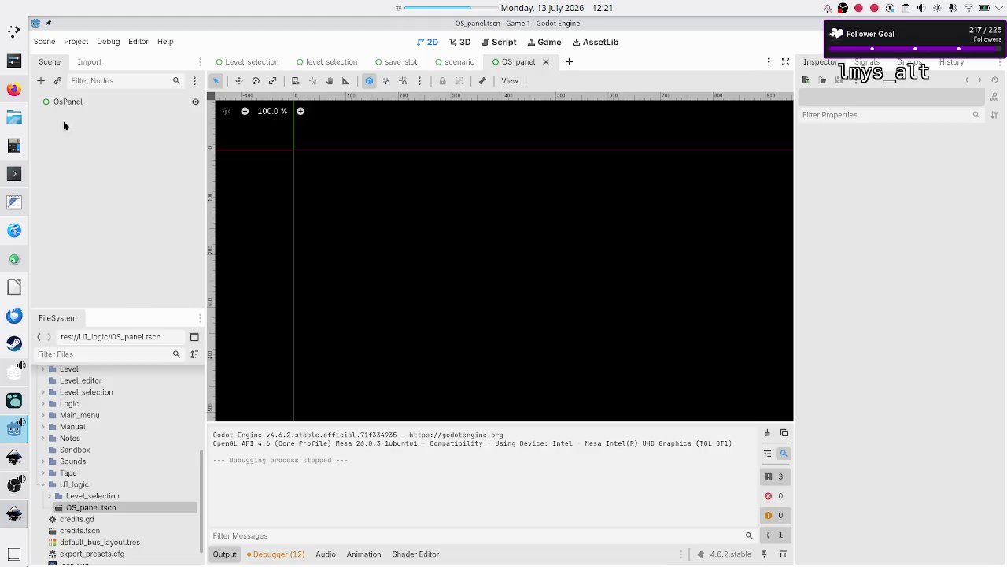
{"action": "left_click", "coordinate": [41, 82]}
{"action": "type", "text": "panel"}
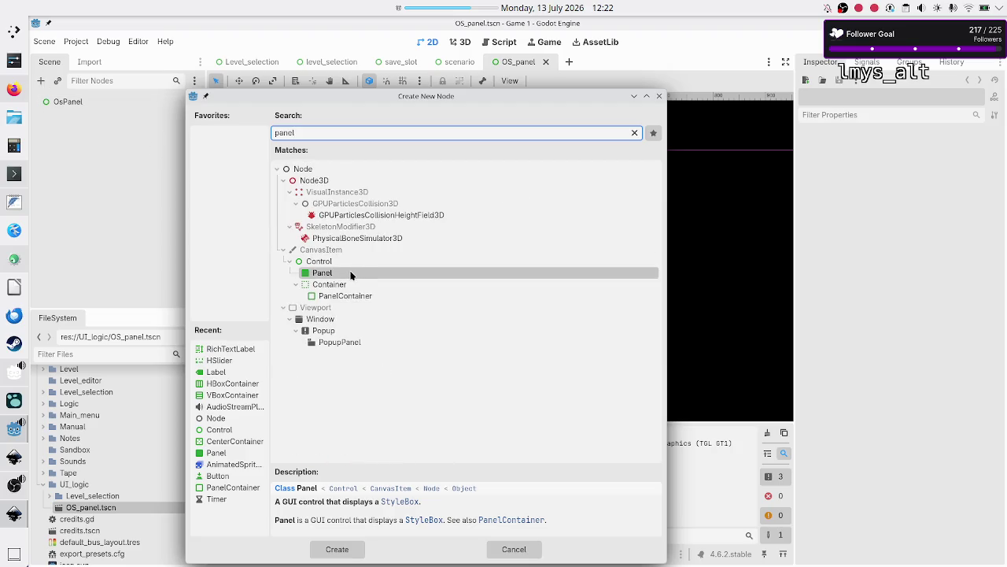
{"action": "double_click", "coordinate": [355, 272]}
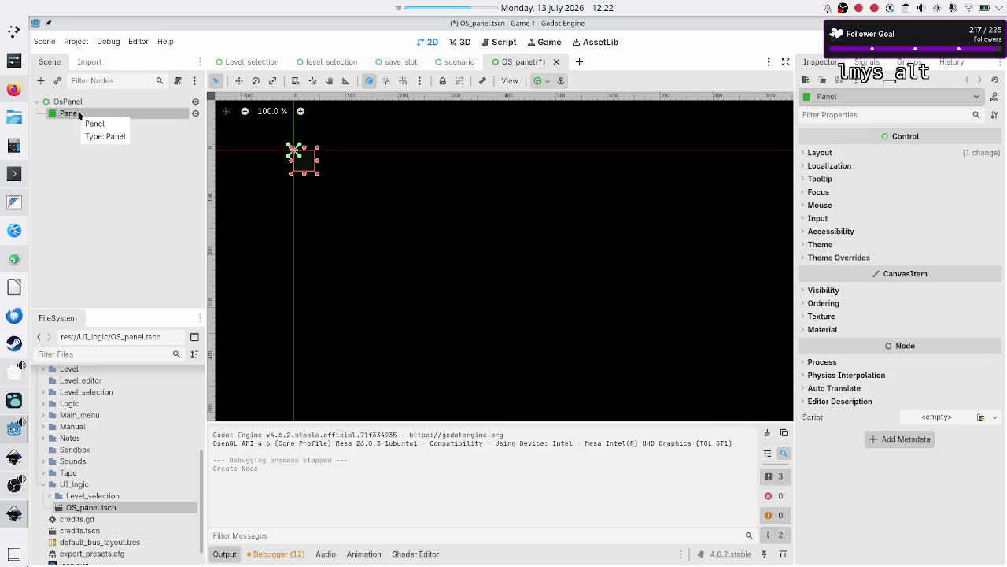
{"action": "left_click", "coordinate": [45, 101]}
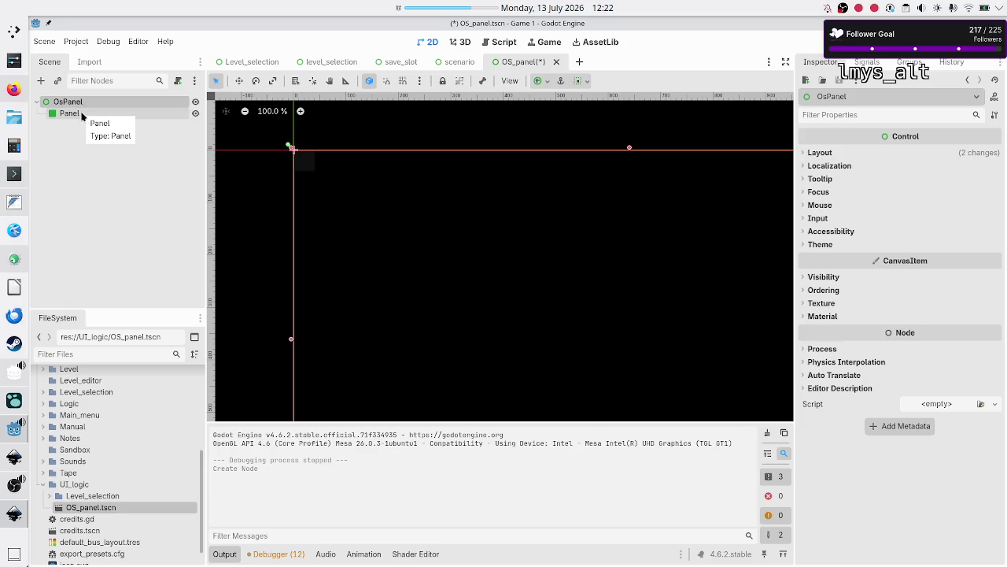
{"action": "key", "text": "alt+Tab"}
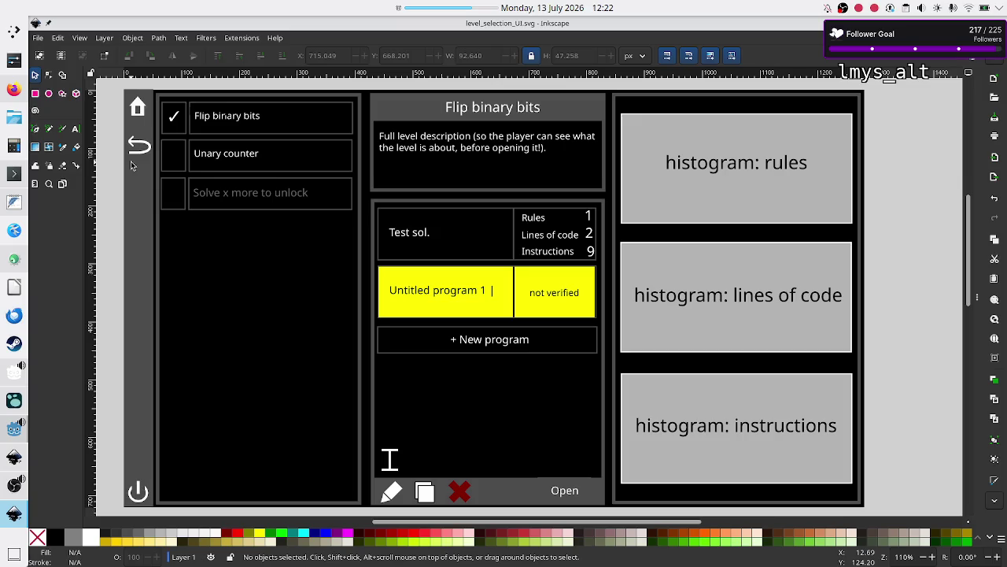
{"action": "key", "text": "alt+Tab"}
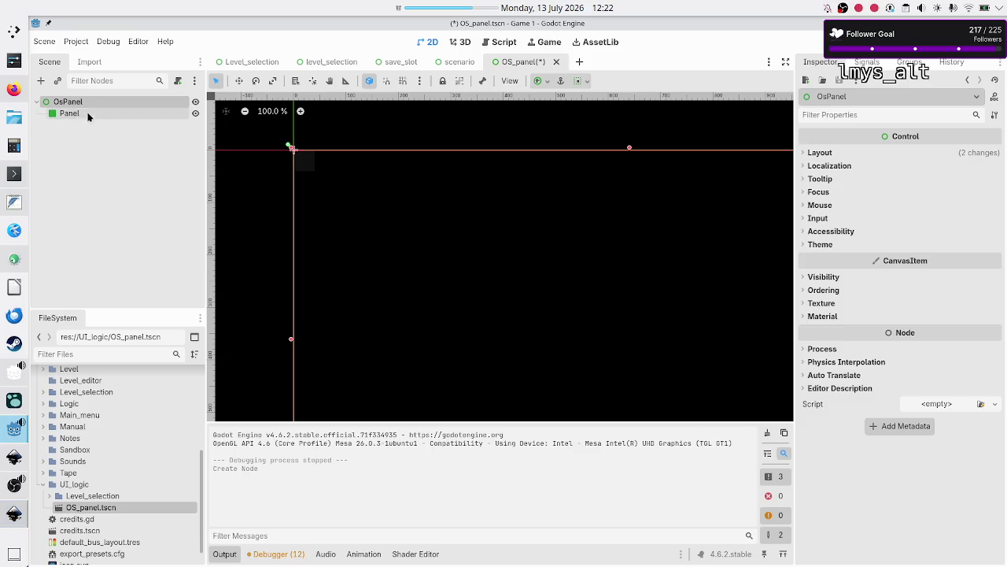
{"action": "left_click", "coordinate": [84, 113]}
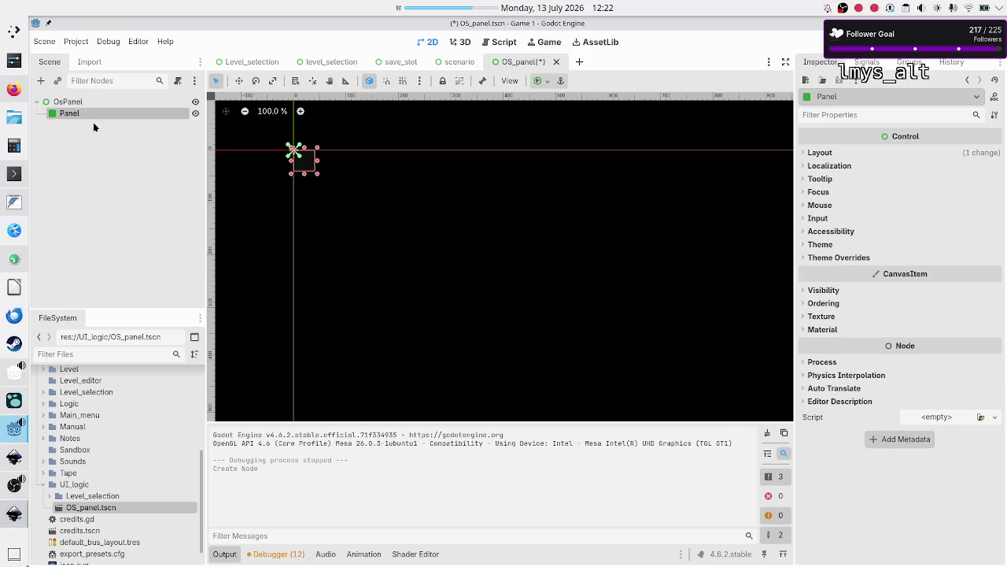
{"action": "key", "text": "Delete"}
{"action": "key", "text": "Return"}
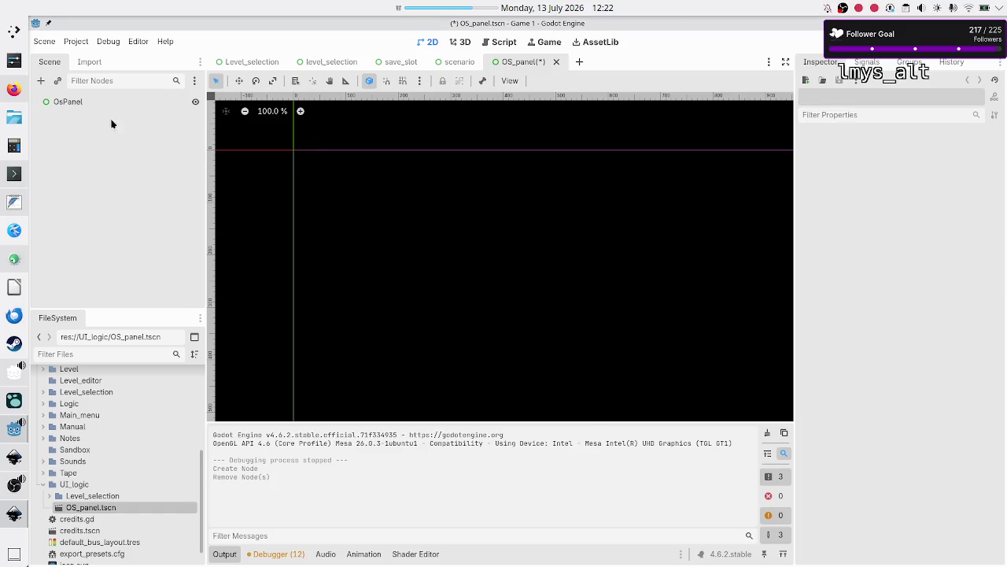
{"action": "left_click", "coordinate": [100, 105]}
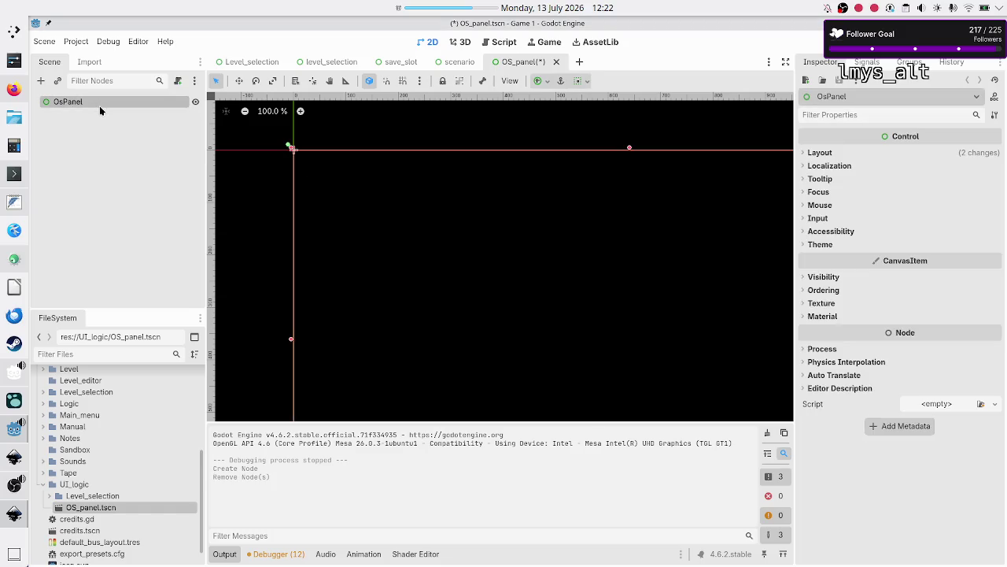
{"action": "key", "text": "F2"}
Rename the root node to OS_panel and change its type to PanelContainer
{"action": "type", "text": "OS_p"}
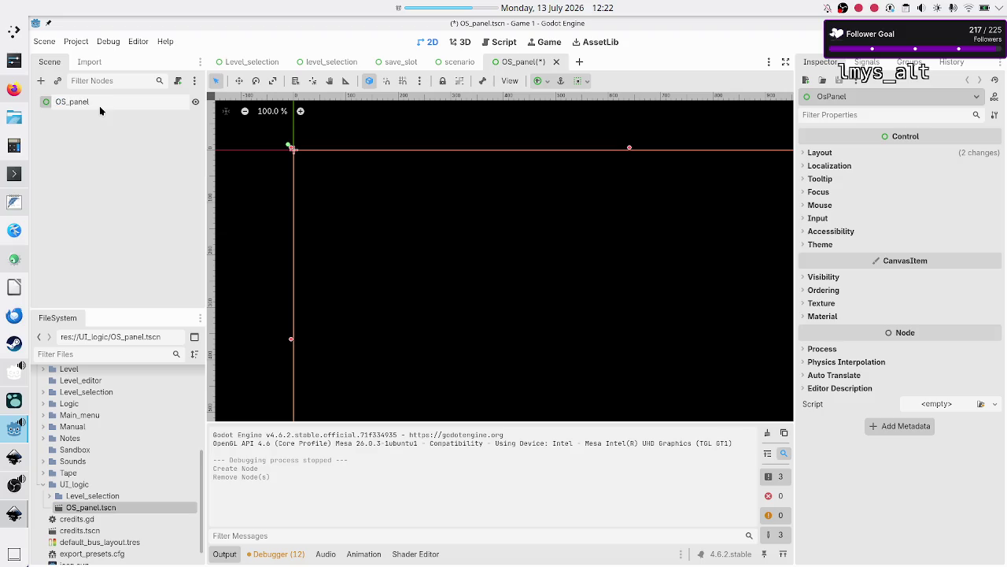
{"action": "key", "text": "Return"}
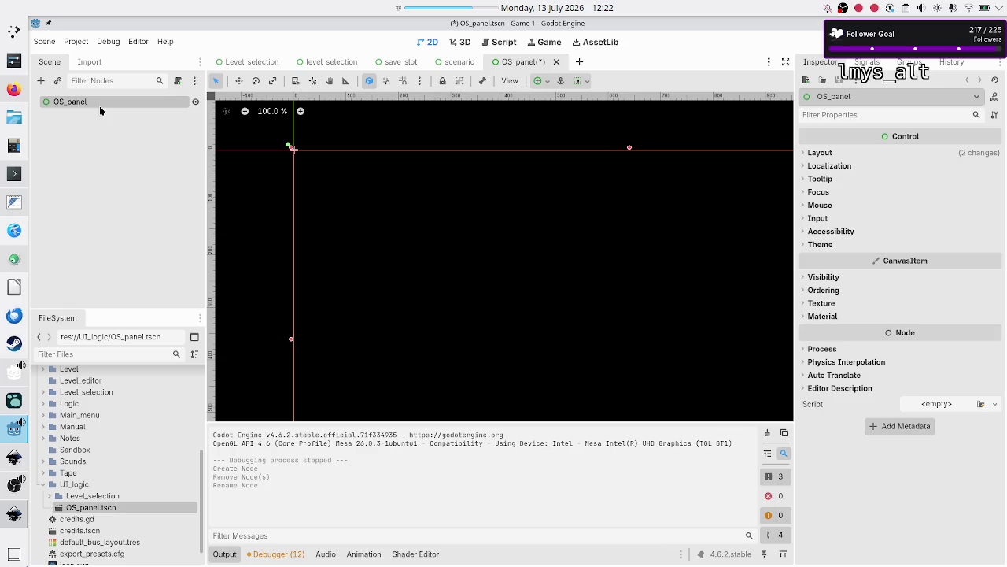
{"action": "right_click", "coordinate": [99, 106]}
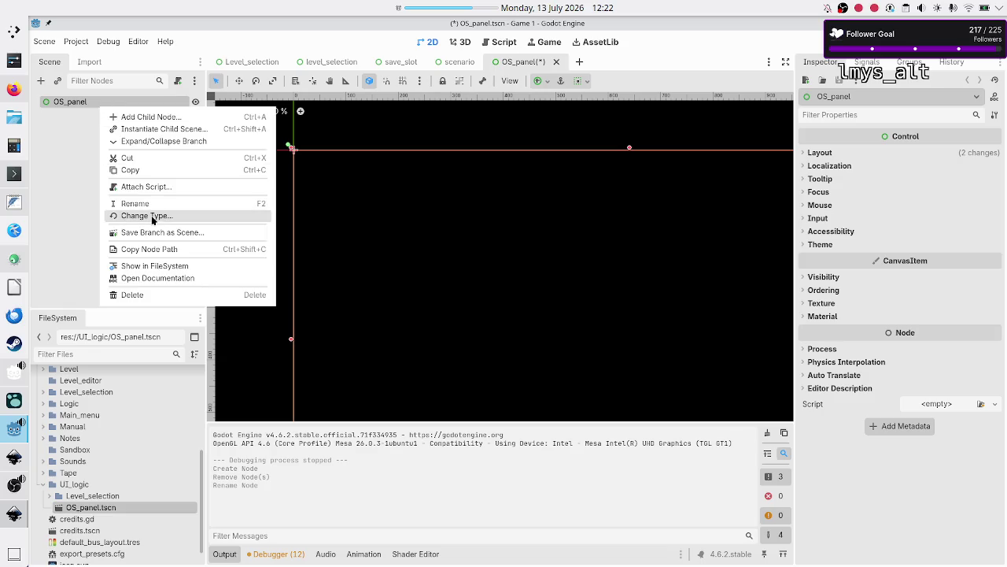
{"action": "left_click", "coordinate": [151, 216]}
{"action": "type", "text": "panelco"}
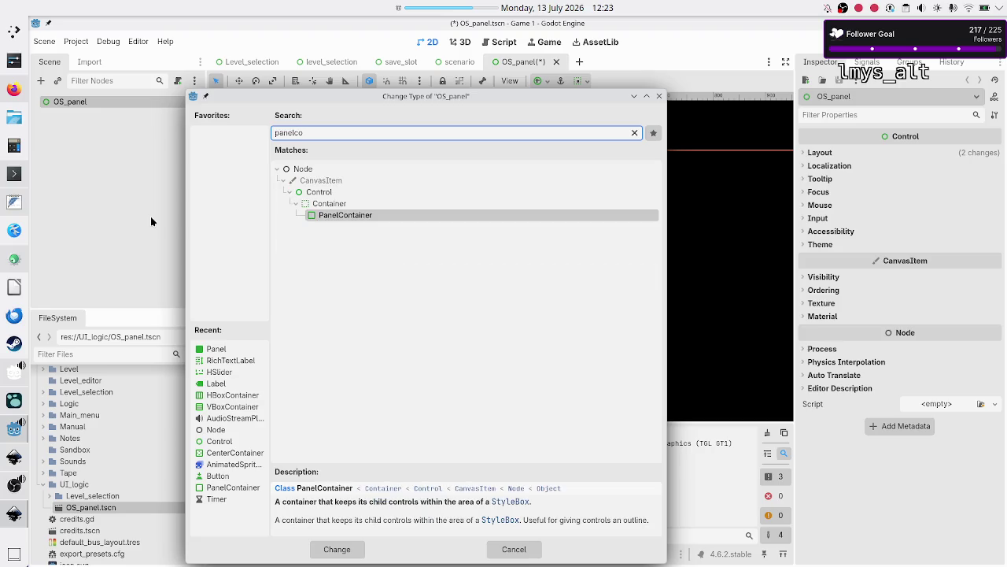
{"action": "key", "text": "Return"}
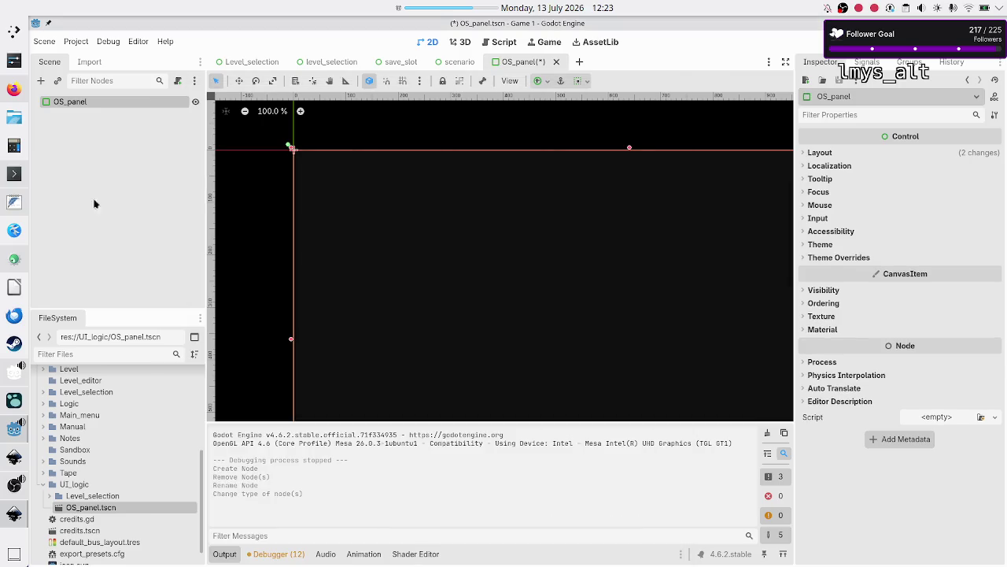
Attach a new os_panel.gd script, strip it to 'extends PanelContainer', and save
{"action": "right_click", "coordinate": [174, 101]}
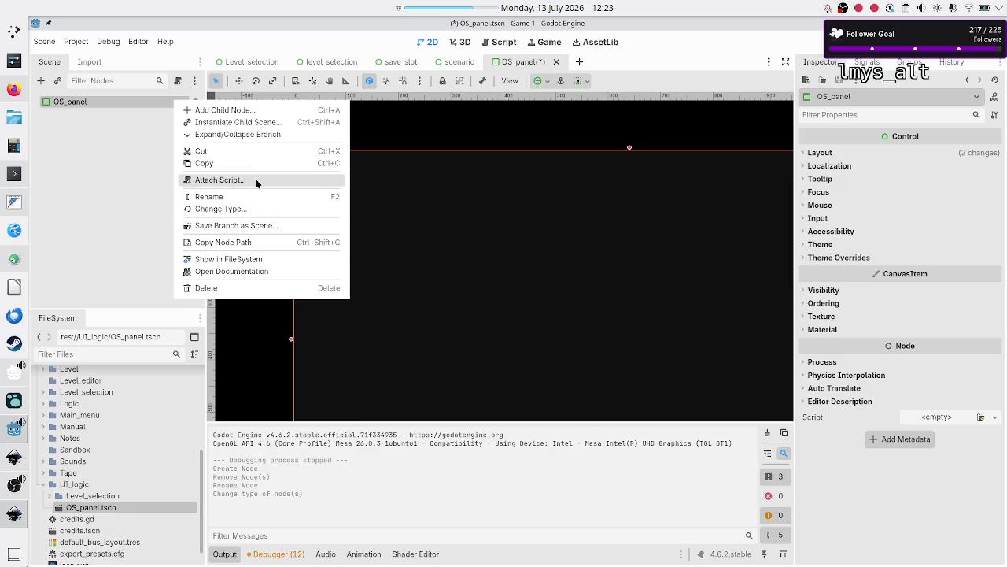
{"action": "left_click", "coordinate": [246, 181]}
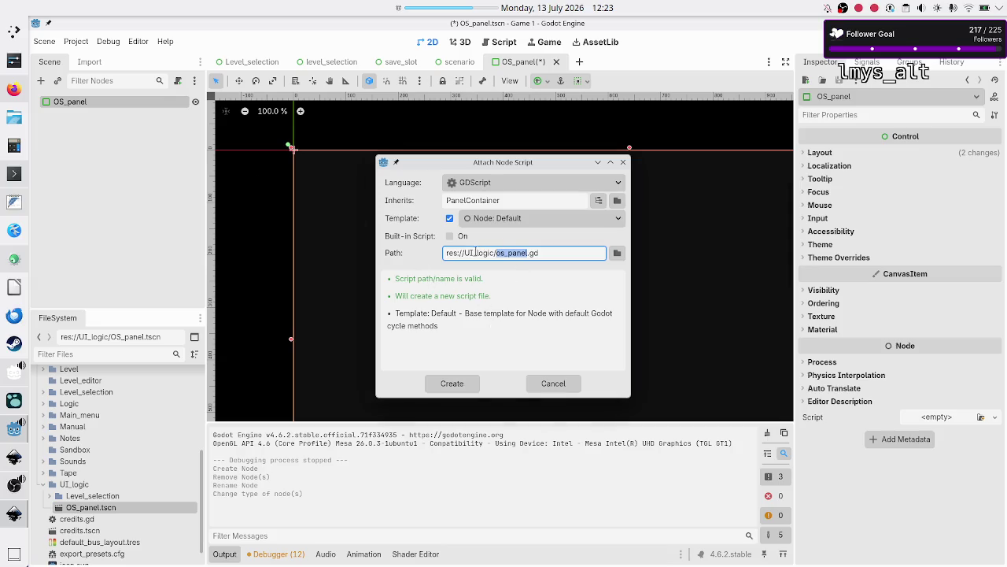
{"action": "left_click", "coordinate": [453, 384]}
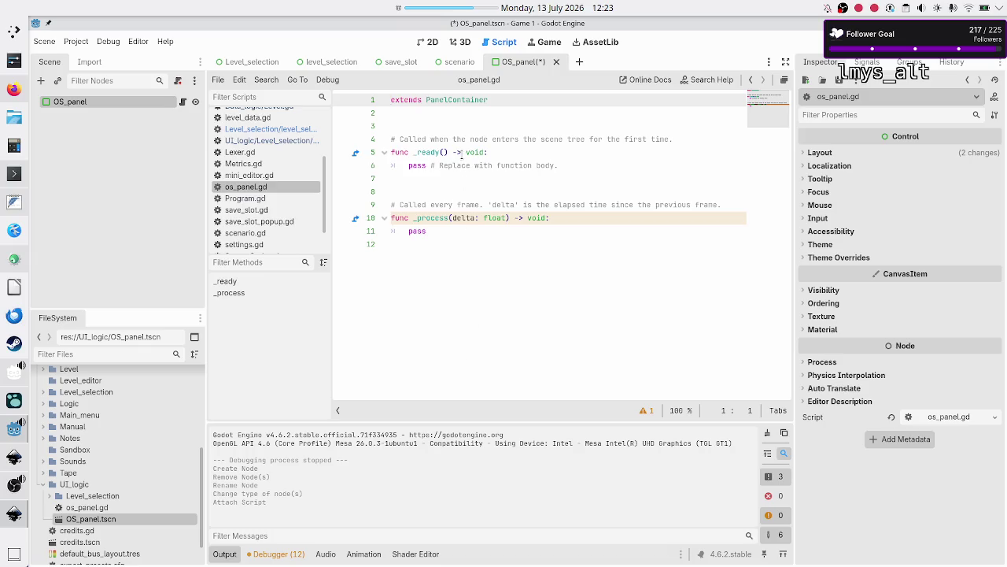
{"action": "left_click", "coordinate": [470, 115]}
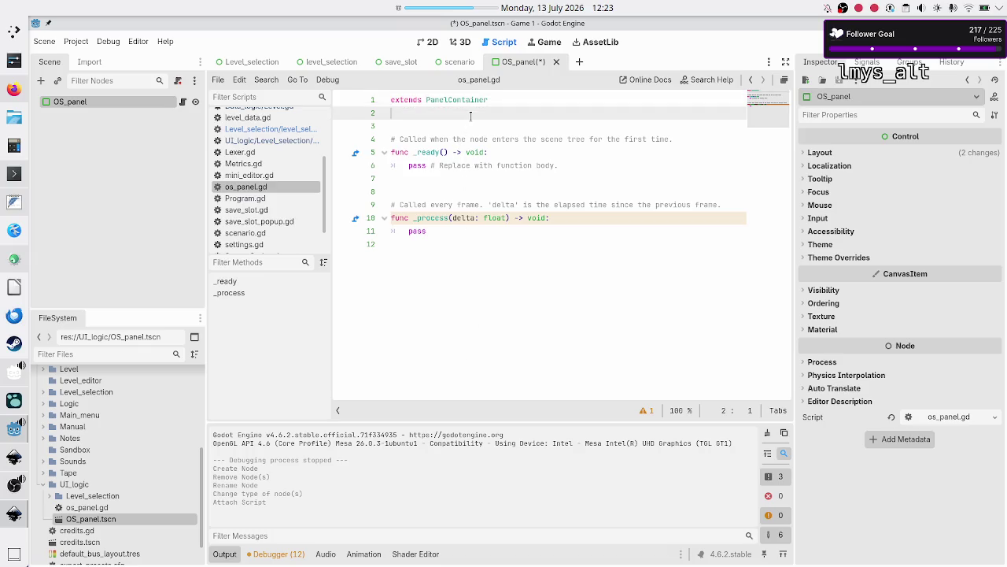
{"action": "key", "text": "shift+Down"}
{"action": "key", "text": "shift+Down"}
{"action": "key", "text": "shift+Down"}
{"action": "key", "text": "Delete"}
{"action": "key", "text": "ctrl+s"}
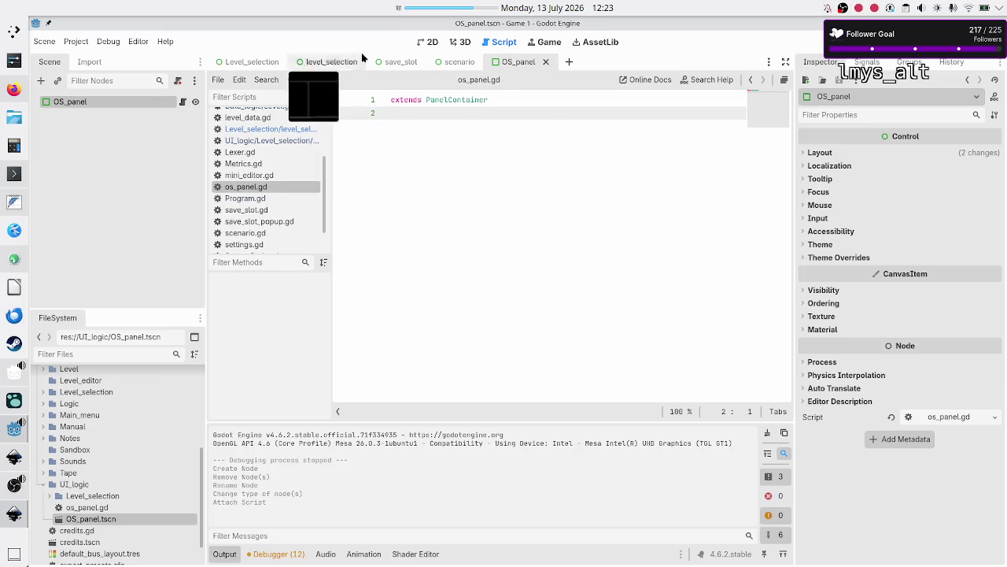
{"action": "left_click", "coordinate": [422, 45]}
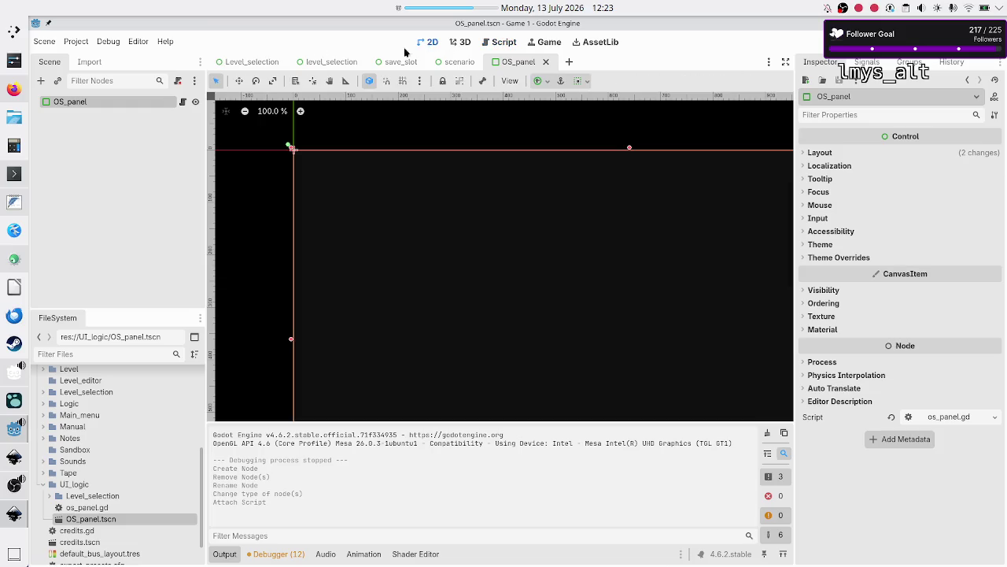
Anchor OS_panel to fill the whole viewport and collapse the bottom panel
{"action": "left_click", "coordinate": [538, 81]}
{"action": "left_click", "coordinate": [600, 177]}
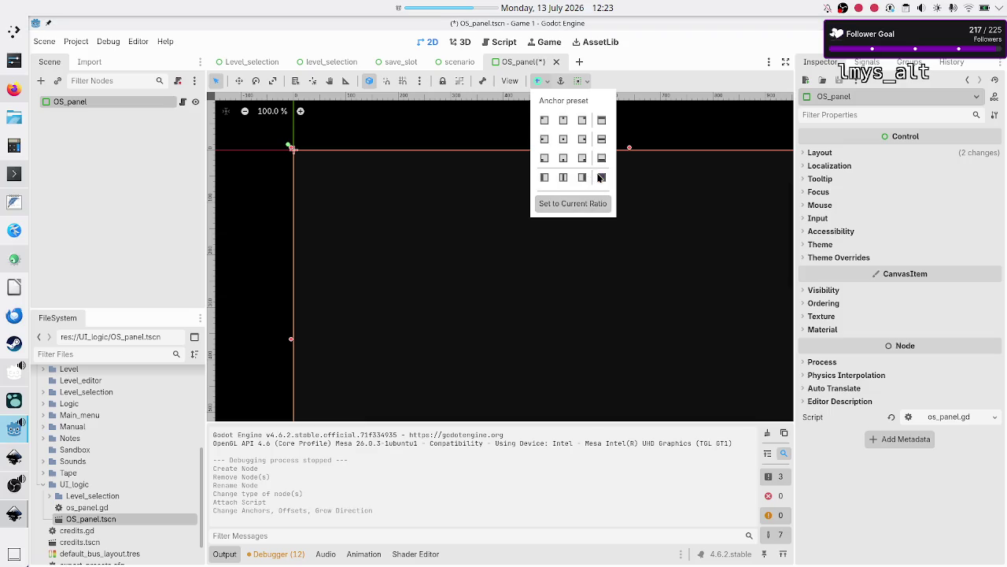
{"action": "left_click", "coordinate": [234, 555]}
{"action": "left_click", "coordinate": [234, 556]}
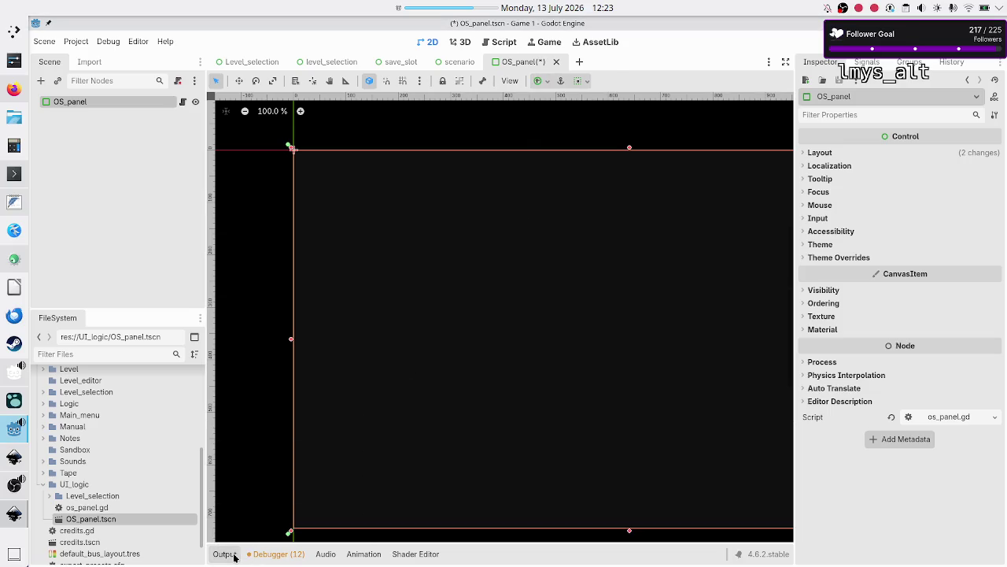
{"action": "left_click", "coordinate": [129, 203]}
{"action": "left_click", "coordinate": [76, 104]}
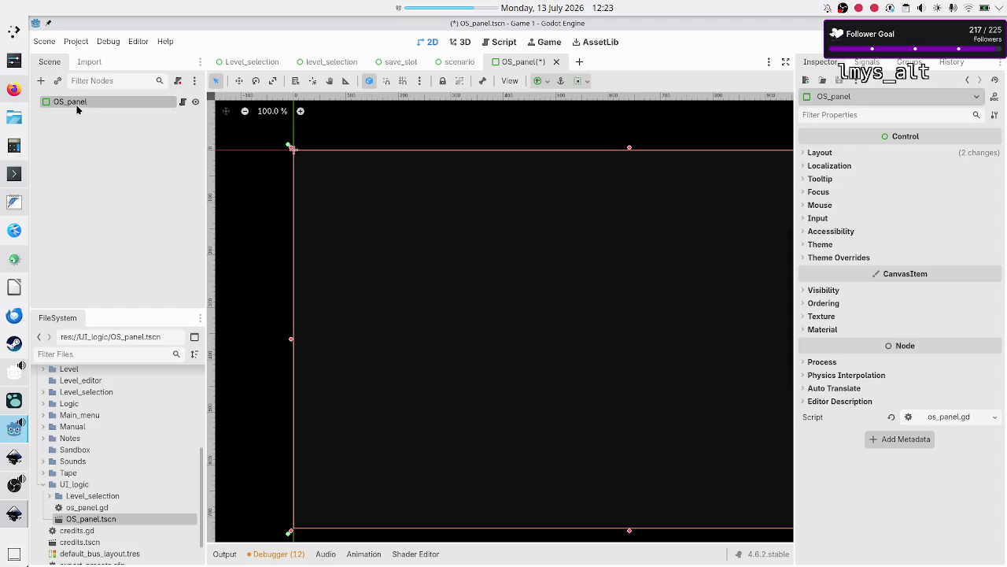
Check the Inkscape mockup, then add a VBoxContainer child under OS_panel
{"action": "key", "text": "alt+Tab"}
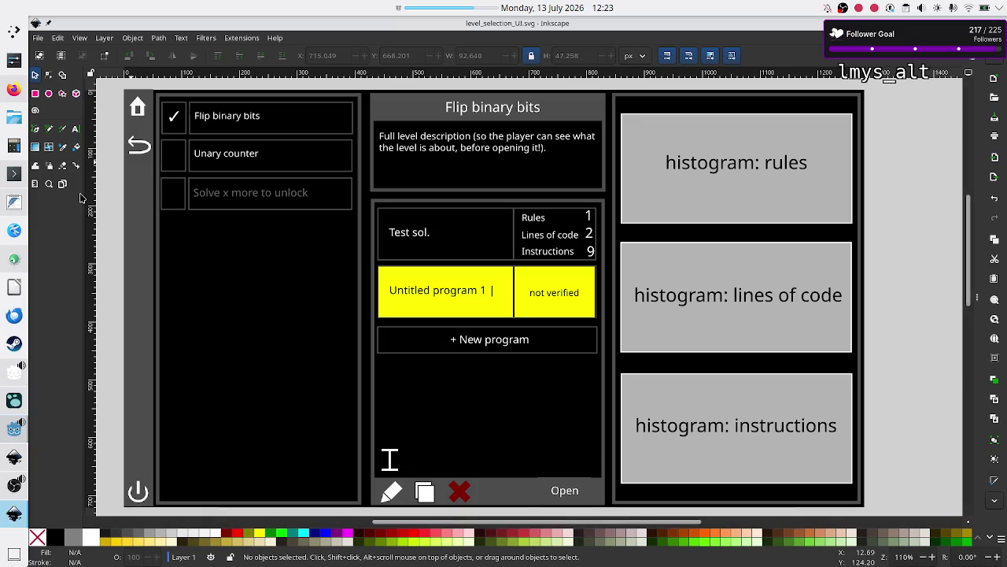
{"action": "key", "text": "alt+Tab"}
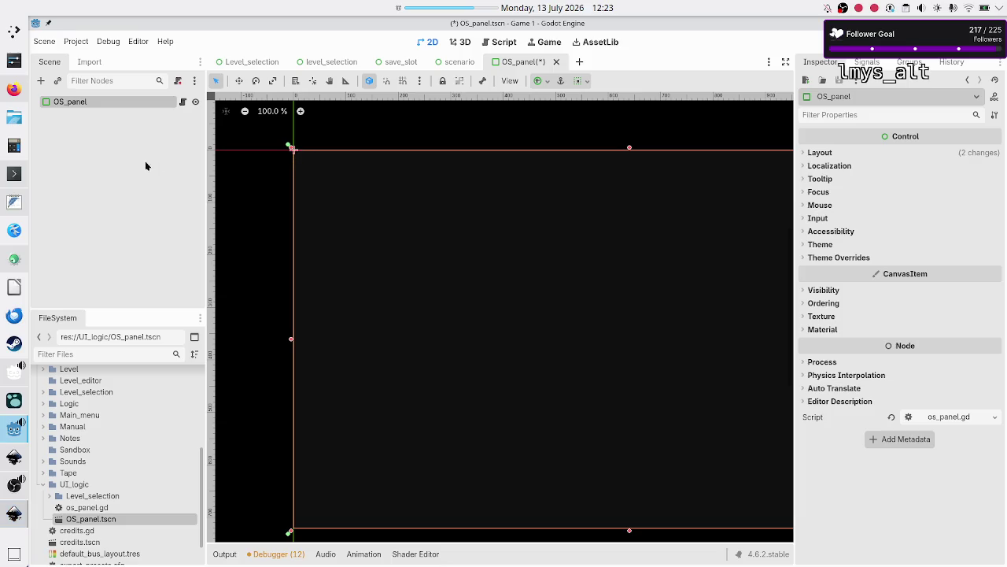
{"action": "left_click", "coordinate": [42, 81]}
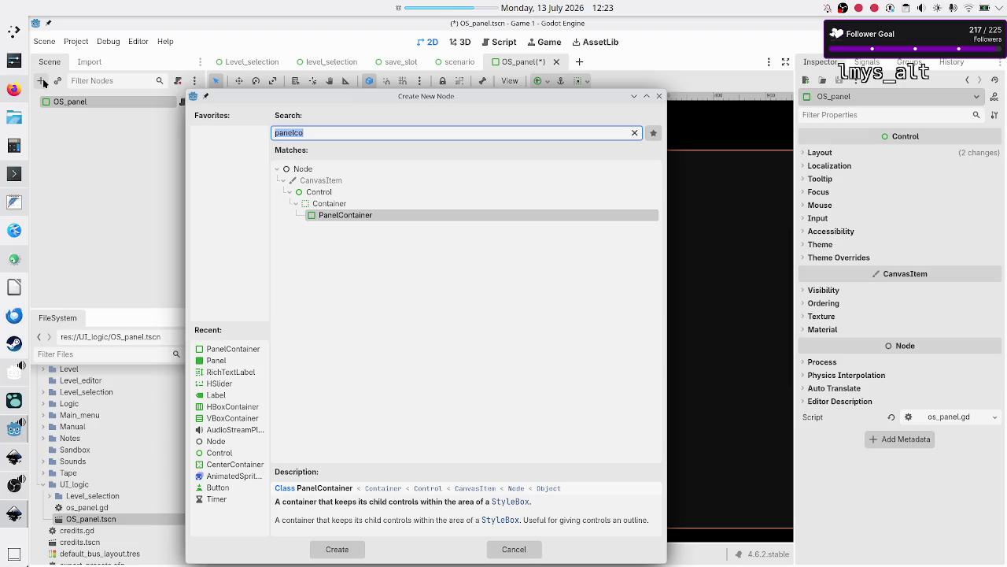
{"action": "type", "text": "vbox"}
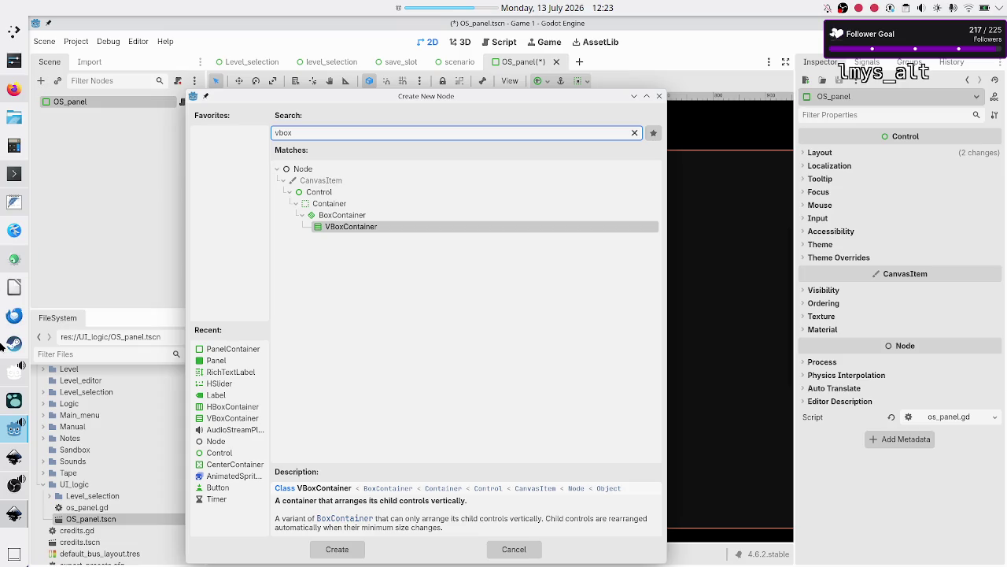
{"action": "left_click", "coordinate": [14, 513]}
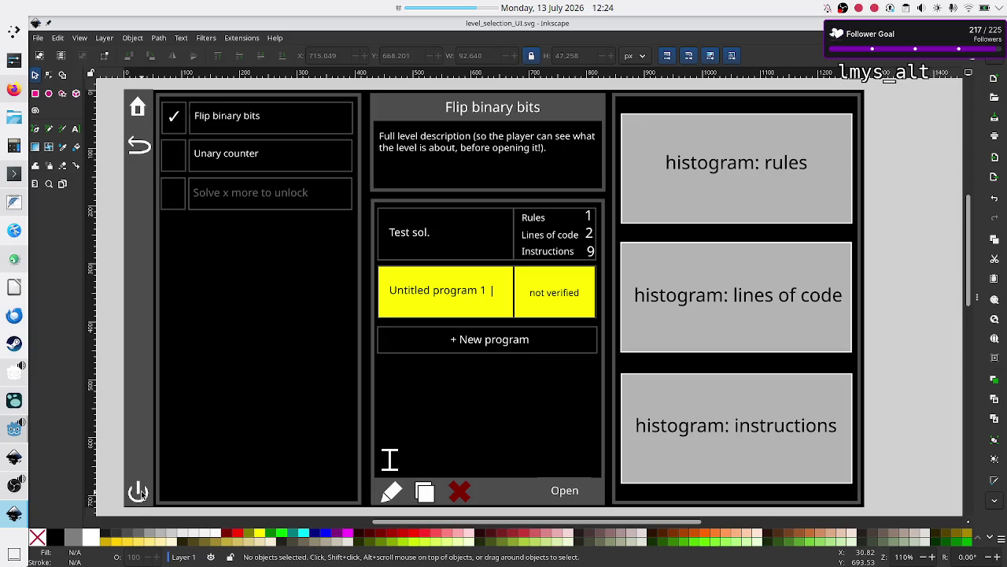
{"action": "key", "text": "alt+Tab"}
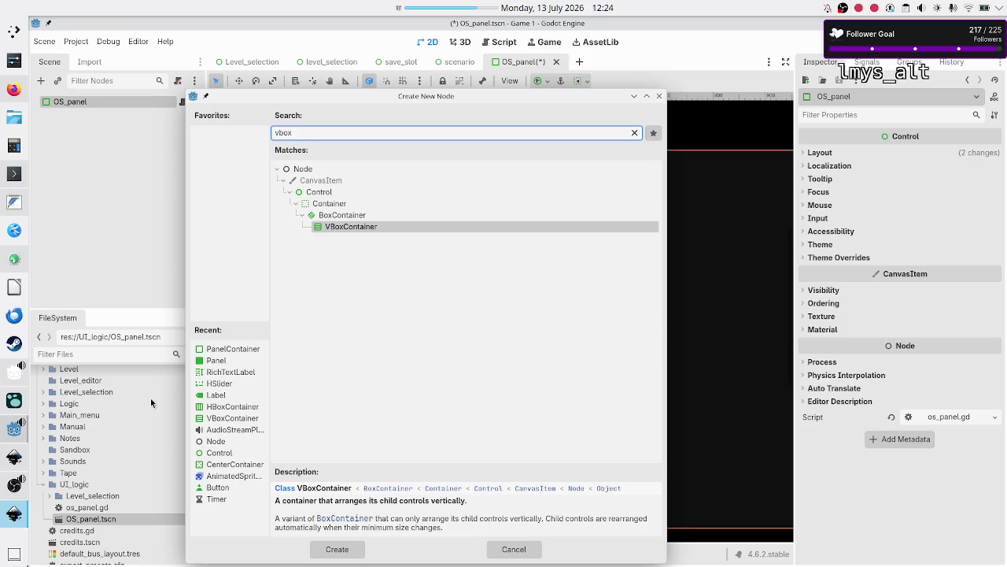
{"action": "double_click", "coordinate": [320, 227]}
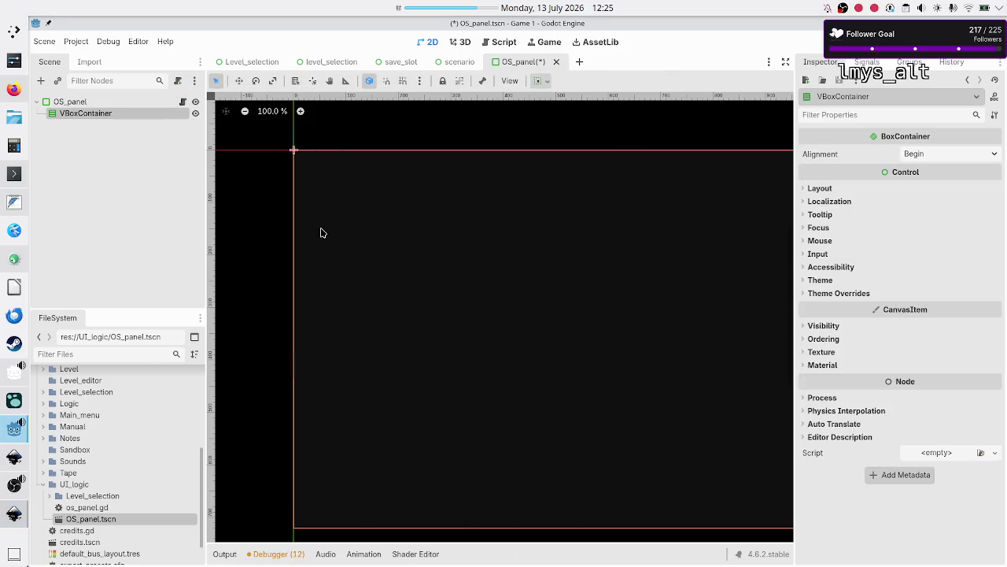
{"action": "left_click", "coordinate": [43, 82]}
Add a nested VBoxContainer inside the outer VBoxContainer
{"action": "type", "text": "vbox"}
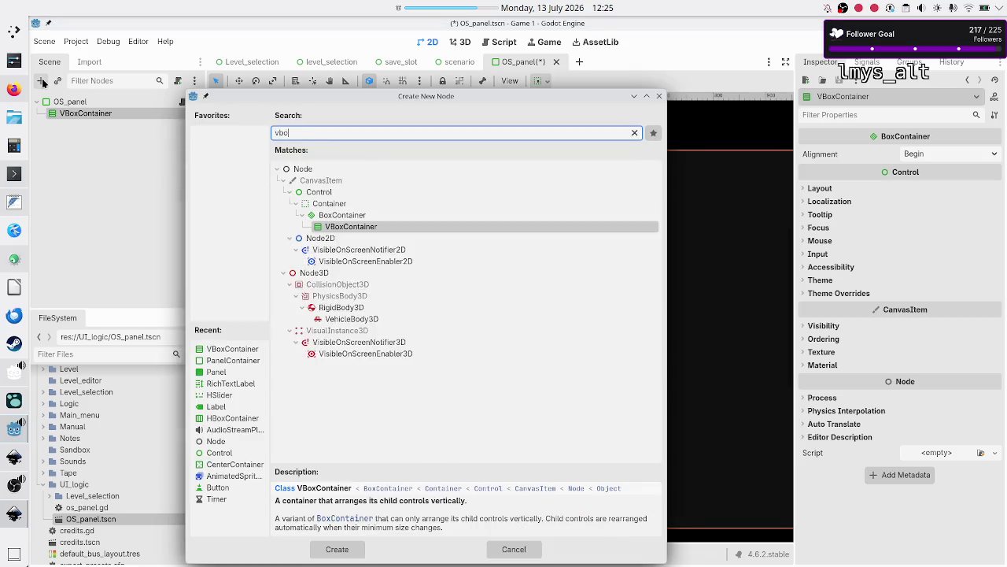
{"action": "key", "text": "Return"}
{"action": "left_click", "coordinate": [78, 113]}
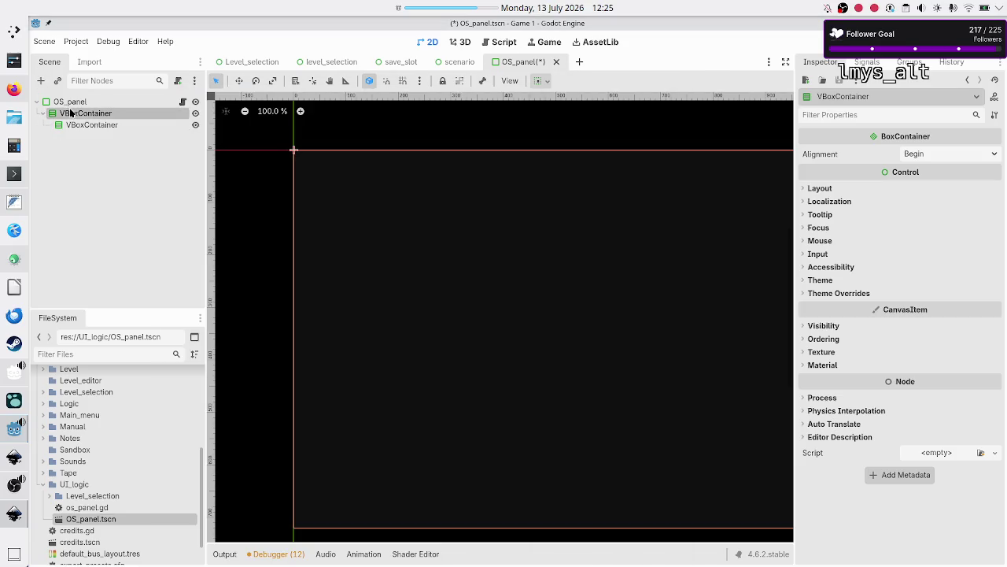
Add a TextureButton named Quit to the outer VBoxContainer
{"action": "left_click", "coordinate": [41, 82]}
{"action": "type", "text": "texture"}
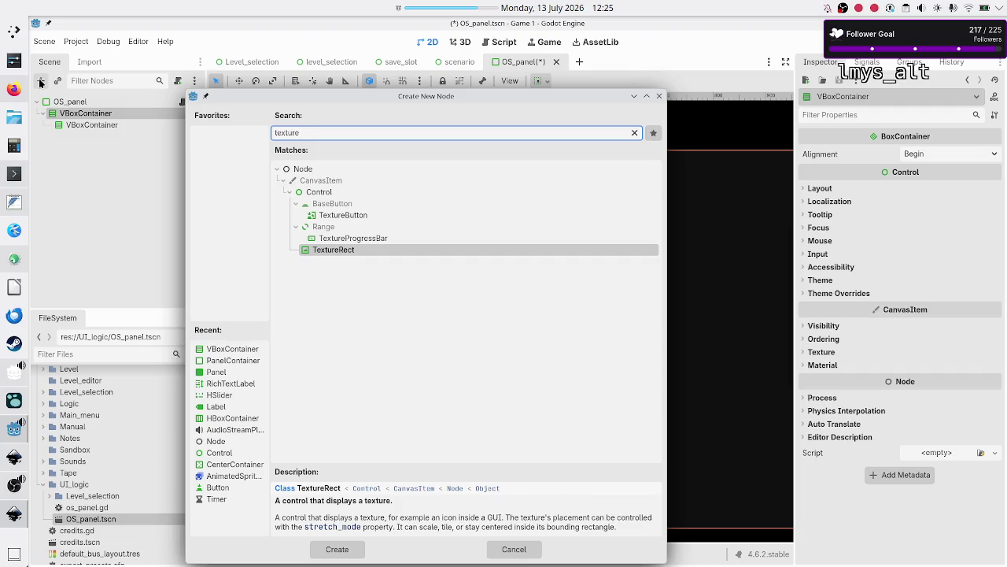
{"action": "key", "text": "Up"}
{"action": "key", "text": "Up"}
{"action": "key", "text": "Up"}
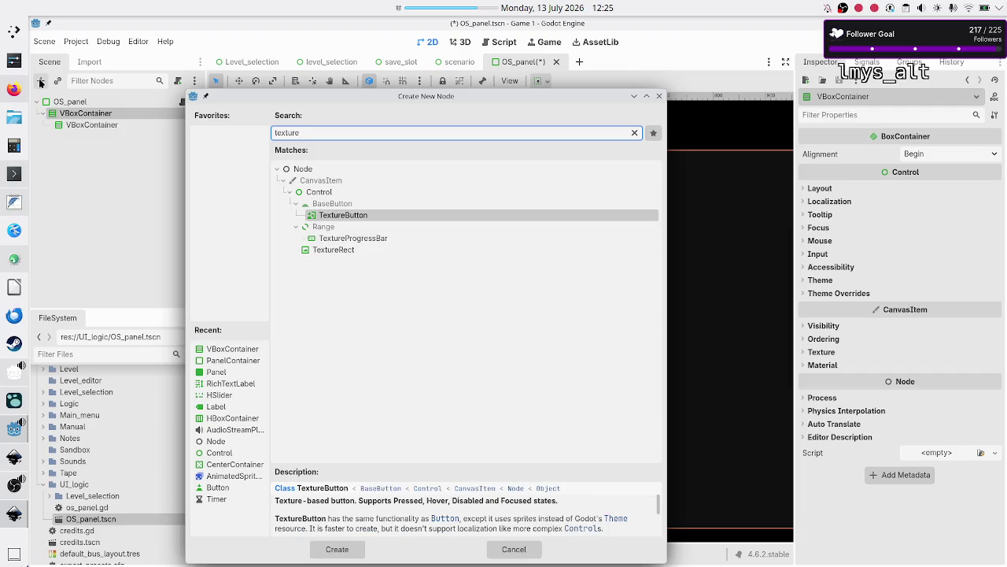
{"action": "key", "text": "Down"}
{"action": "key", "text": "Down"}
{"action": "key", "text": "Up"}
{"action": "key", "text": "Up"}
{"action": "key", "text": "Up"}
{"action": "double_click", "coordinate": [354, 213]}
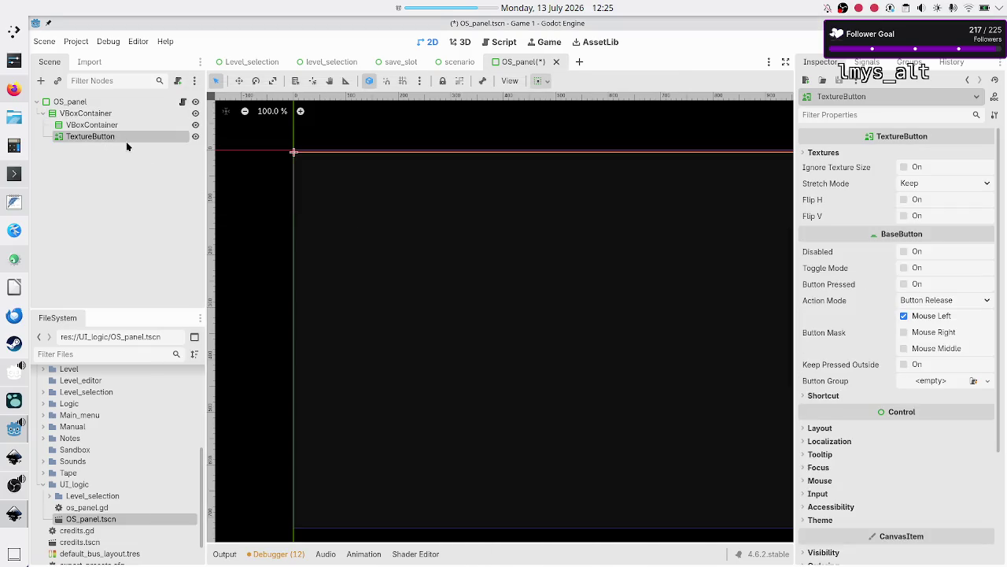
{"action": "double_click", "coordinate": [126, 141]}
{"action": "type", "text": "Quit"}
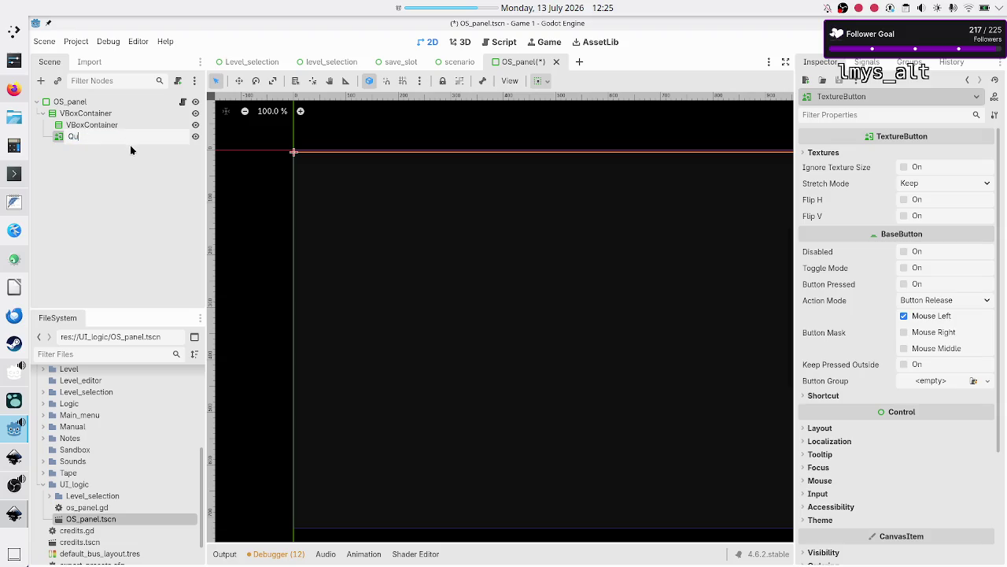
{"action": "key", "text": "Return"}
Add a TextureButton named Main_menu to the inner VBoxContainer
{"action": "left_click", "coordinate": [108, 125]}
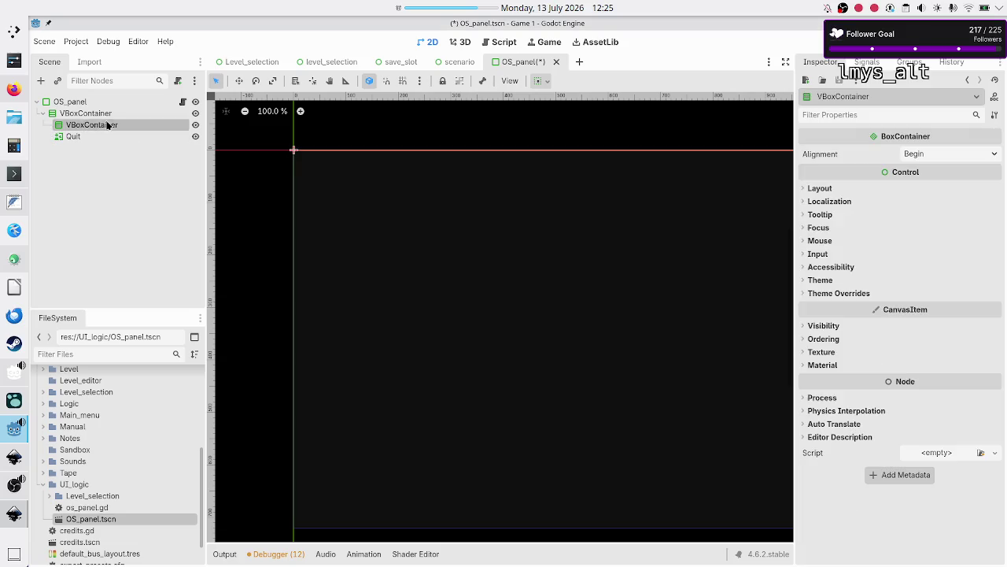
{"action": "left_click", "coordinate": [41, 82]}
{"action": "type", "text": "textureb"}
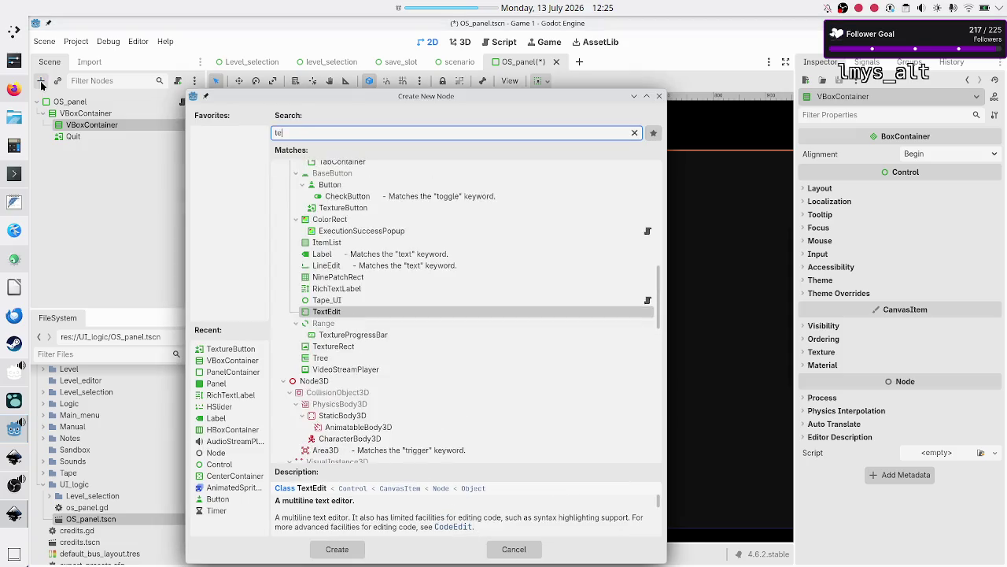
{"action": "key", "text": "Return"}
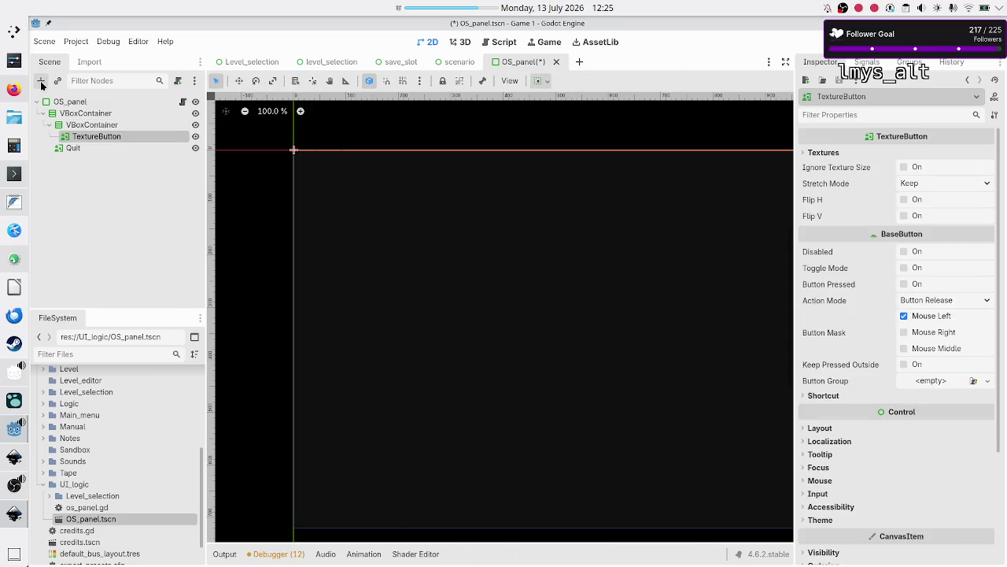
{"action": "double_click", "coordinate": [129, 136]}
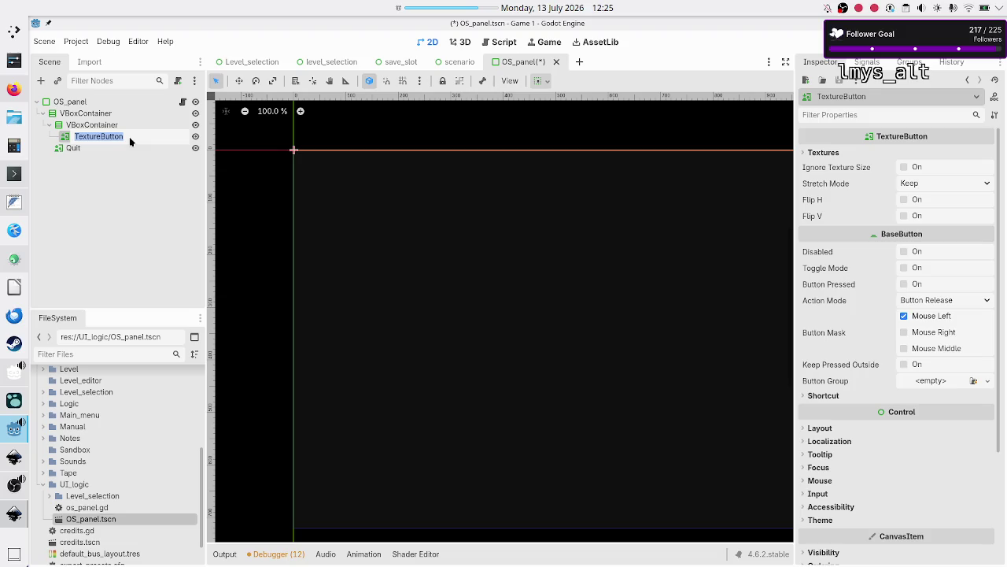
{"action": "type", "text": "Main_menu"}
{"action": "key", "text": "Return"}
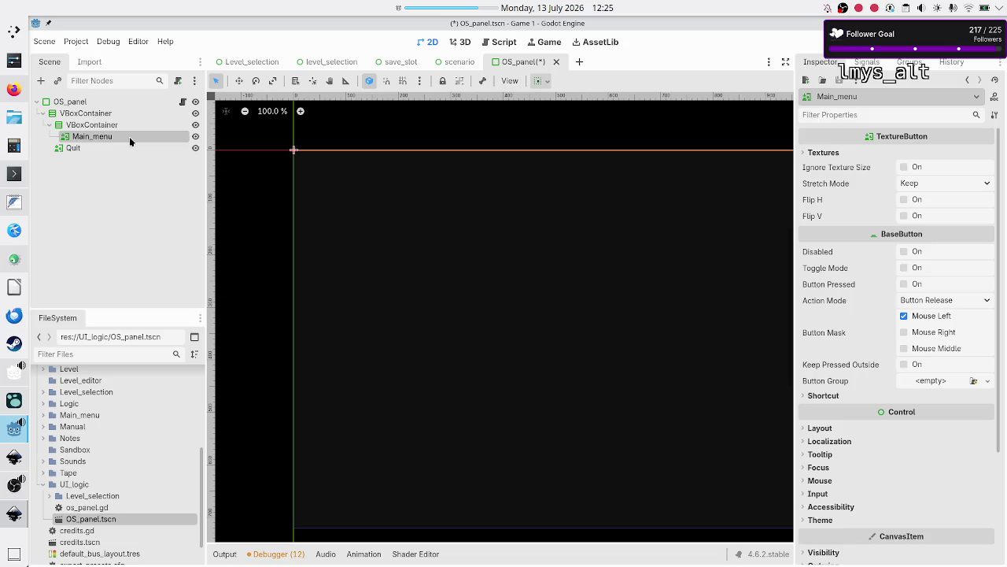
Add a second TextureButton named Go_back to the inner VBoxContainer
{"action": "left_click", "coordinate": [89, 128]}
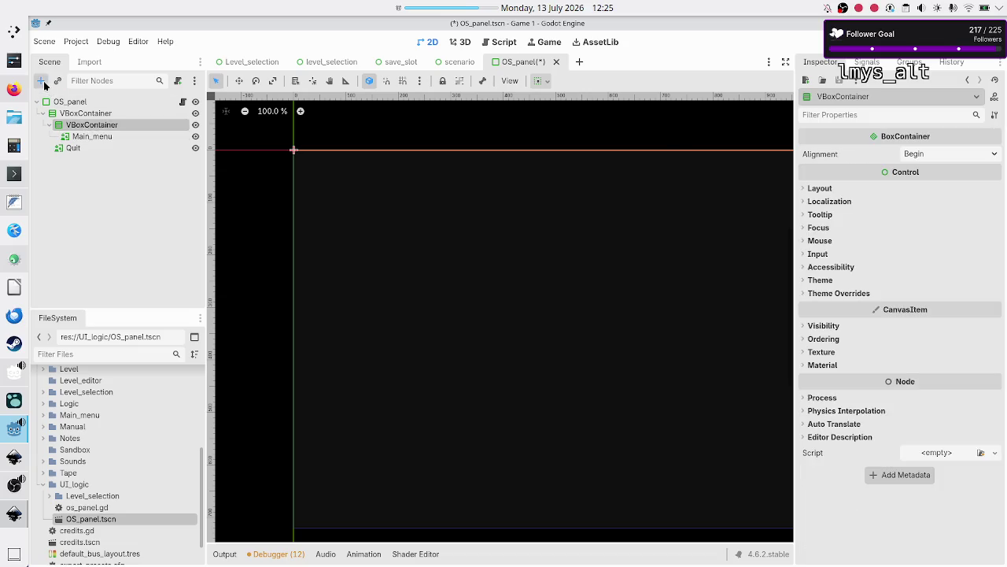
{"action": "left_click", "coordinate": [42, 81]}
{"action": "type", "text": "texturebutton"}
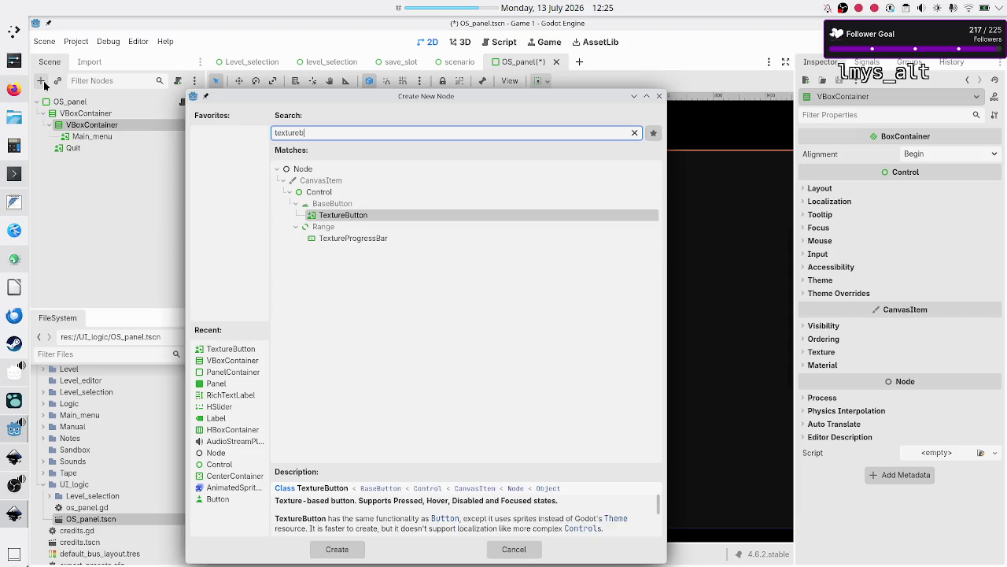
{"action": "key", "text": "Return"}
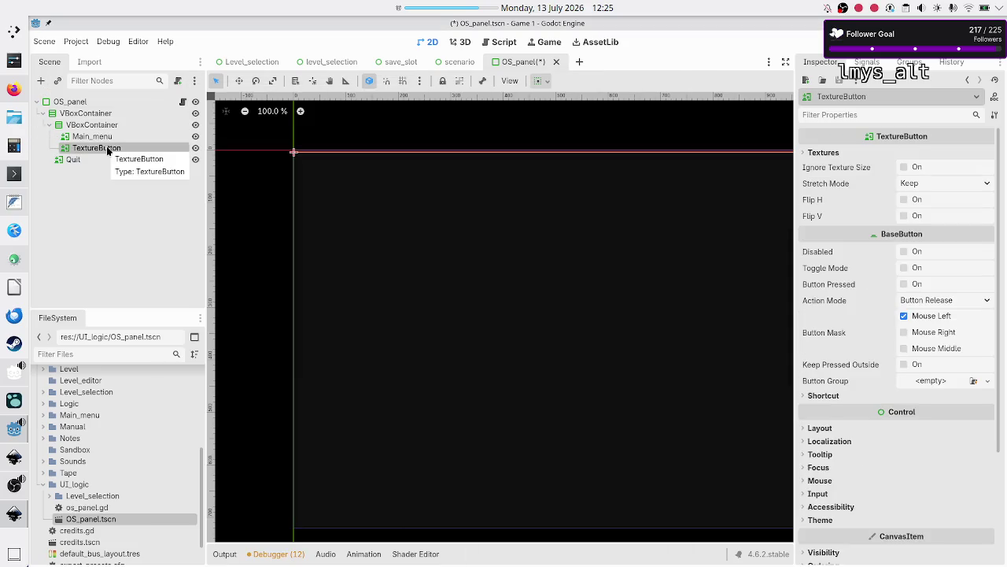
{"action": "double_click", "coordinate": [108, 149]}
{"action": "type", "text": "Go_back"}
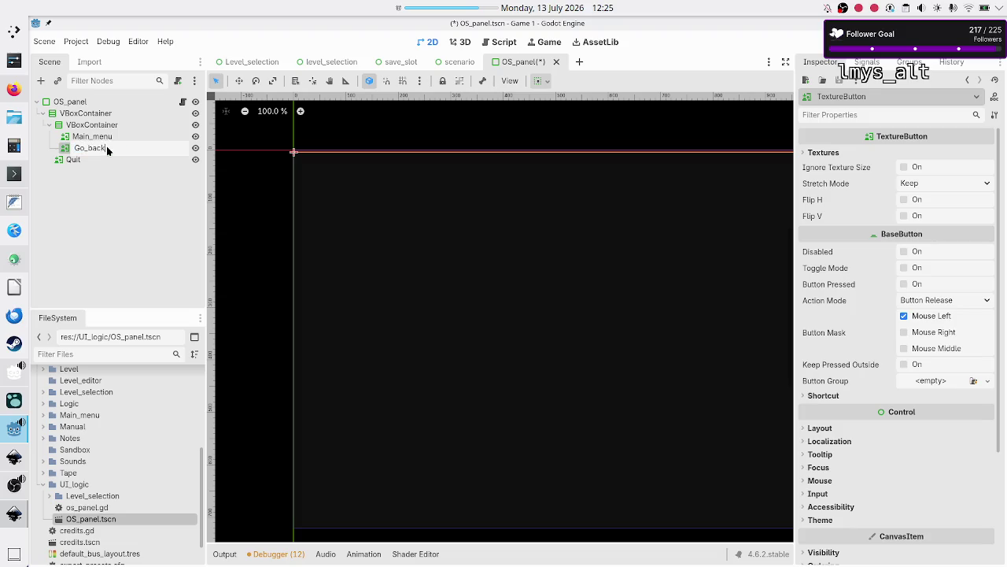
{"action": "key", "text": "Return"}
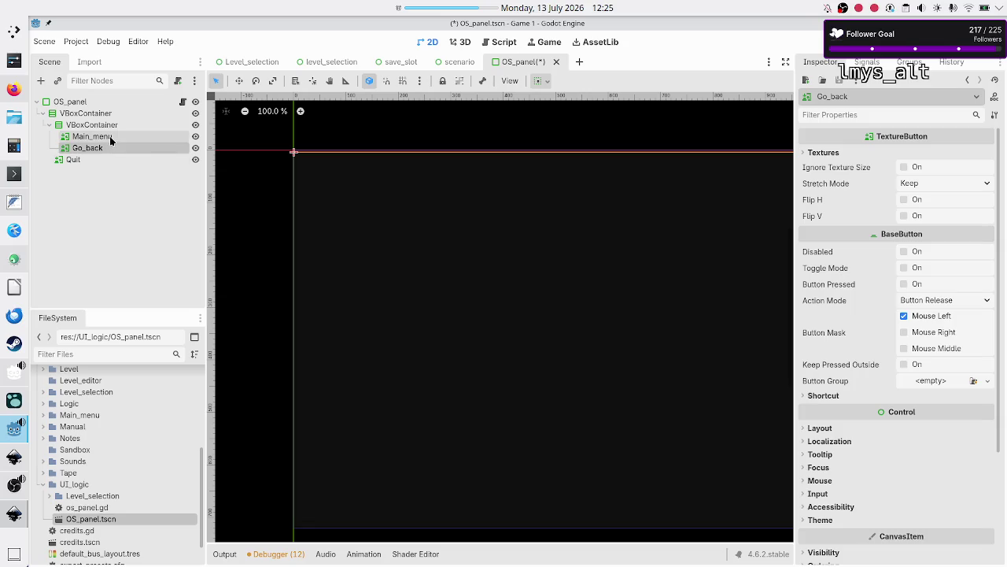
{"action": "left_click", "coordinate": [92, 114]}
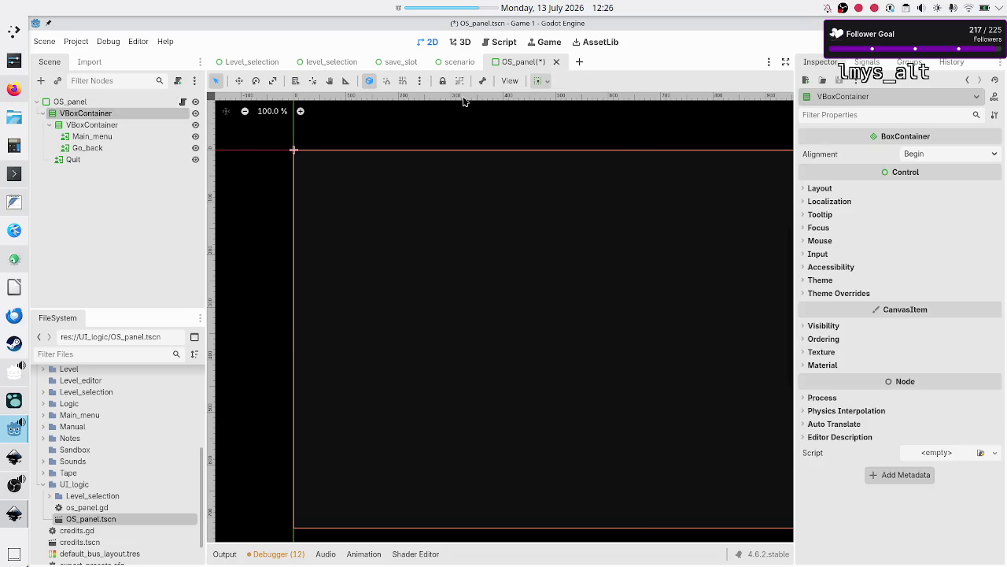
{"action": "left_click", "coordinate": [119, 123]}
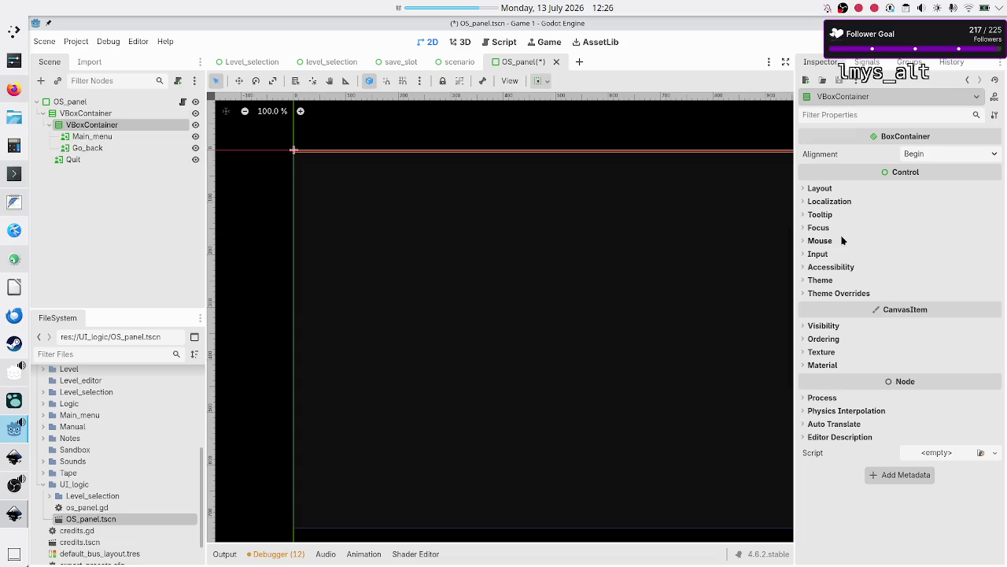
Tick Vertical Expand under the inner VBoxContainer's Layout > Container Sizing
{"action": "left_click", "coordinate": [820, 189]}
{"action": "left_click", "coordinate": [842, 318]}
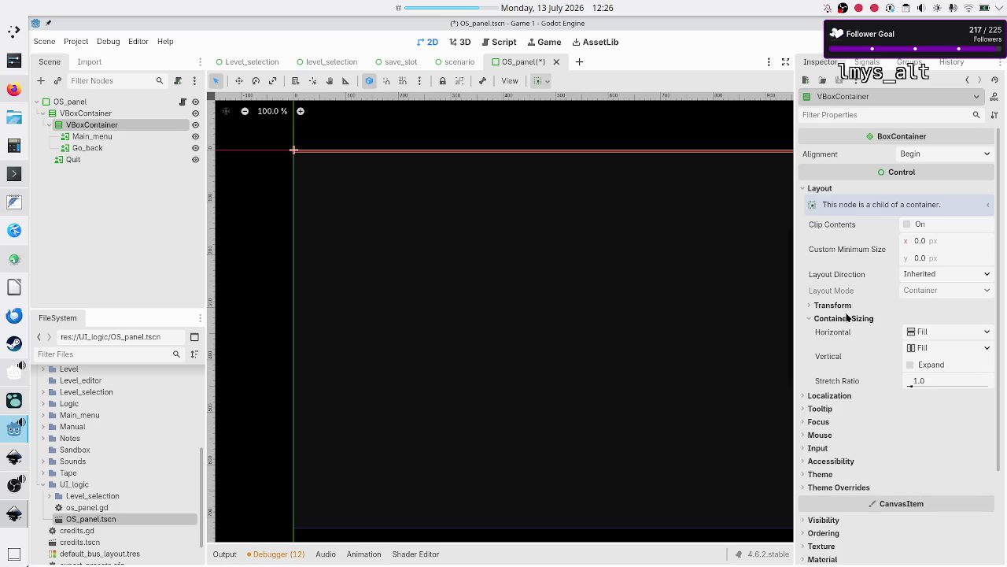
{"action": "left_click", "coordinate": [924, 371]}
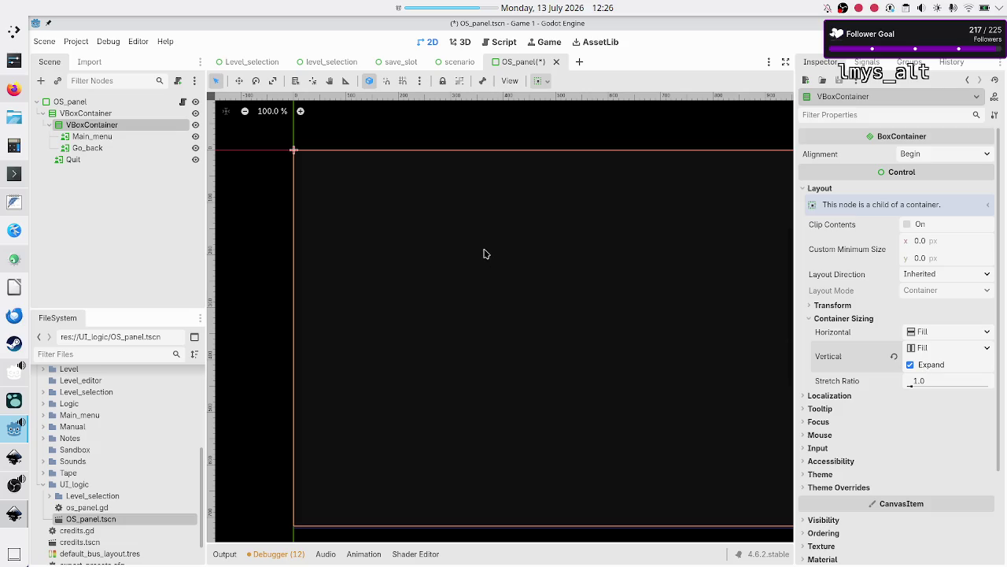
{"action": "left_click", "coordinate": [105, 159]}
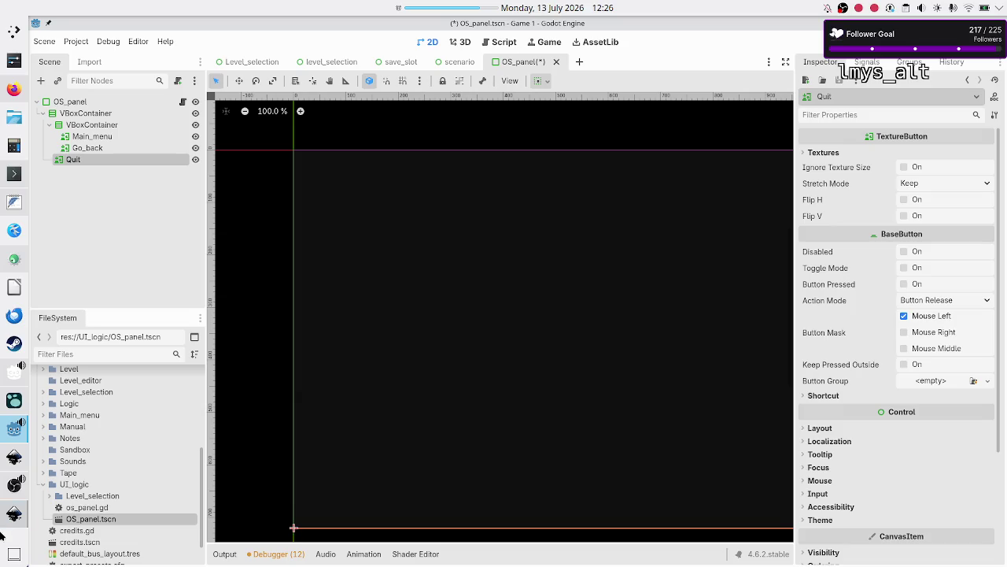
Tick Vertical Expand under the Quit button's Layout > Container Sizing
{"action": "left_click", "coordinate": [145, 205]}
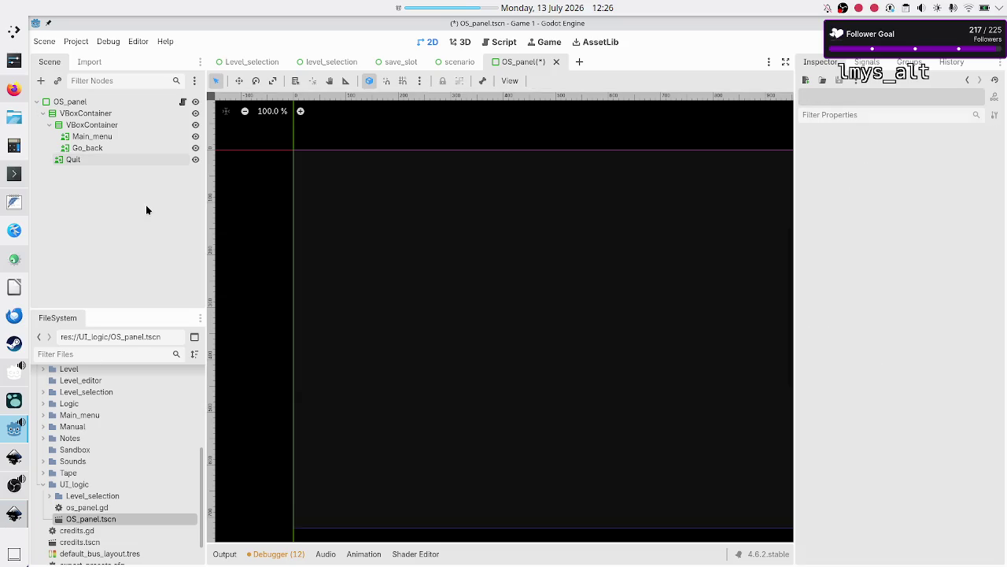
{"action": "left_click", "coordinate": [100, 160]}
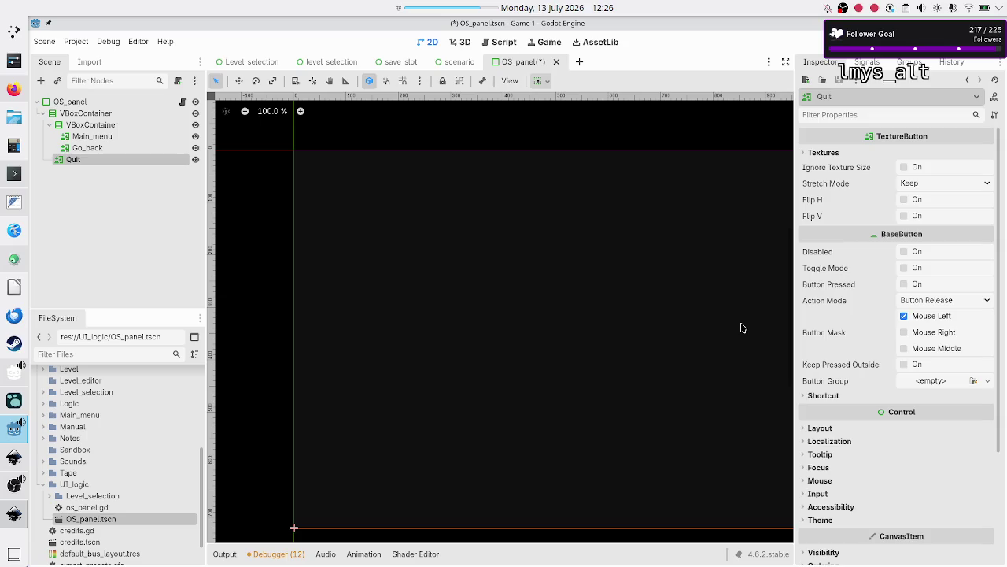
{"action": "left_click", "coordinate": [819, 428]}
{"action": "scroll", "coordinate": [856, 472], "scroll_direction": "down", "scroll_amount": 3}
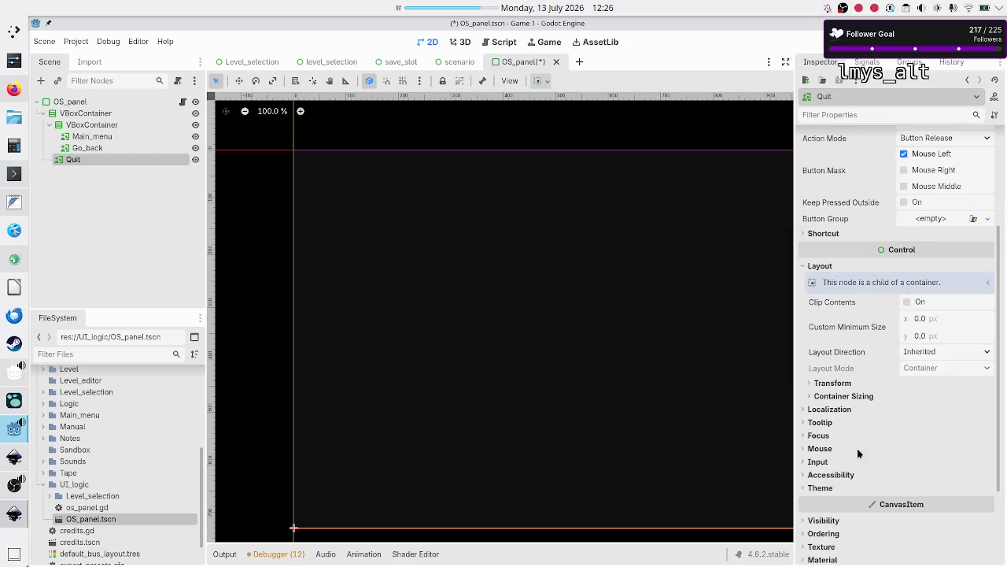
{"action": "left_click", "coordinate": [860, 397]}
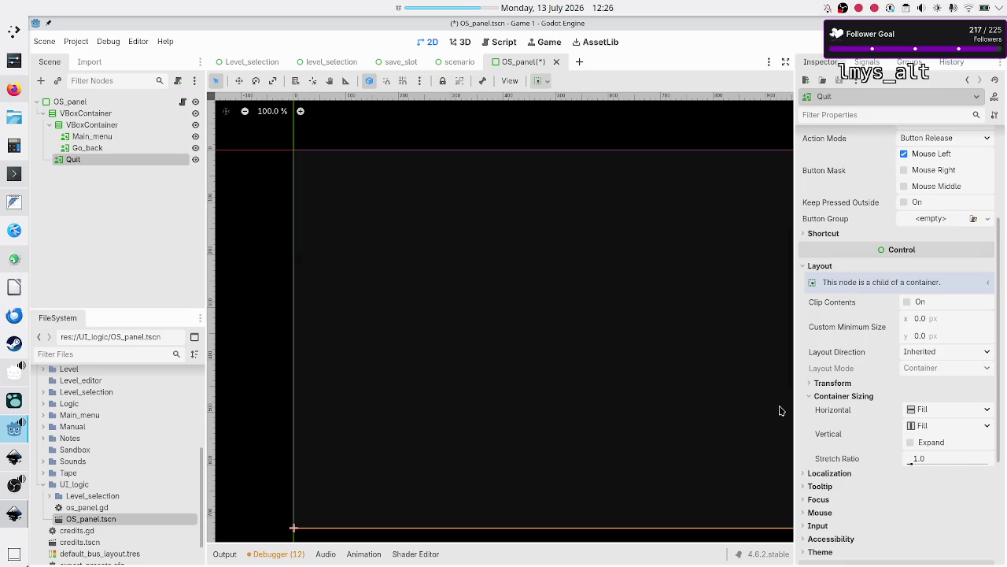
{"action": "left_click", "coordinate": [910, 443]}
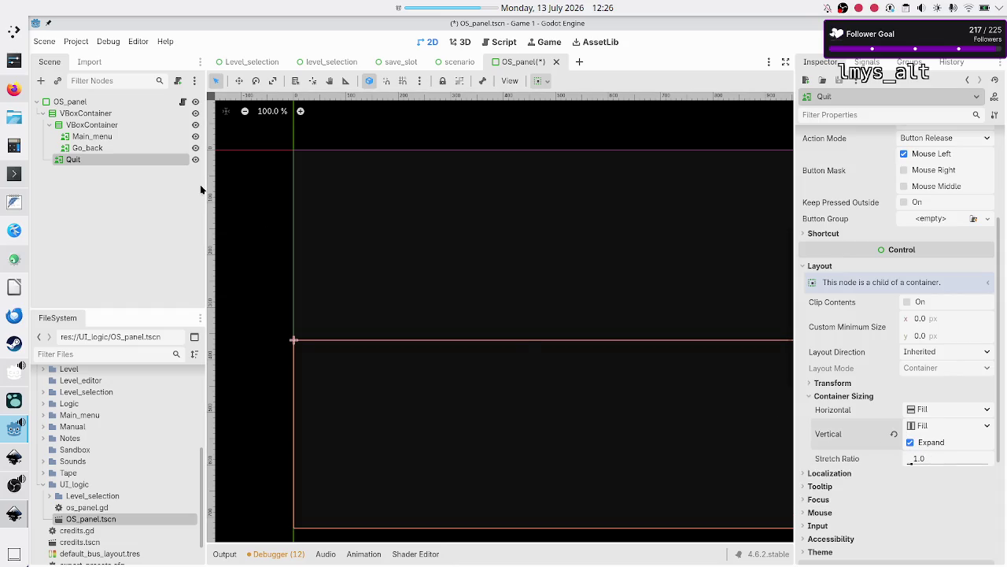
{"action": "left_click", "coordinate": [136, 126]}
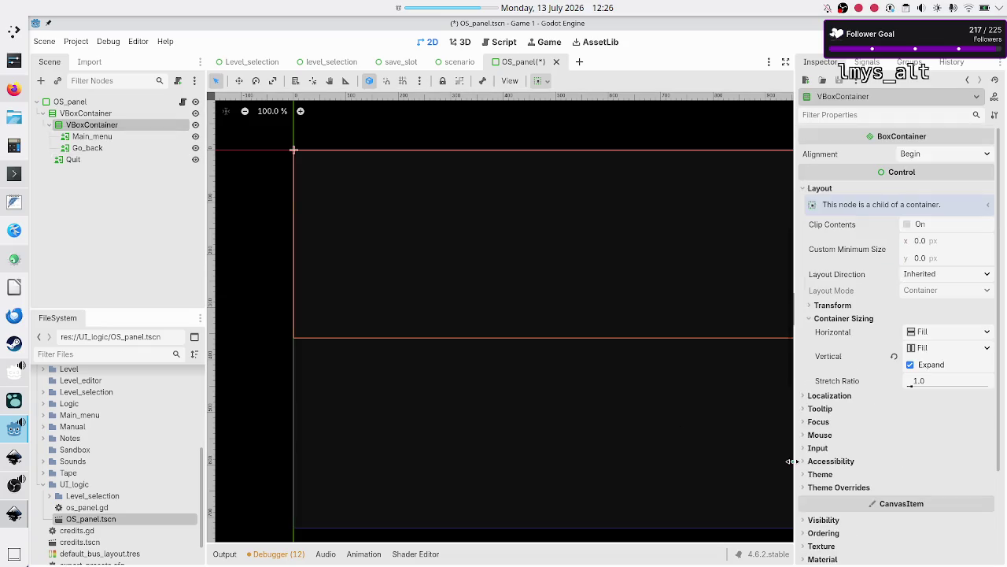
Try stretch ratios 20 and 15 on the inner VBoxContainer, settling on 10
{"action": "left_click", "coordinate": [930, 383]}
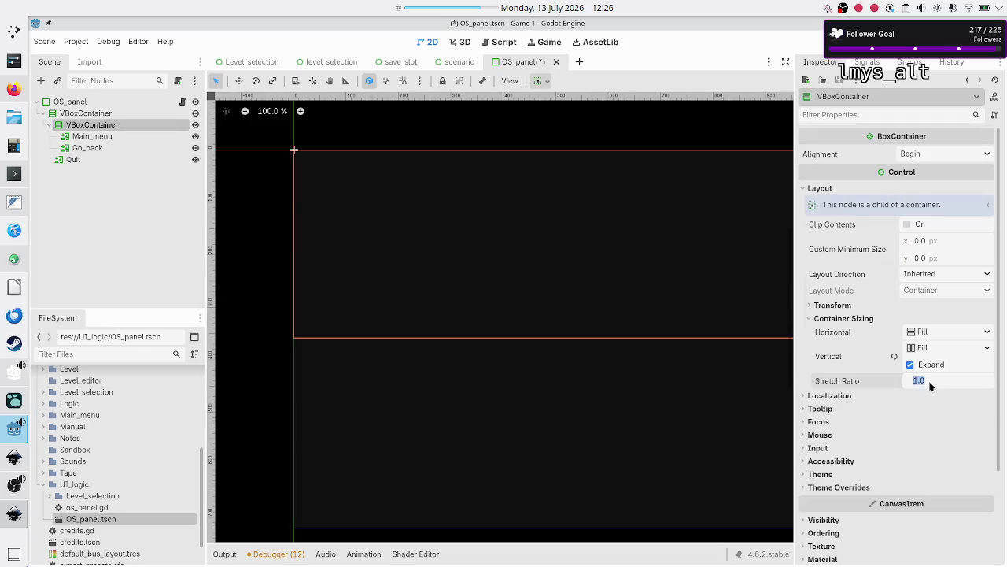
{"action": "type", "text": "20"}
{"action": "key", "text": "Return"}
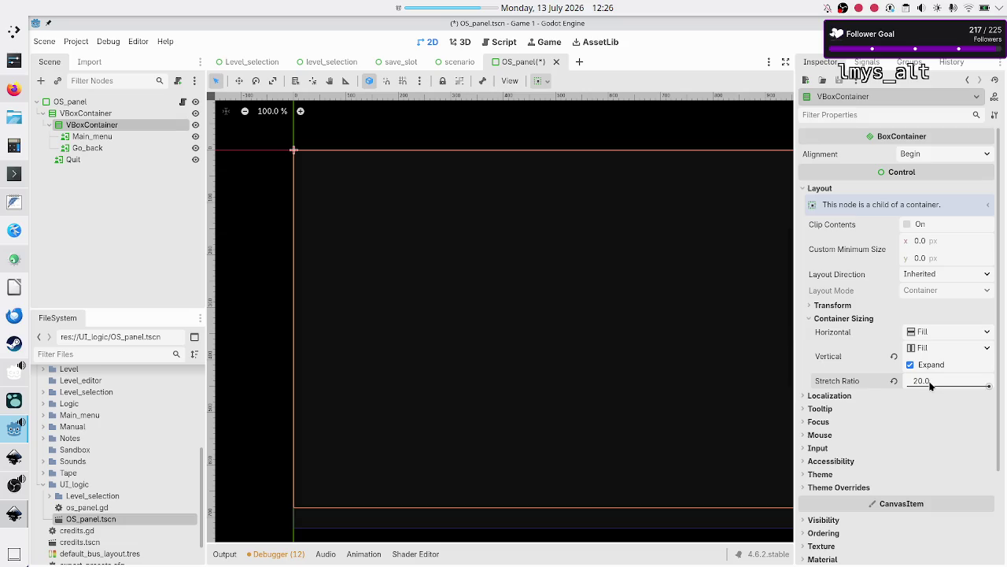
{"action": "left_click", "coordinate": [931, 383]}
{"action": "type", "text": "15"}
{"action": "key", "text": "Return"}
{"action": "left_click", "coordinate": [931, 383]}
{"action": "type", "text": "10"}
{"action": "key", "text": "Return"}
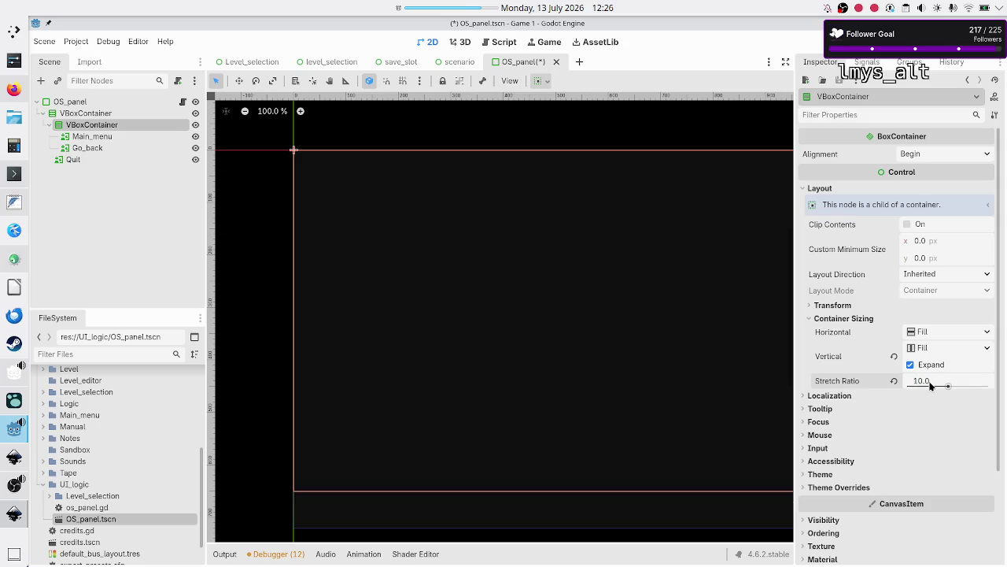
Select Main_menu and Go_back together and toggle their Vertical Expand on, then back off
{"action": "left_click", "coordinate": [98, 141]}
{"action": "left_click", "coordinate": [114, 146], "text": "shift"}
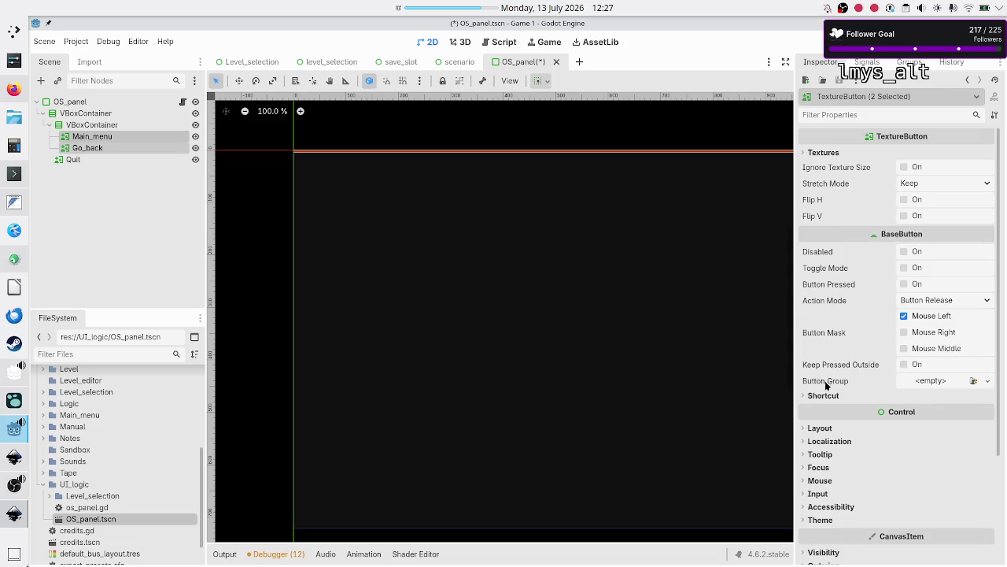
{"action": "left_click", "coordinate": [820, 427]}
{"action": "scroll", "coordinate": [847, 491], "scroll_direction": "down", "scroll_amount": 3}
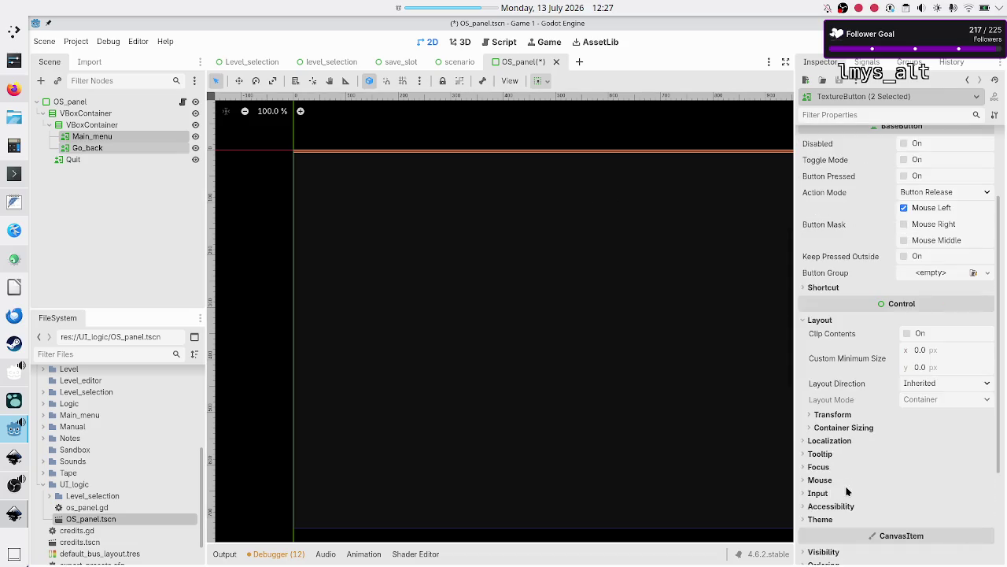
{"action": "left_click", "coordinate": [854, 428]}
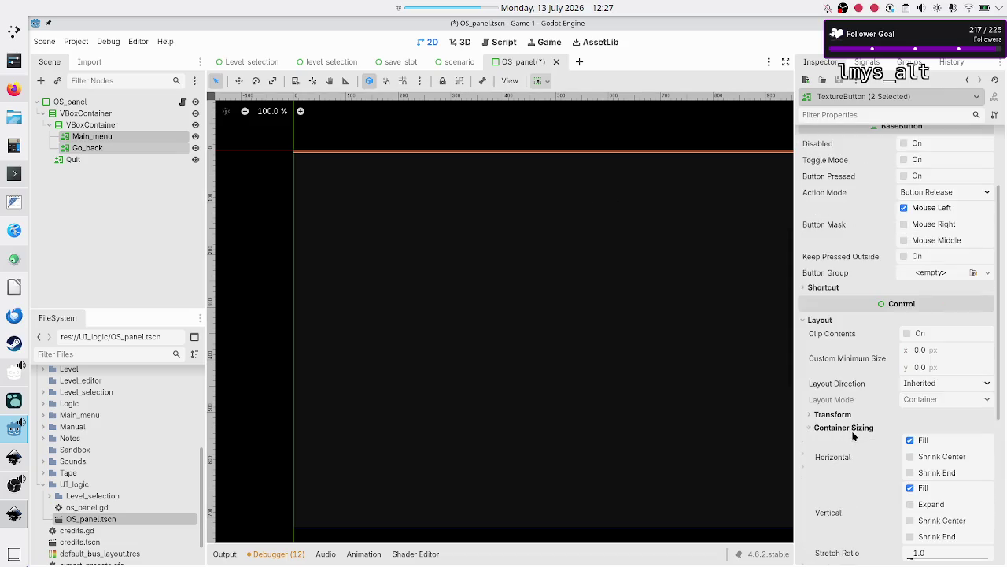
{"action": "left_click", "coordinate": [923, 505]}
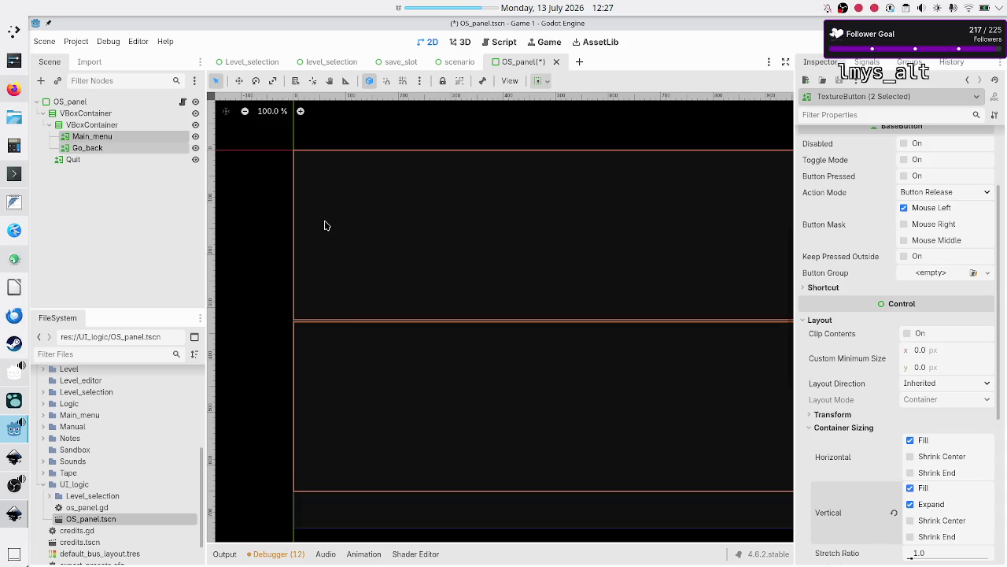
{"action": "left_click", "coordinate": [926, 508]}
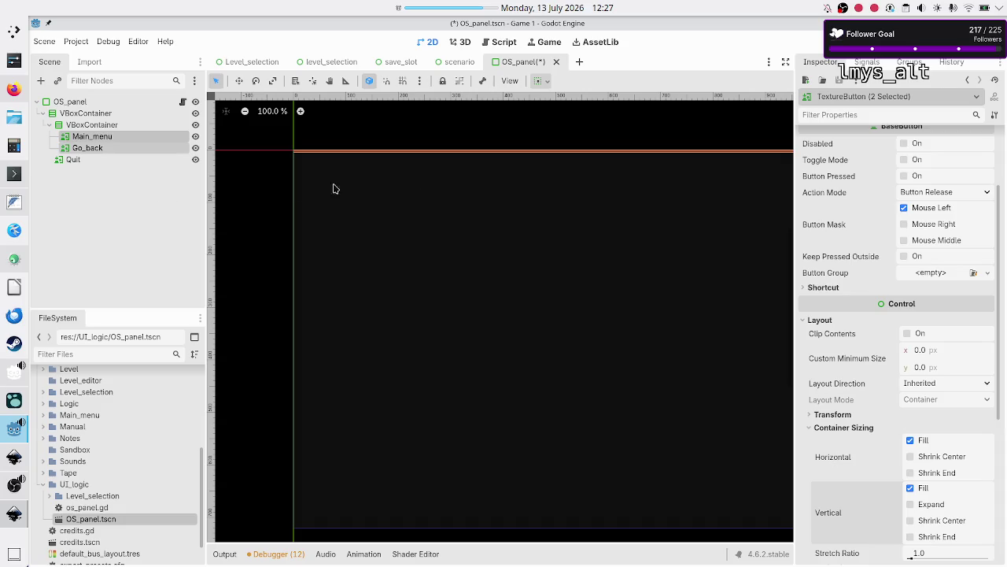
{"action": "scroll", "coordinate": [824, 242], "scroll_direction": "up", "scroll_amount": 2}
{"action": "scroll", "coordinate": [840, 222], "scroll_direction": "up", "scroll_amount": 2}
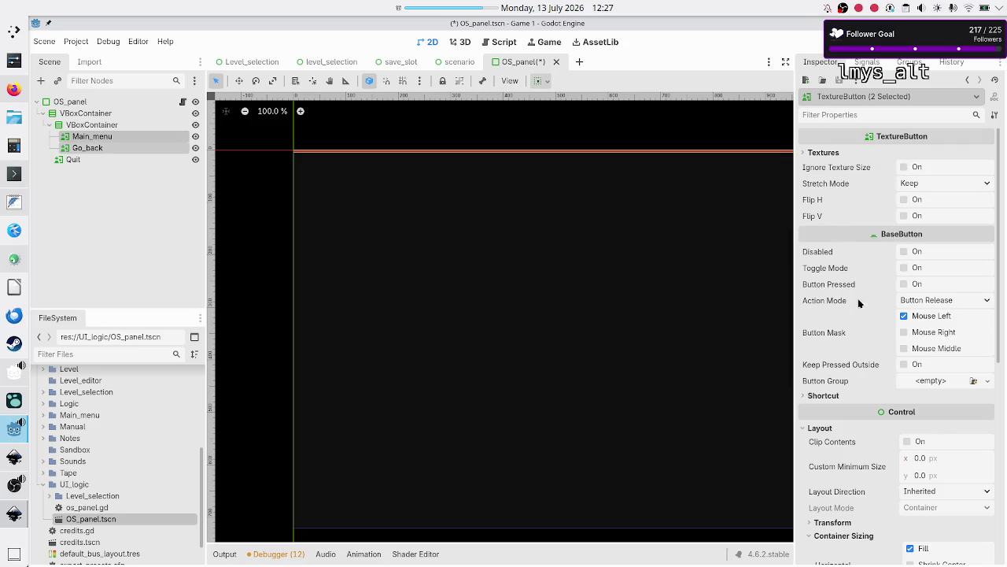
{"action": "scroll", "coordinate": [856, 425], "scroll_direction": "down", "scroll_amount": 4}
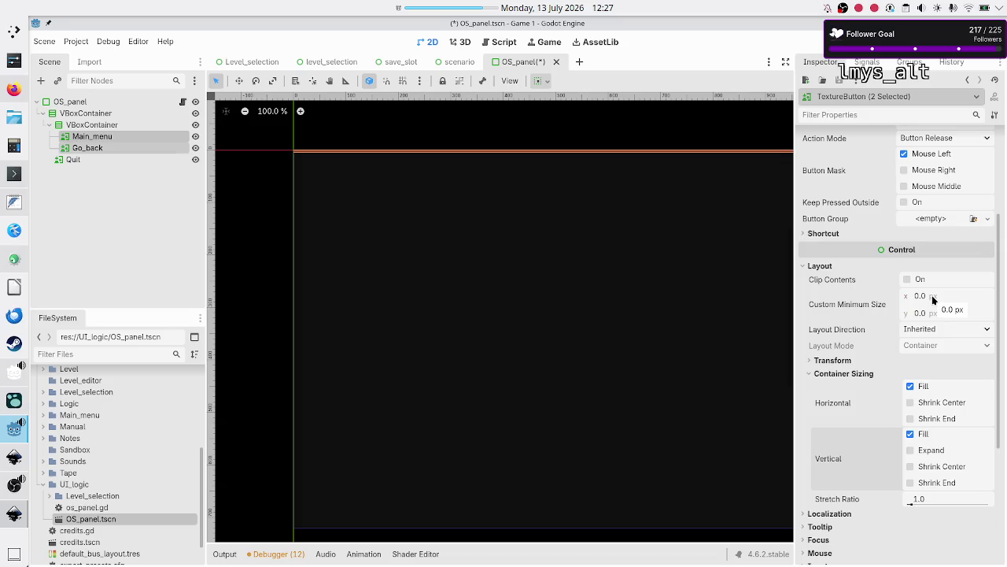
{"action": "scroll", "coordinate": [932, 295], "scroll_direction": "up", "scroll_amount": 4}
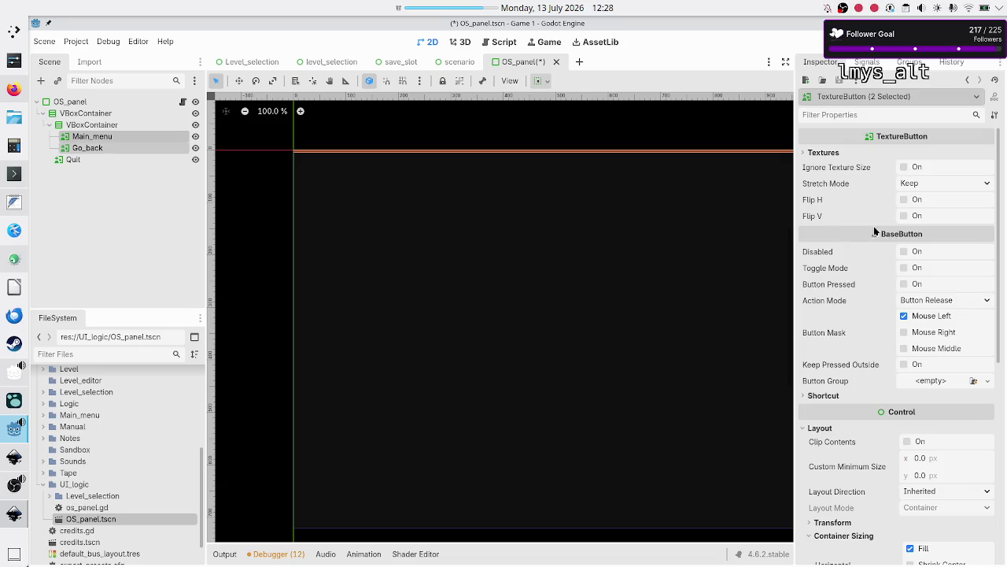
{"action": "scroll", "coordinate": [874, 236], "scroll_direction": "down", "scroll_amount": 5}
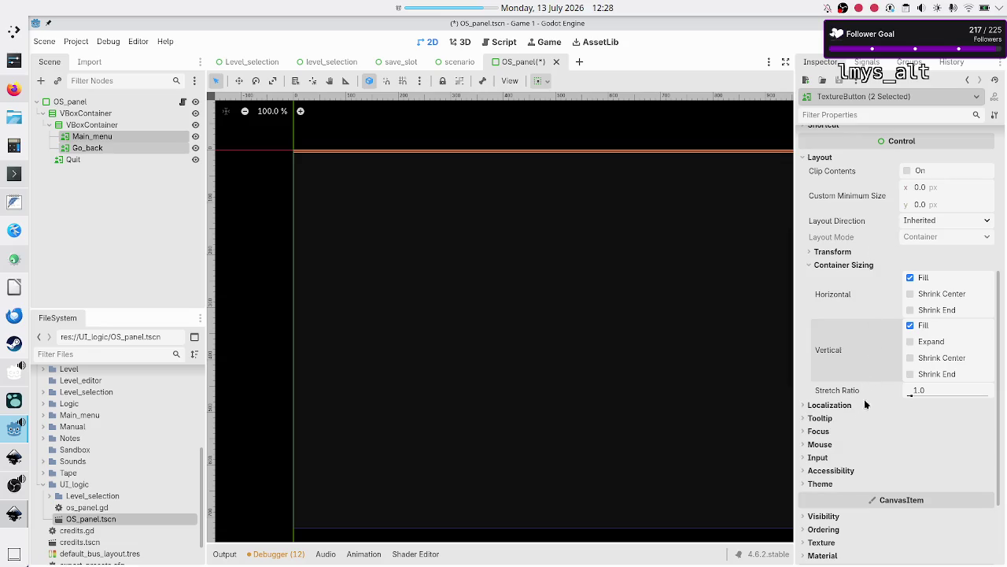
{"action": "scroll", "coordinate": [872, 346], "scroll_direction": "up", "scroll_amount": 2}
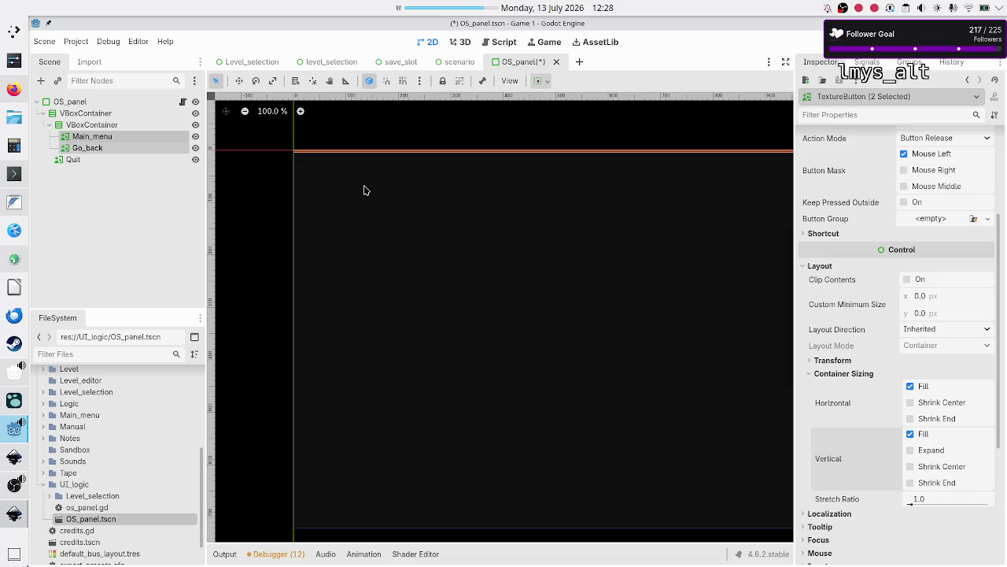
Compare Main_menu and Go_back, then show Go_back's Layout properties: minimum size 0 × 0, Stretch Mode Keep
{"action": "left_click", "coordinate": [164, 233]}
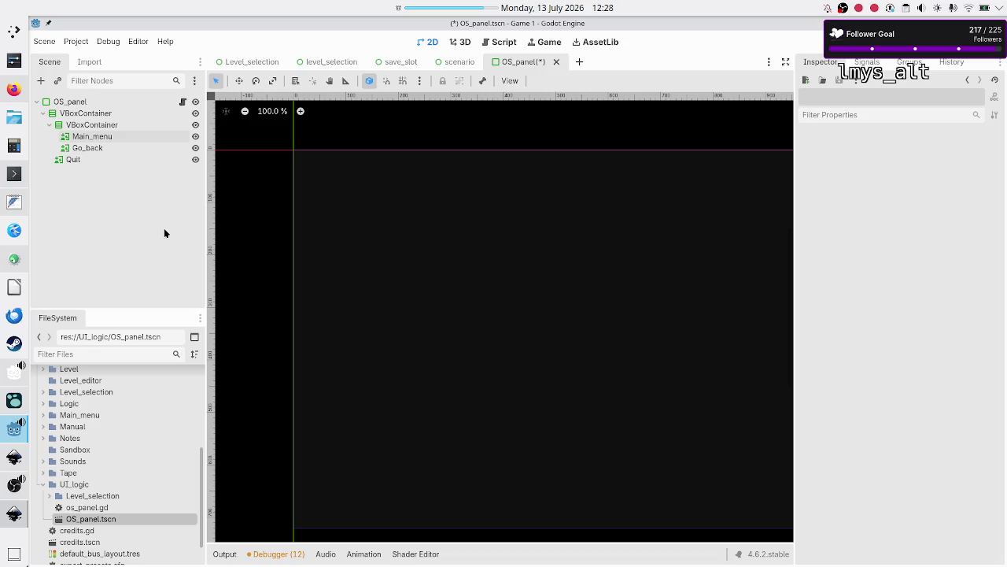
{"action": "left_click", "coordinate": [111, 137]}
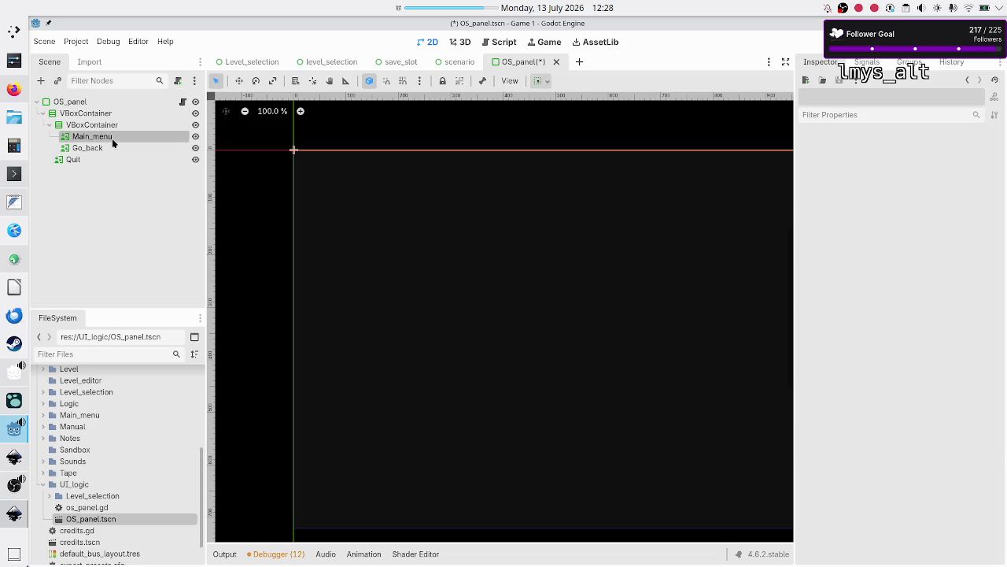
{"action": "left_click", "coordinate": [110, 152]}
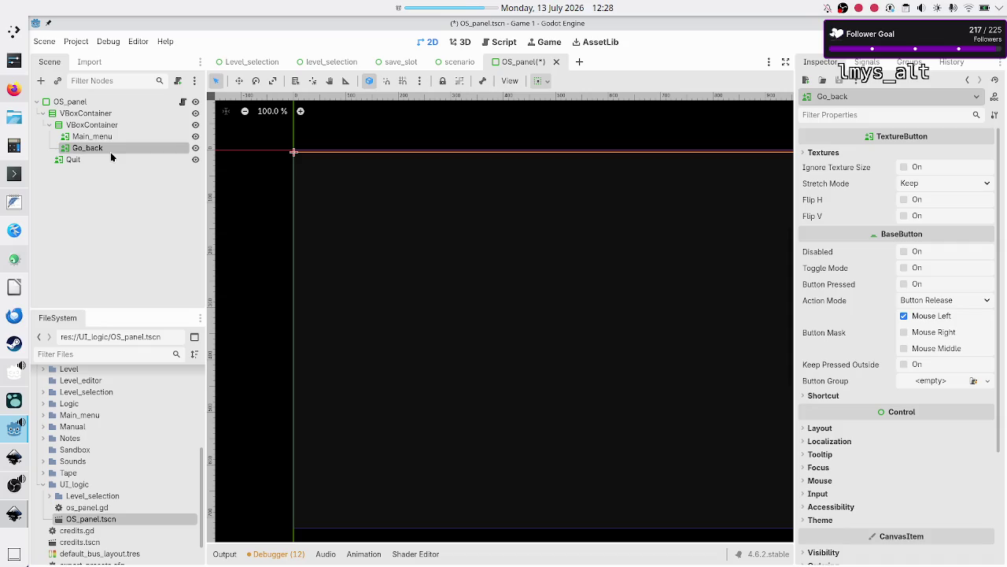
{"action": "left_click", "coordinate": [122, 139]}
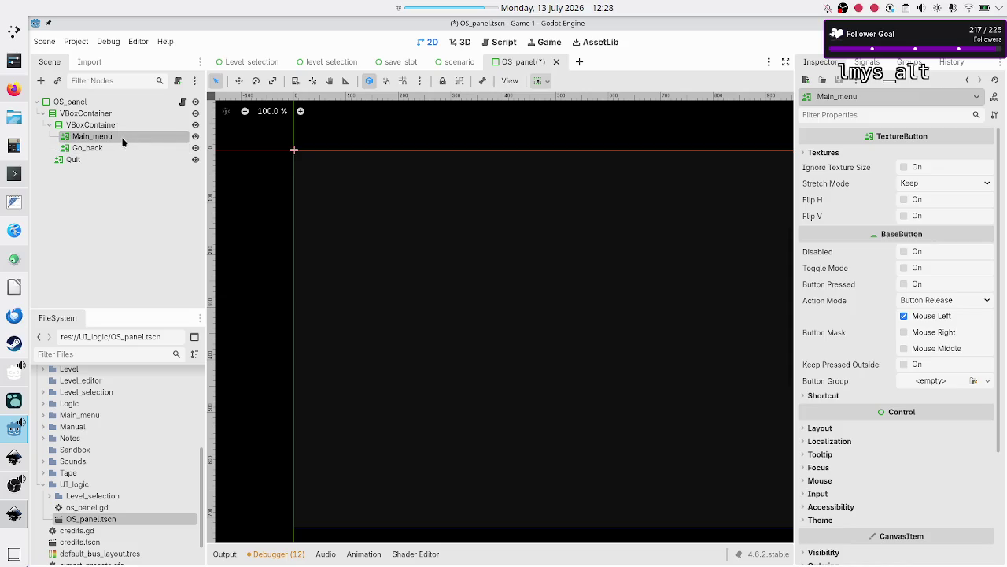
{"action": "left_click", "coordinate": [119, 148]}
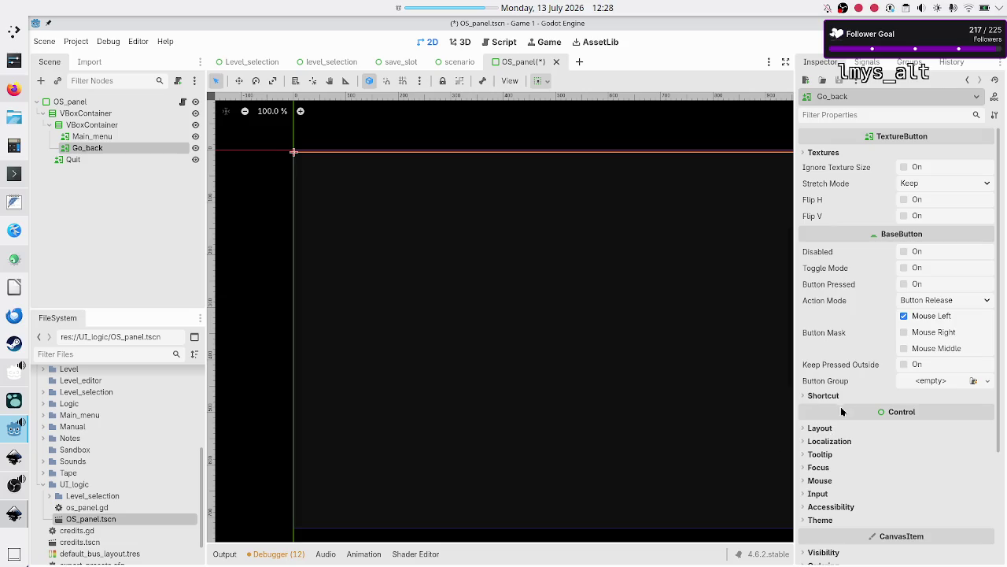
{"action": "left_click", "coordinate": [821, 427]}
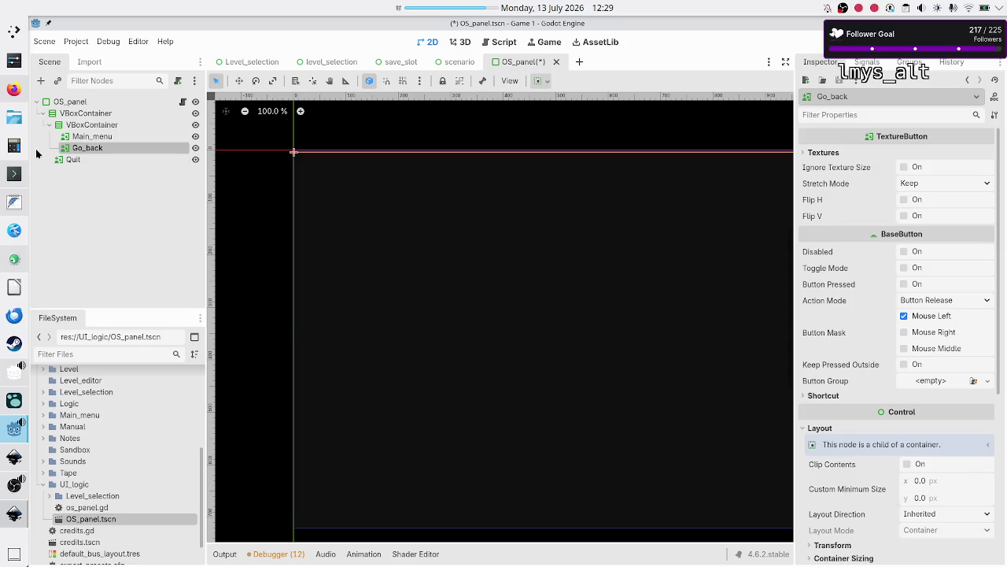
In Firefox, open ScaleCenterContainer from the GitHub profile's Repositories and find its MarginContainer comparison
{"action": "left_click", "coordinate": [5, 87]}
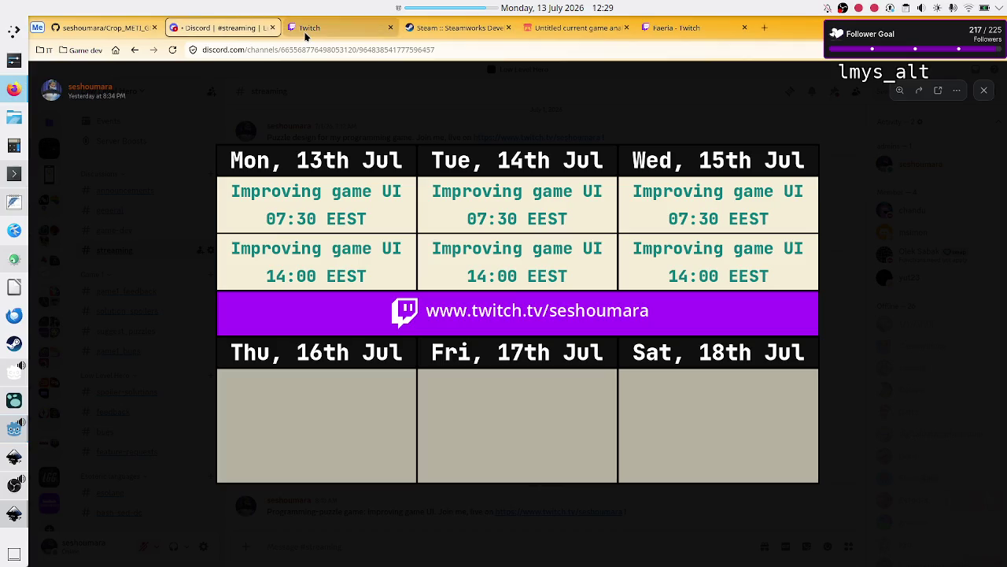
{"action": "left_click", "coordinate": [130, 28]}
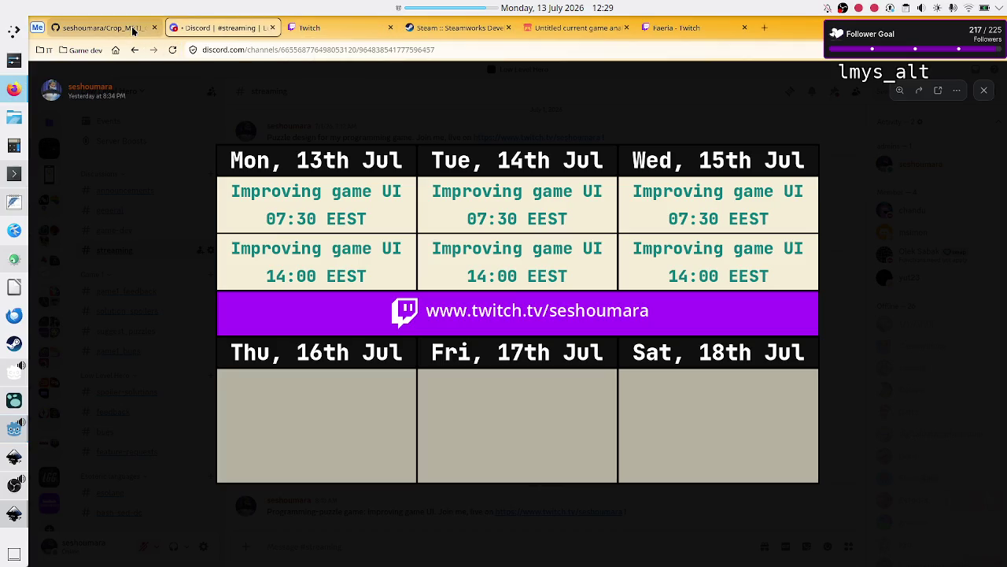
{"action": "left_click", "coordinate": [115, 81]}
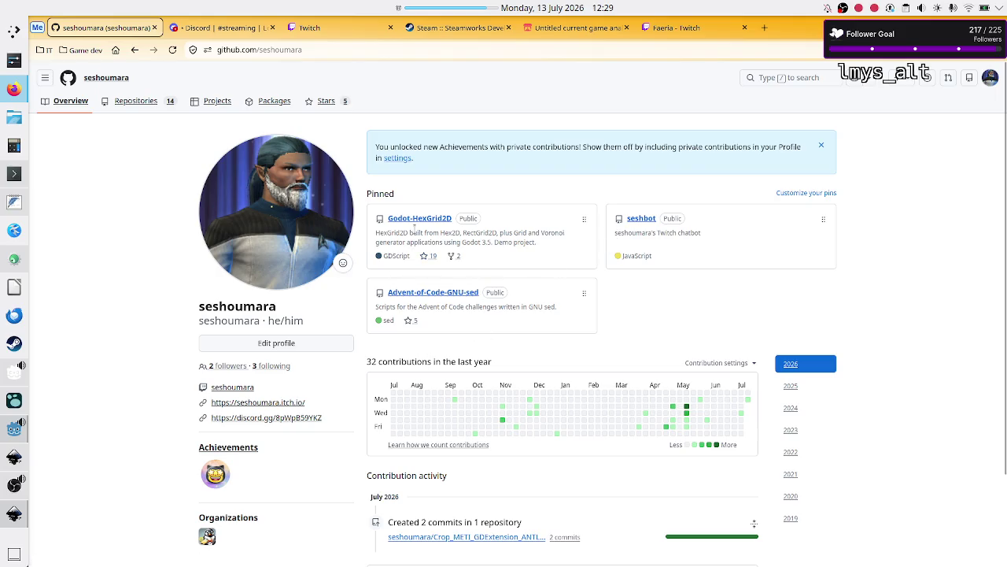
{"action": "left_click", "coordinate": [140, 98]}
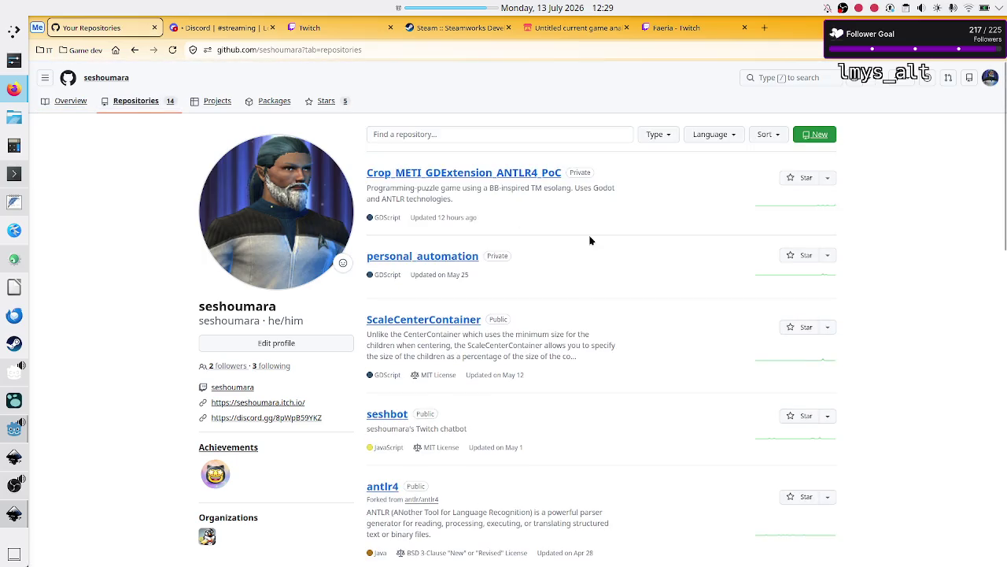
{"action": "left_click", "coordinate": [439, 323]}
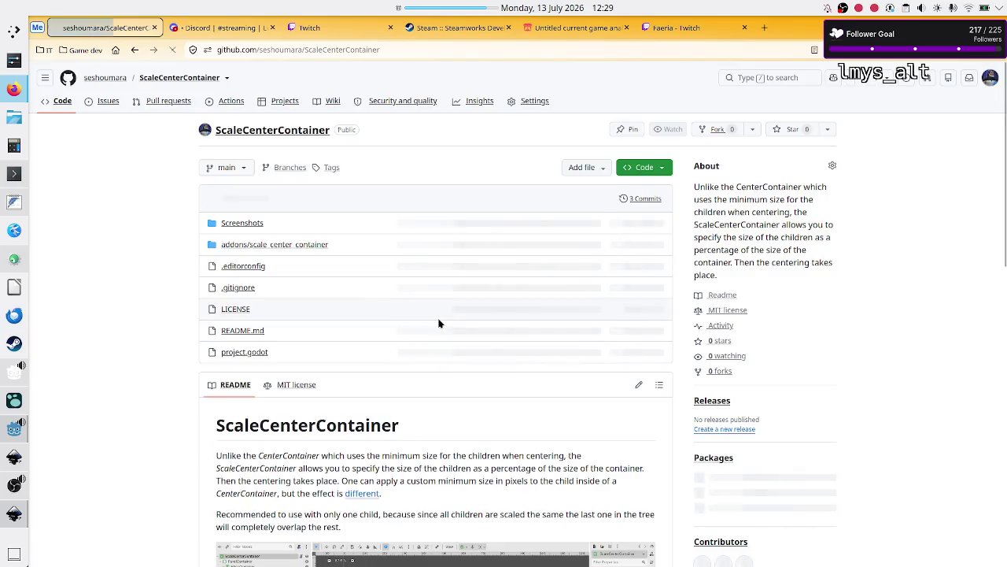
{"action": "scroll", "coordinate": [417, 342], "scroll_direction": "down", "scroll_amount": 5}
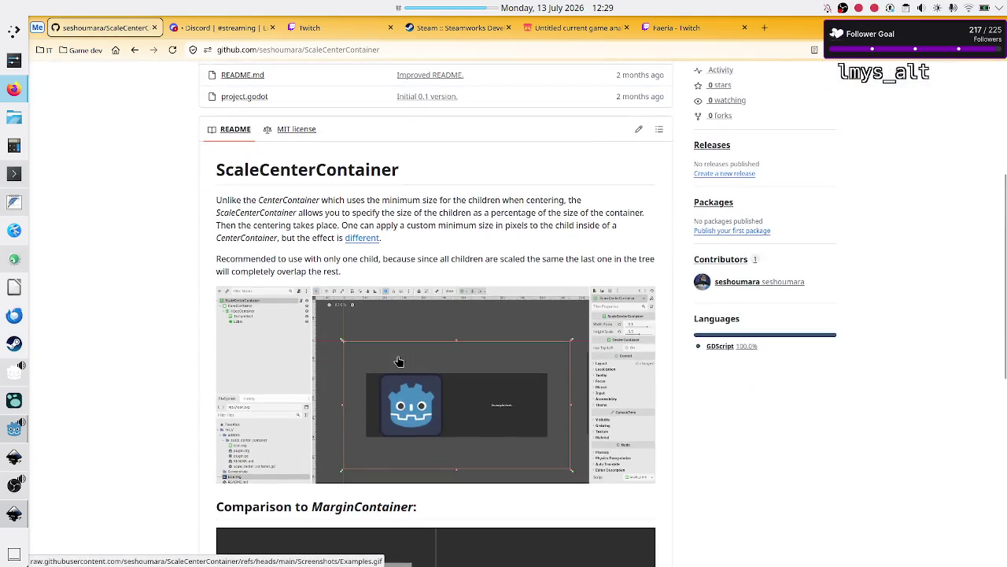
{"action": "scroll", "coordinate": [399, 361], "scroll_direction": "down", "scroll_amount": 2}
{"action": "scroll", "coordinate": [399, 362], "scroll_direction": "down", "scroll_amount": 3}
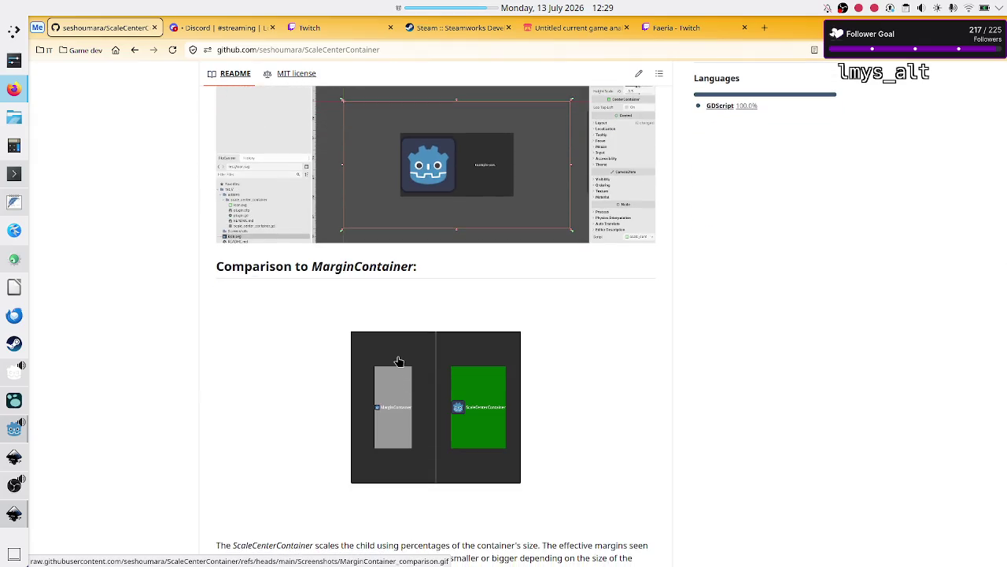
{"action": "scroll", "coordinate": [399, 361], "scroll_direction": "up", "scroll_amount": 1}
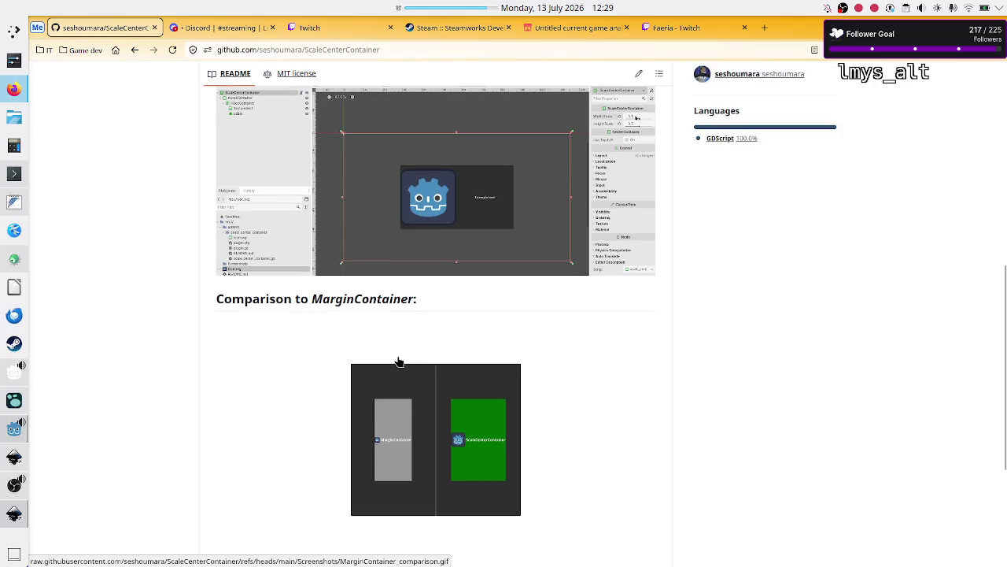
Open the README's Examples.gif in its own tab, then bring up level_selection_UI.svg in Inkscape
{"action": "left_click", "coordinate": [566, 217]}
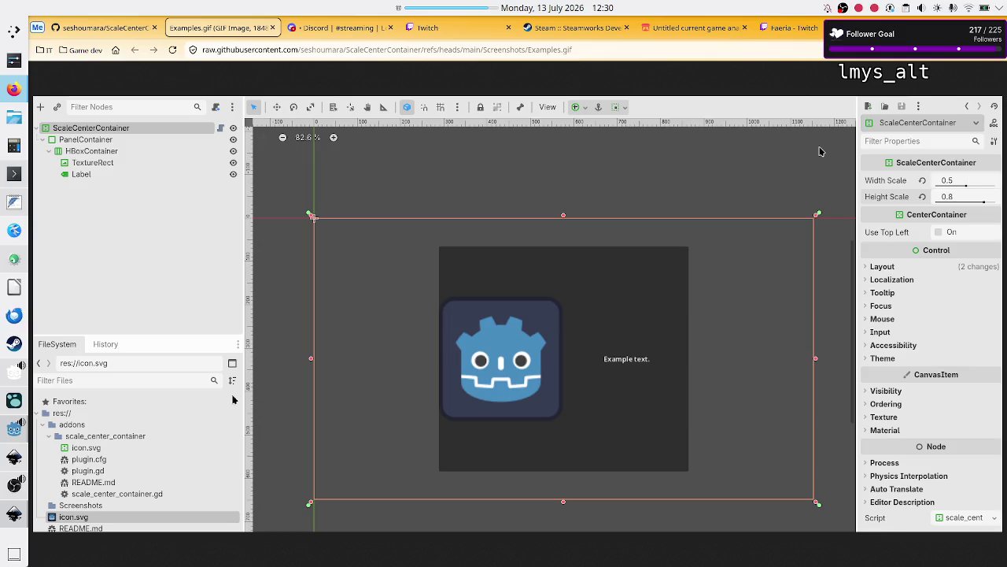
{"action": "mouse_move", "coordinate": [11, 460]}
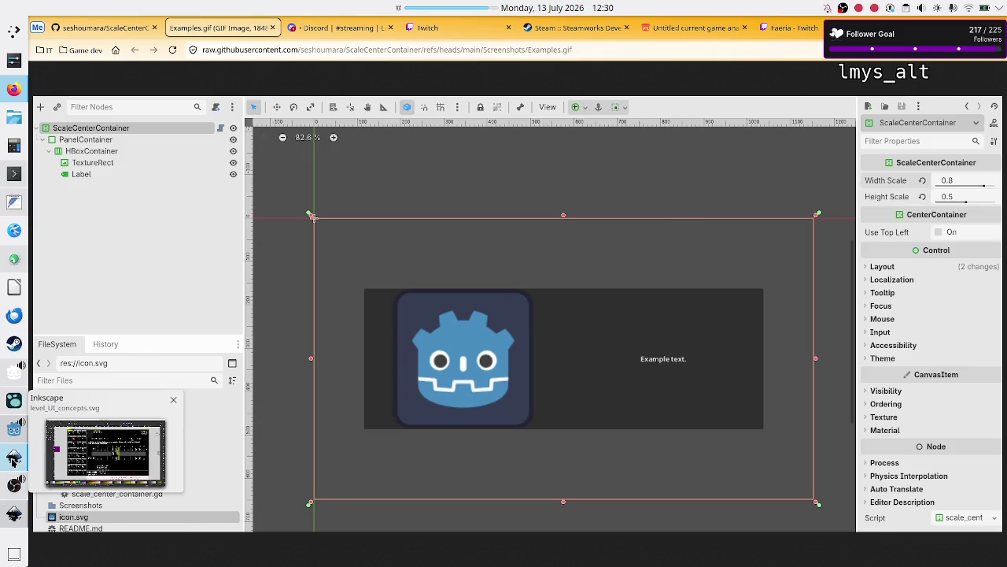
{"action": "mouse_move", "coordinate": [11, 513]}
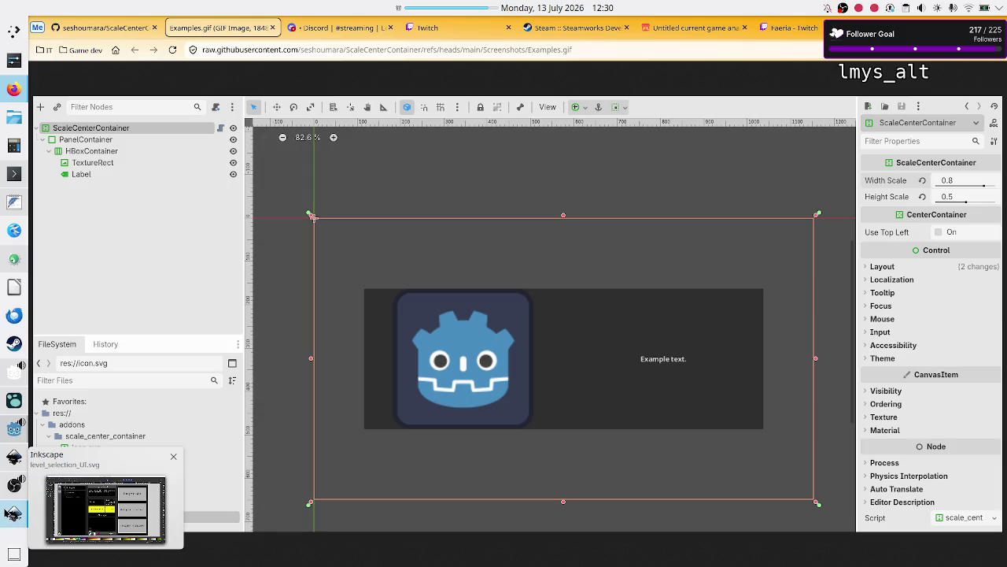
{"action": "left_click", "coordinate": [12, 513]}
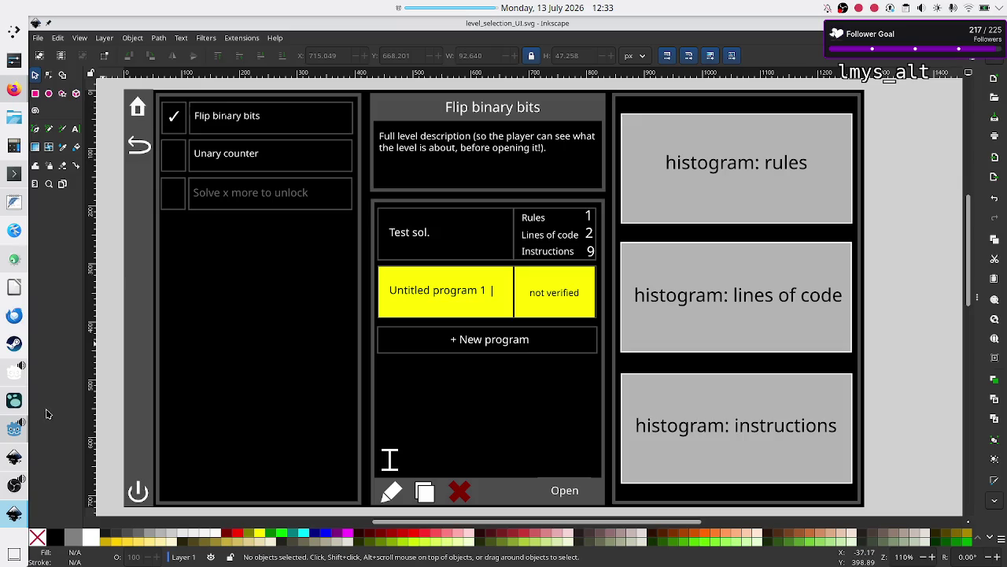
Select Main_menu and Go_back together and set their Custom Minimum Size to 100 × 100 px
{"action": "left_click", "coordinate": [5, 439]}
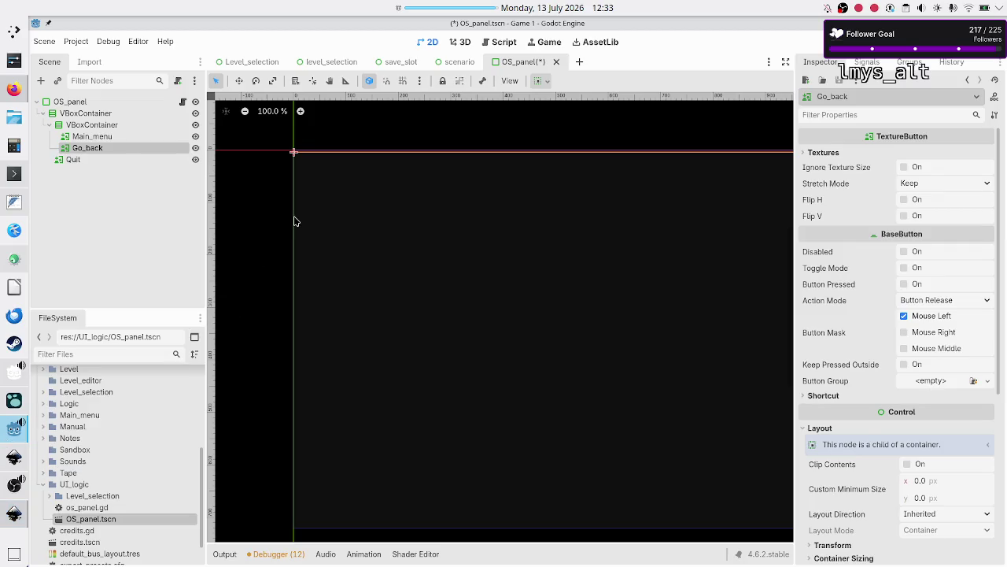
{"action": "left_click", "coordinate": [130, 138]}
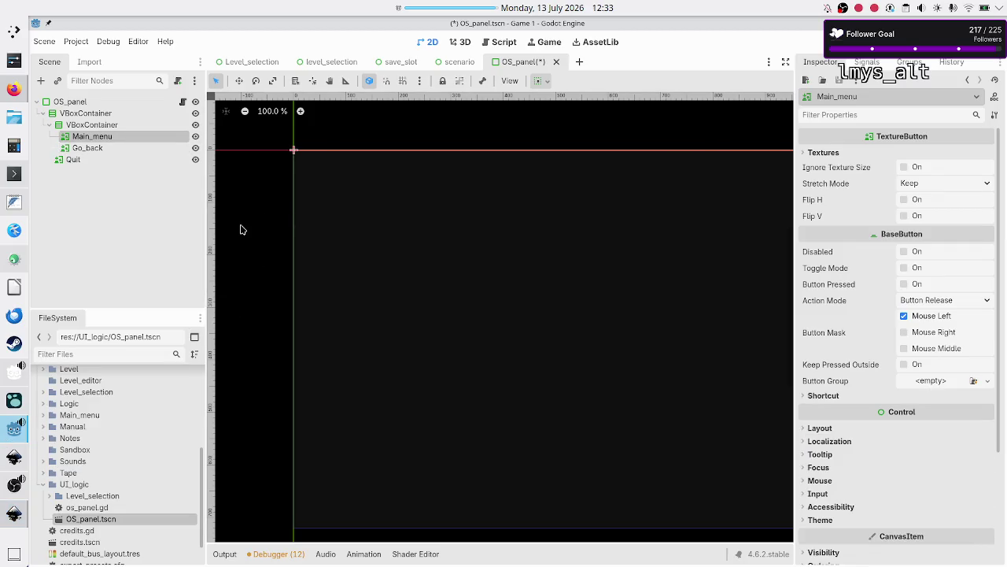
{"action": "left_click", "coordinate": [110, 146], "text": "shift"}
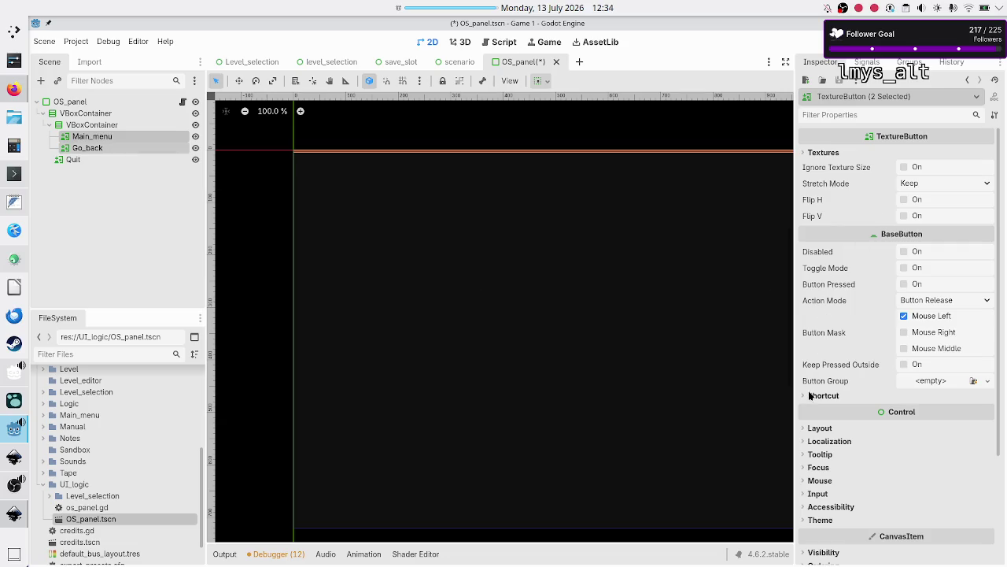
{"action": "left_click", "coordinate": [825, 433]}
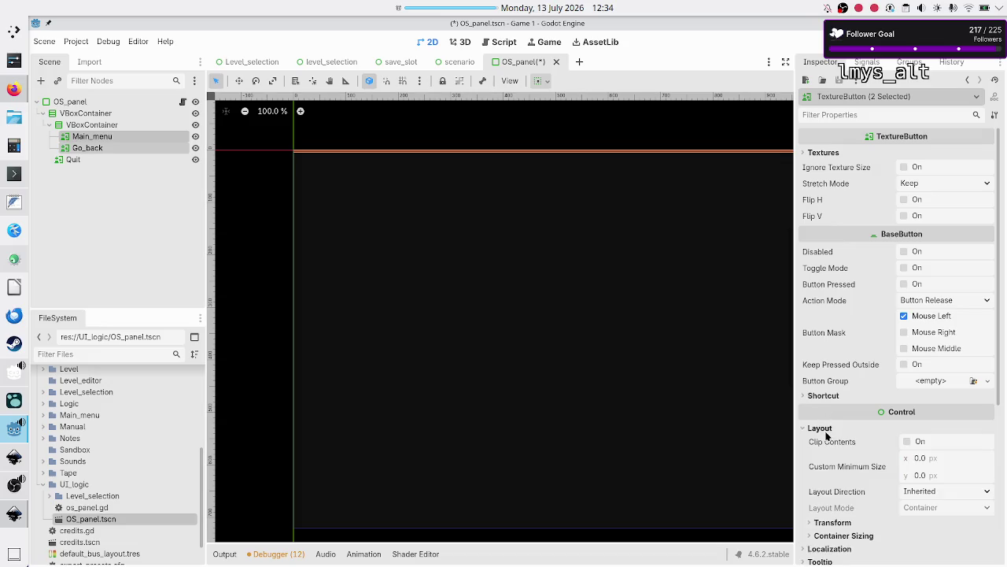
{"action": "left_click", "coordinate": [939, 466]}
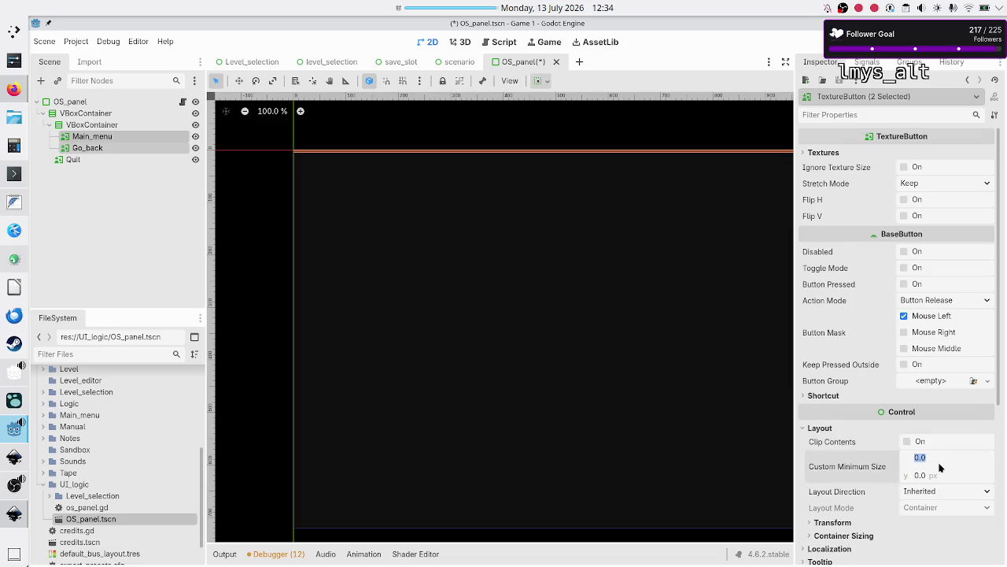
{"action": "type", "text": "100"}
{"action": "key", "text": "Return"}
{"action": "left_click", "coordinate": [935, 476]}
{"action": "type", "text": "100"}
{"action": "key", "text": "Return"}
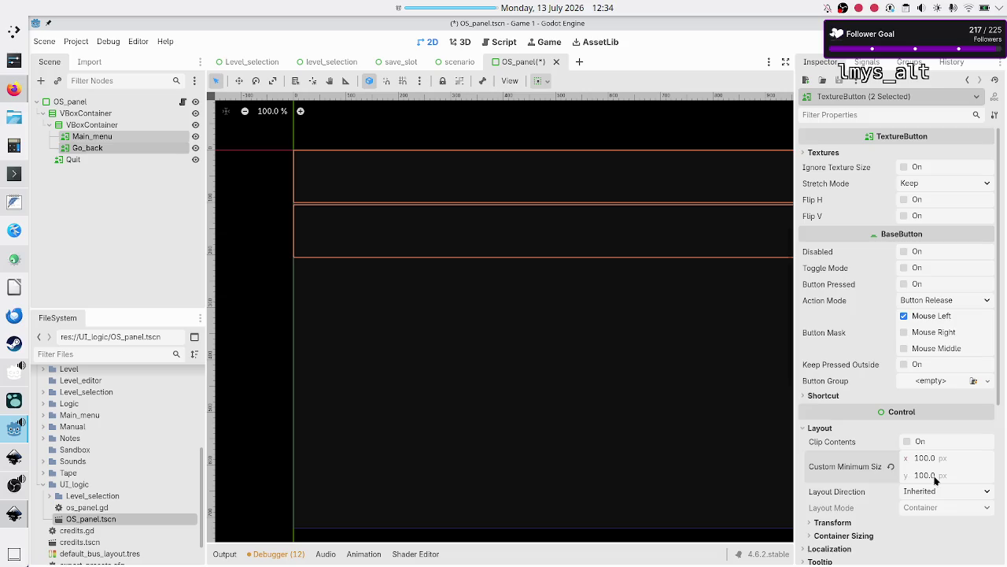
{"action": "left_click", "coordinate": [133, 167]}
{"action": "left_click", "coordinate": [113, 137]}
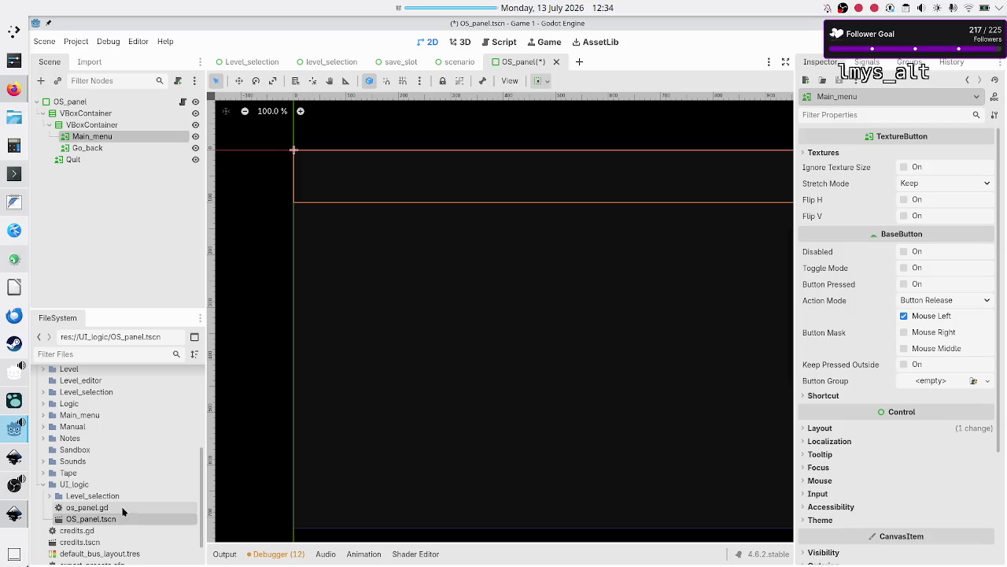
Expand res://Assets in the FileSystem dock and select menu_btn.svg
{"action": "scroll", "coordinate": [122, 486], "scroll_direction": "up", "scroll_amount": 5}
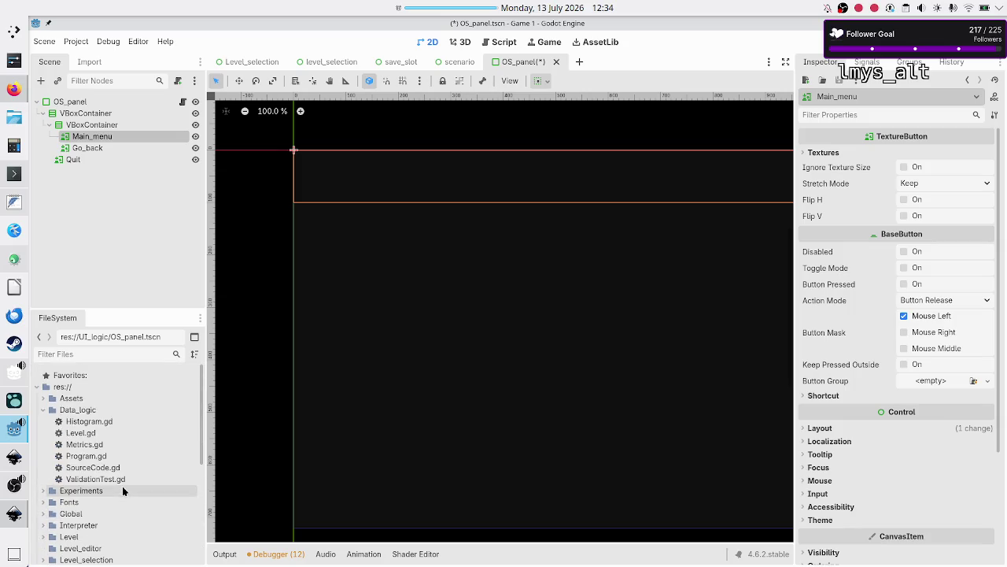
{"action": "left_click", "coordinate": [41, 399]}
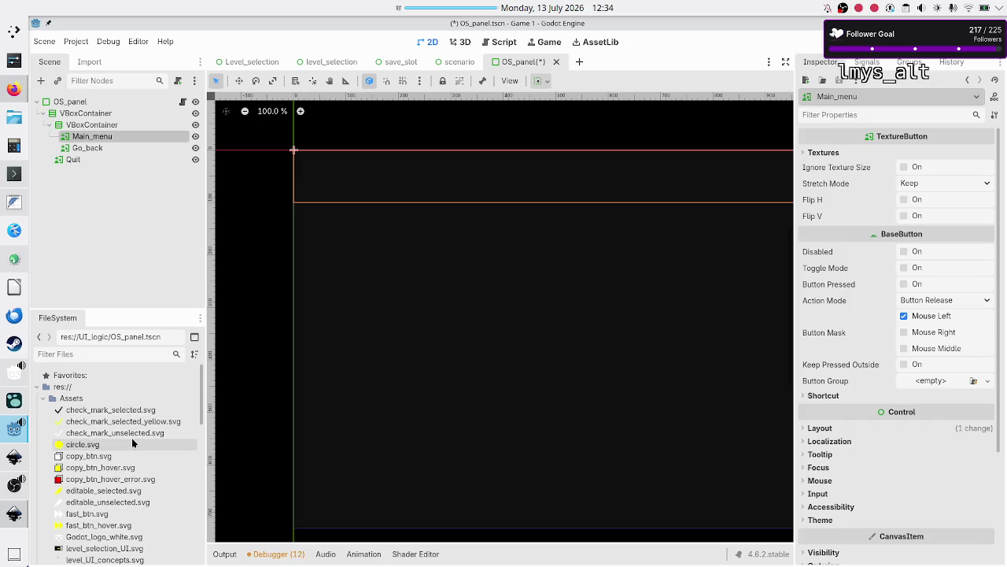
{"action": "scroll", "coordinate": [131, 438], "scroll_direction": "down", "scroll_amount": 2}
{"action": "scroll", "coordinate": [131, 437], "scroll_direction": "down", "scroll_amount": 4}
{"action": "scroll", "coordinate": [131, 438], "scroll_direction": "up", "scroll_amount": 7}
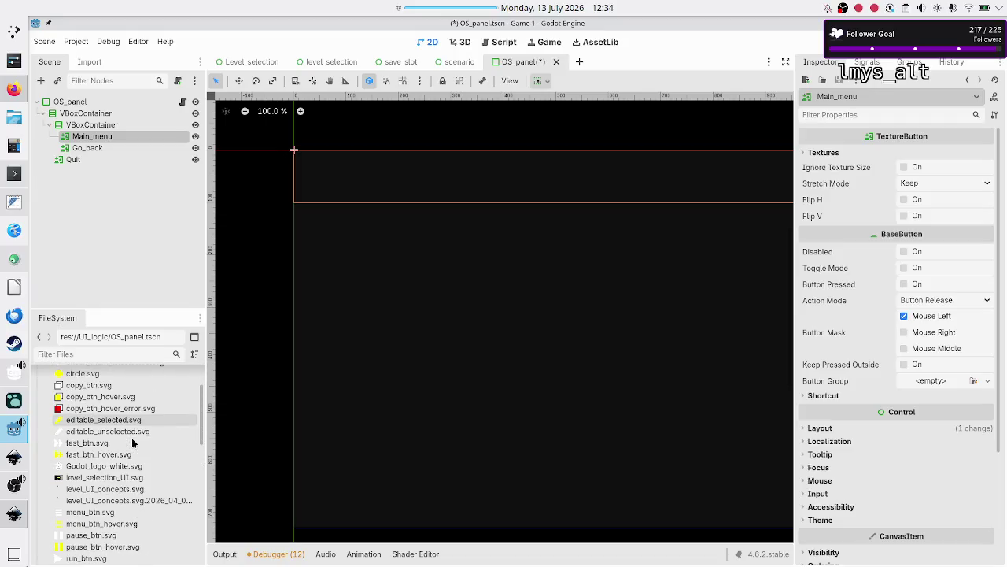
{"action": "scroll", "coordinate": [133, 443], "scroll_direction": "down", "scroll_amount": 1}
{"action": "scroll", "coordinate": [132, 442], "scroll_direction": "up", "scroll_amount": 1}
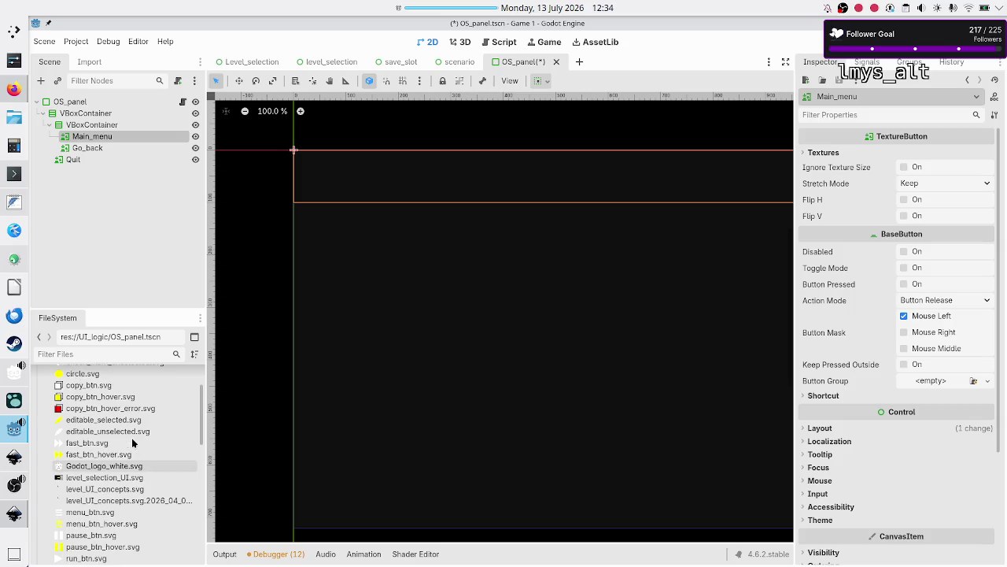
{"action": "scroll", "coordinate": [132, 443], "scroll_direction": "down", "scroll_amount": 5}
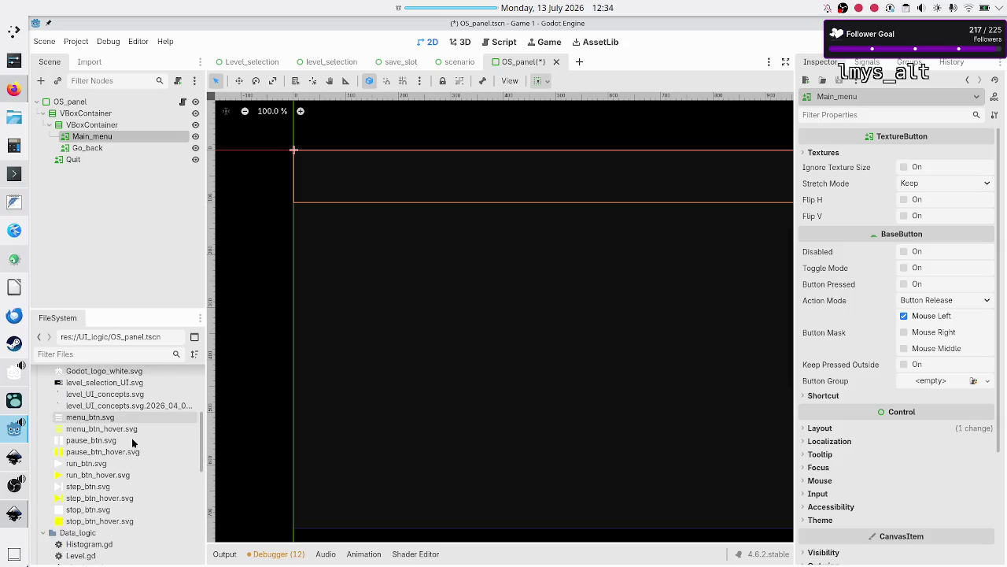
{"action": "scroll", "coordinate": [132, 443], "scroll_direction": "down", "scroll_amount": 1}
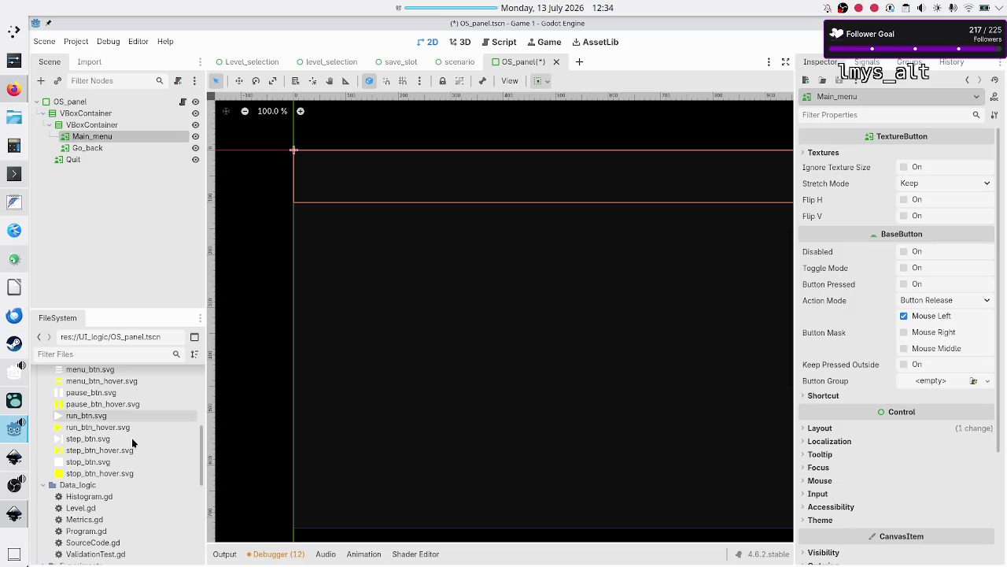
{"action": "scroll", "coordinate": [133, 443], "scroll_direction": "up", "scroll_amount": 3}
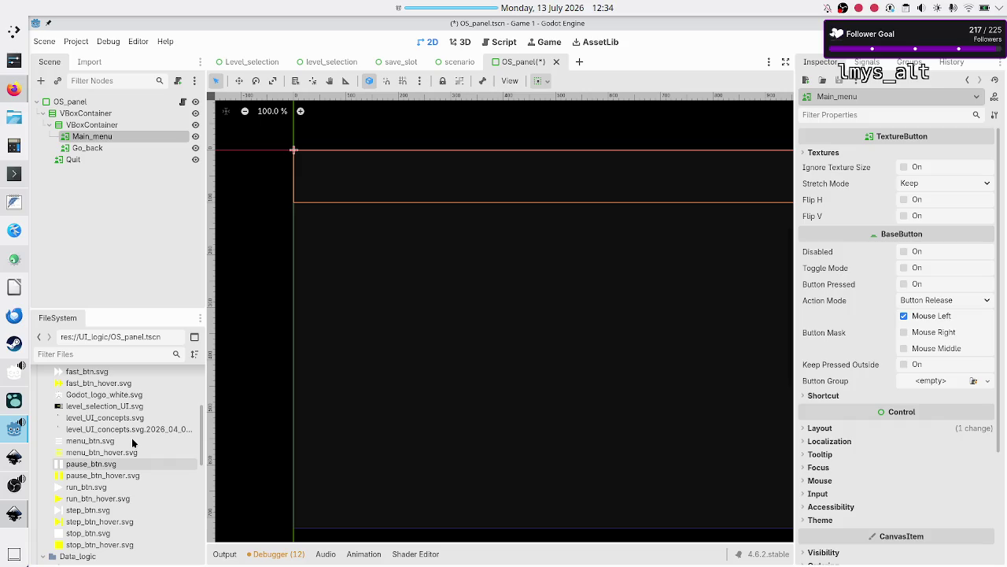
{"action": "scroll", "coordinate": [132, 443], "scroll_direction": "up", "scroll_amount": 1}
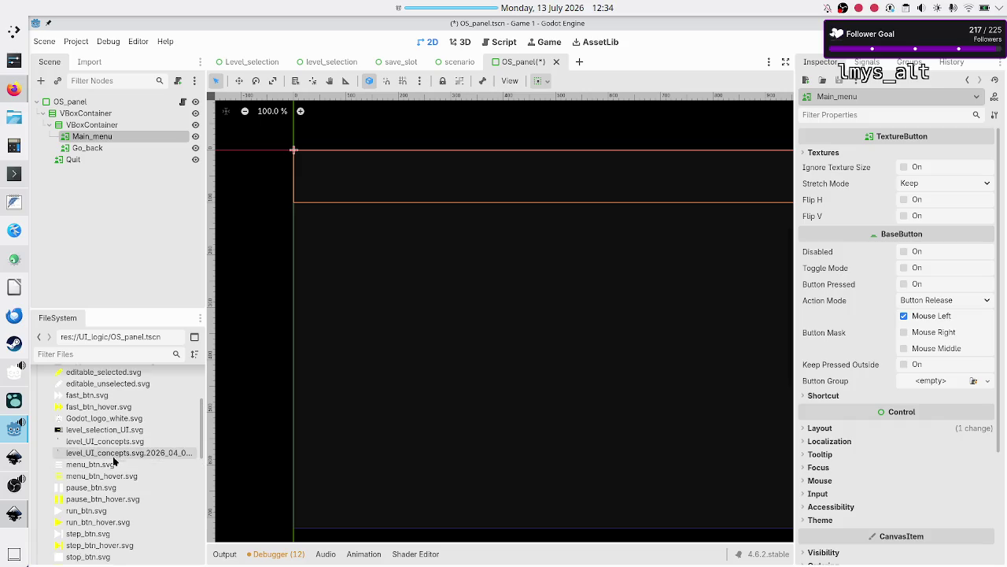
{"action": "left_click", "coordinate": [111, 466]}
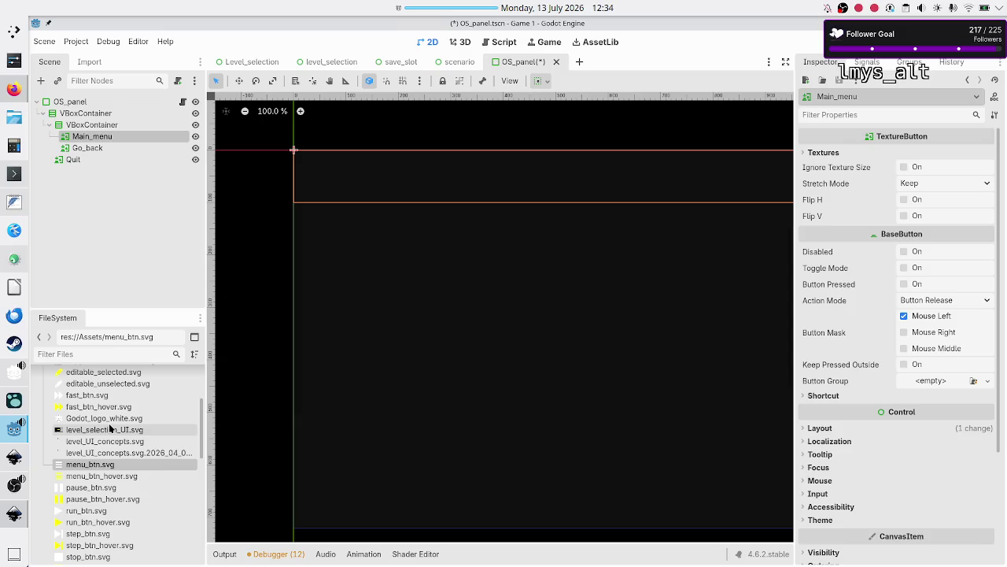
Switch over to Inkscape with the level-selection mockup
{"action": "scroll", "coordinate": [110, 428], "scroll_direction": "up", "scroll_amount": 2}
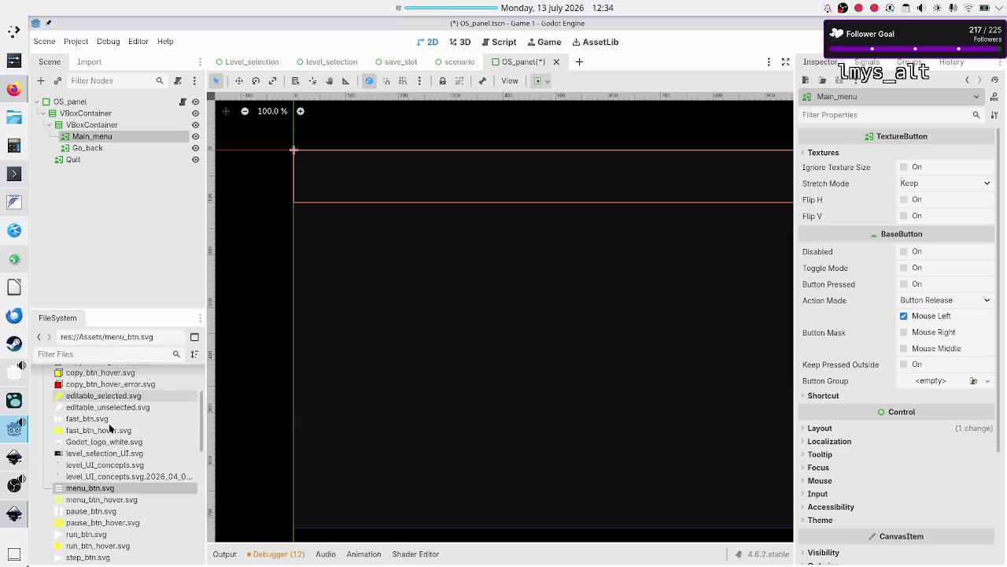
{"action": "scroll", "coordinate": [110, 428], "scroll_direction": "up", "scroll_amount": 3}
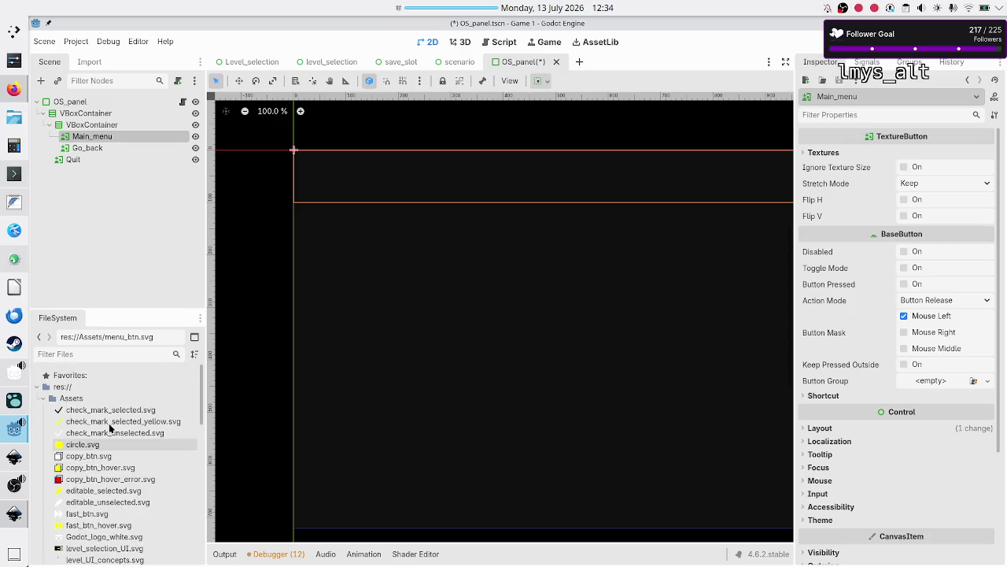
{"action": "scroll", "coordinate": [110, 428], "scroll_direction": "down", "scroll_amount": 5}
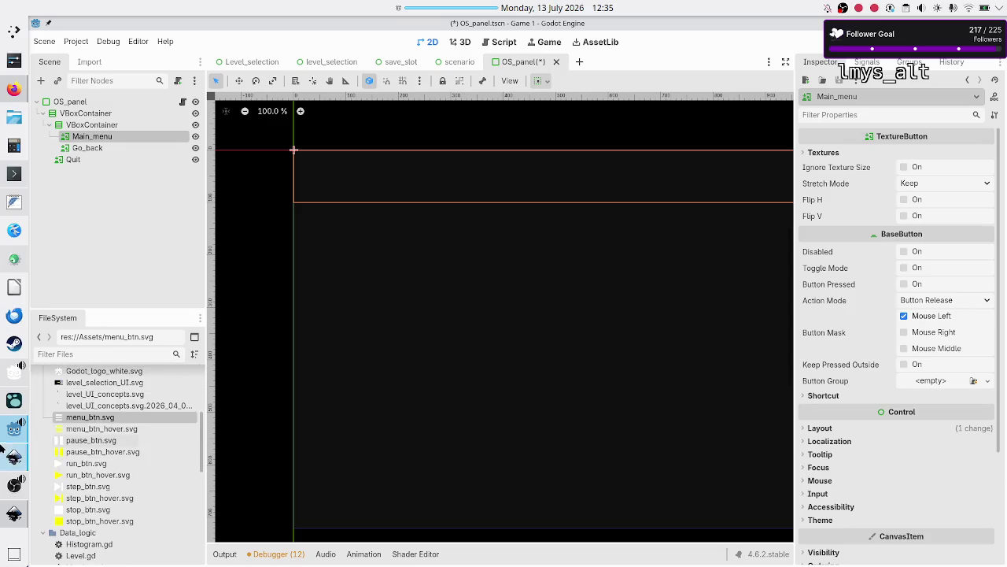
{"action": "left_click", "coordinate": [12, 516]}
Take the house icon group from the mockup and reopen check_mark_unselected.svg from recent files
{"action": "left_click", "coordinate": [138, 111]}
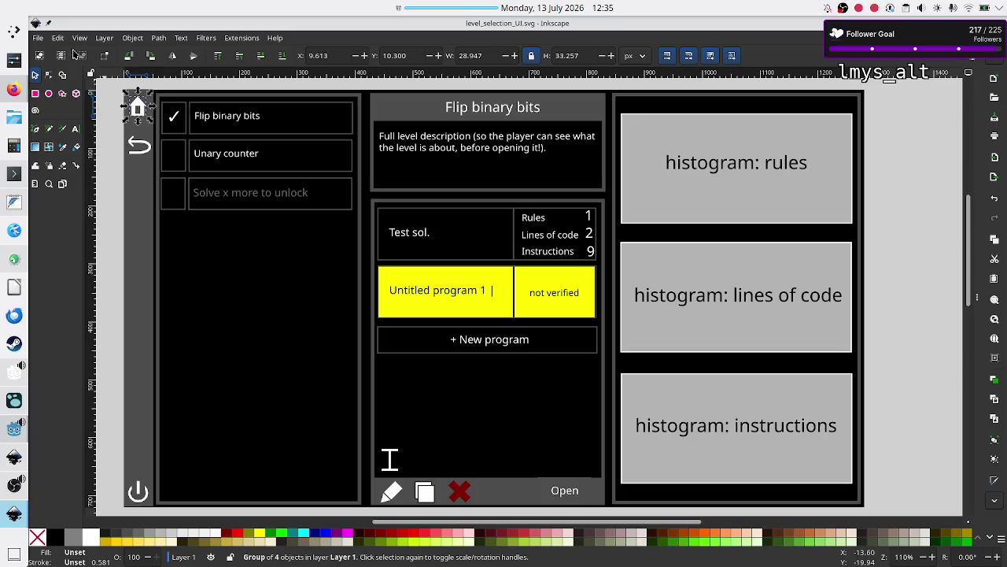
{"action": "left_click", "coordinate": [42, 41]}
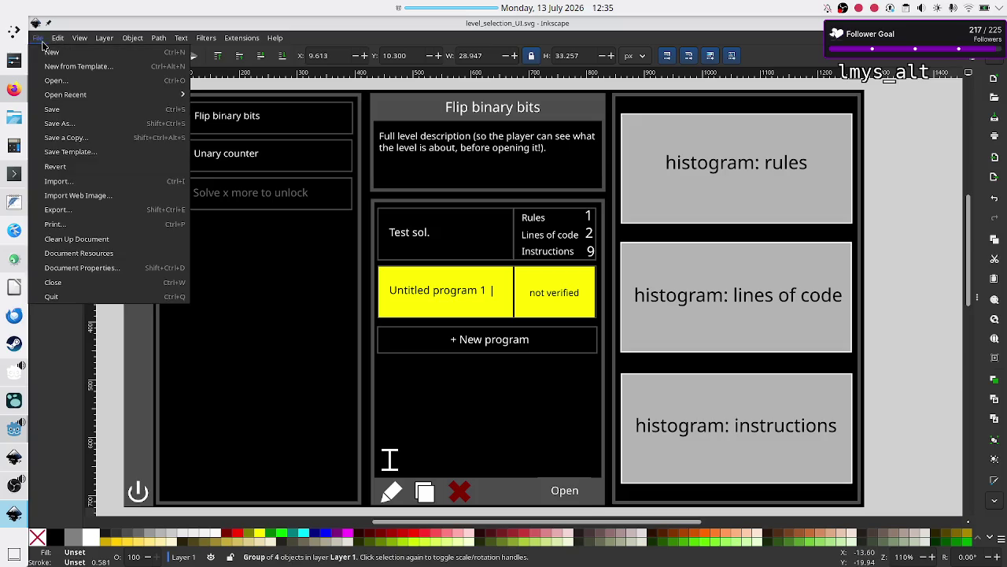
{"action": "mouse_move", "coordinate": [87, 95]}
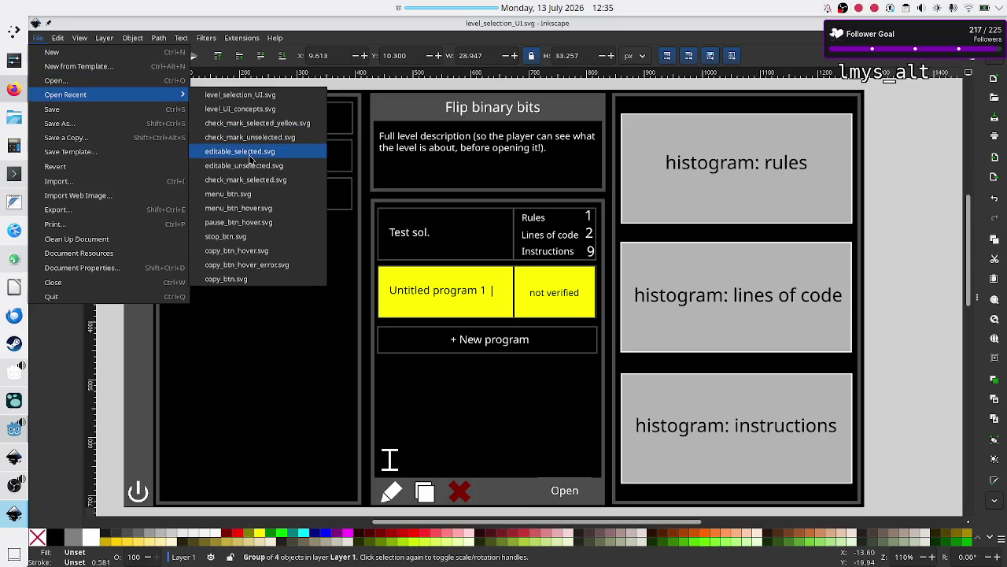
{"action": "left_click", "coordinate": [290, 144]}
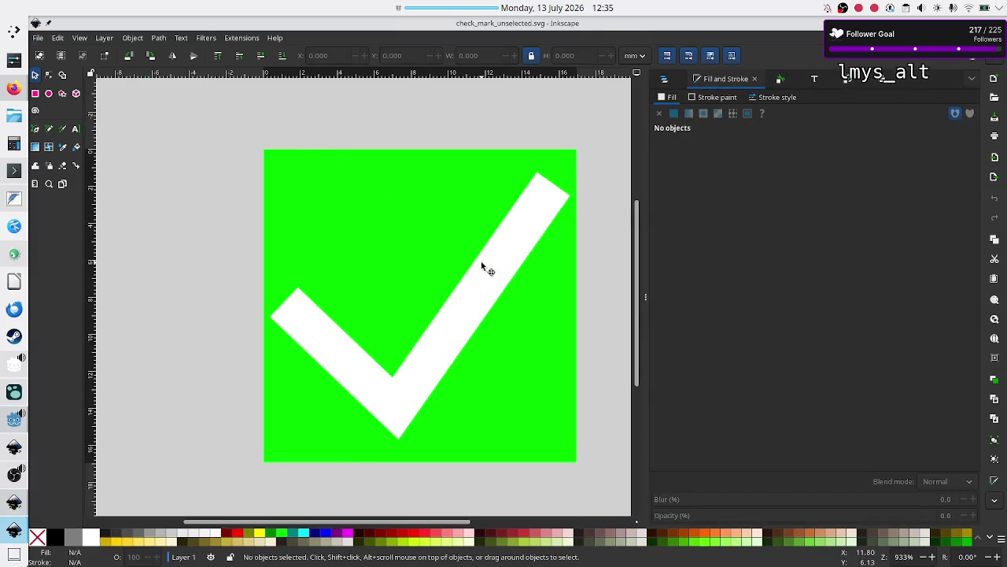
Replace the white check mark with the pasted house, centred on the green square
{"action": "left_click", "coordinate": [483, 266]}
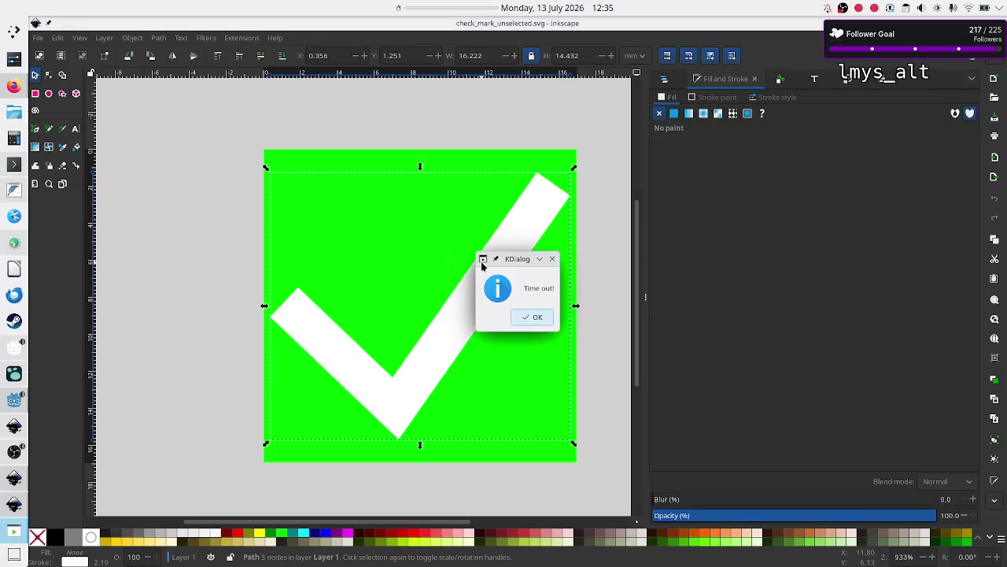
{"action": "left_click", "coordinate": [533, 318]}
{"action": "key", "text": "Delete"}
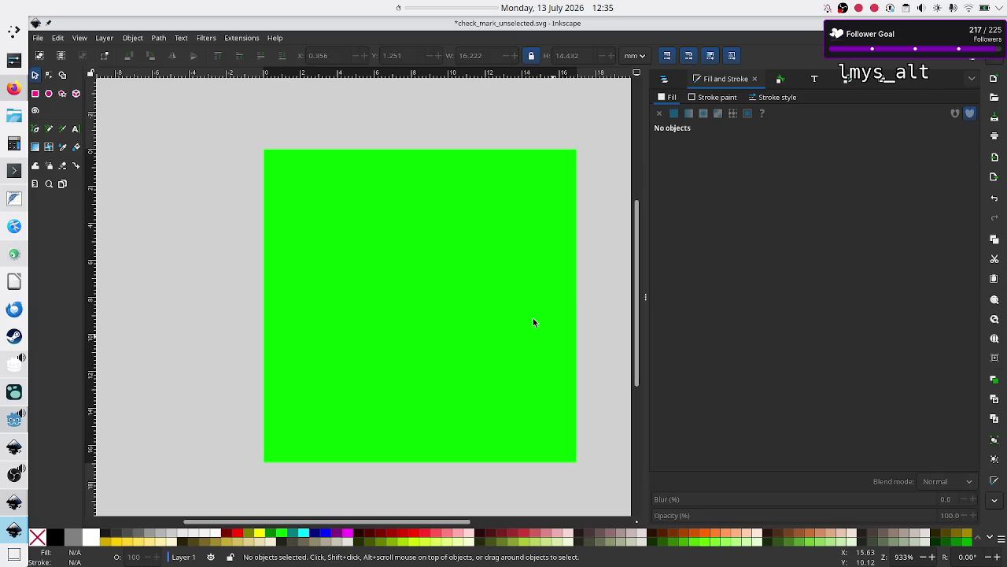
{"action": "key", "text": "ctrl+v"}
{"action": "mouse_move", "coordinate": [524, 296]}
{"action": "left_mouse_down"}
{"action": "mouse_move", "coordinate": [389, 247]}
{"action": "mouse_move", "coordinate": [412, 264]}
{"action": "left_mouse_up"}
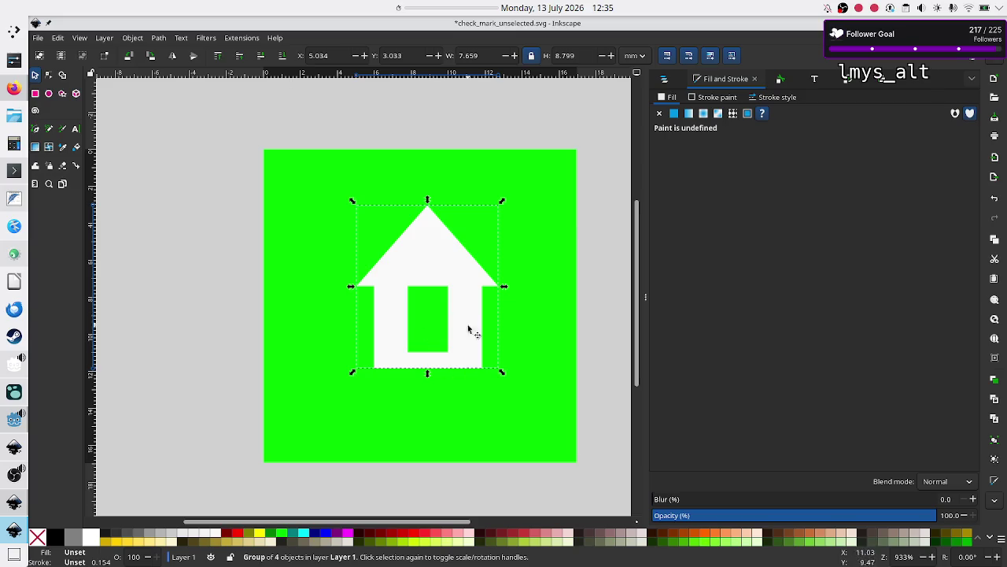
{"action": "mouse_move", "coordinate": [6, 534]}
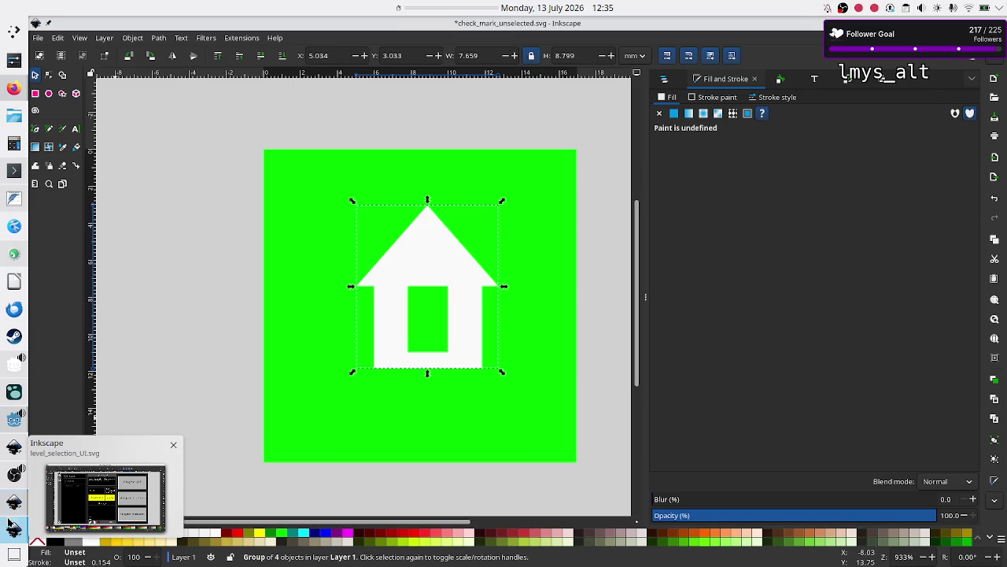
{"action": "left_click", "coordinate": [13, 504]}
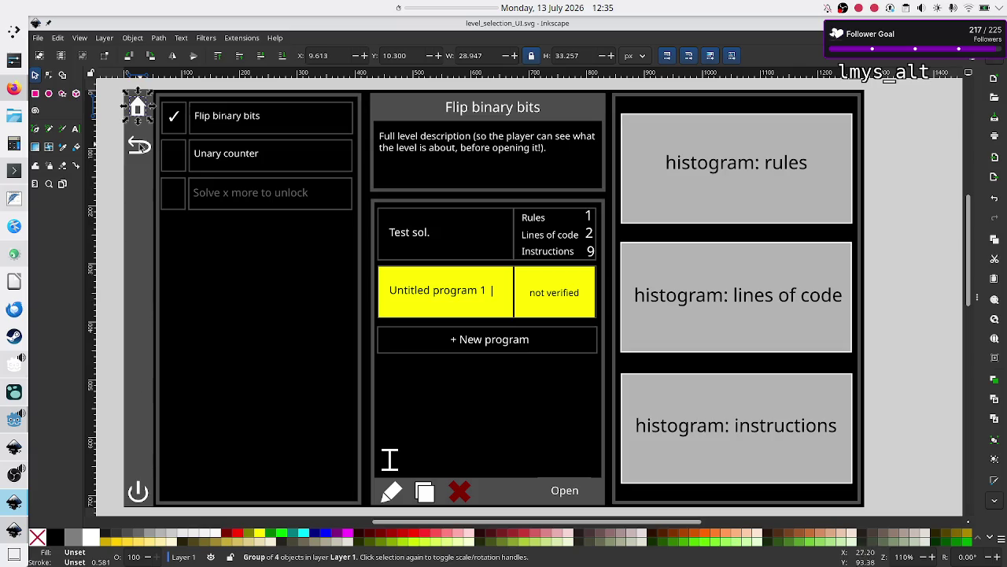
{"action": "key", "text": "alt+Tab"}
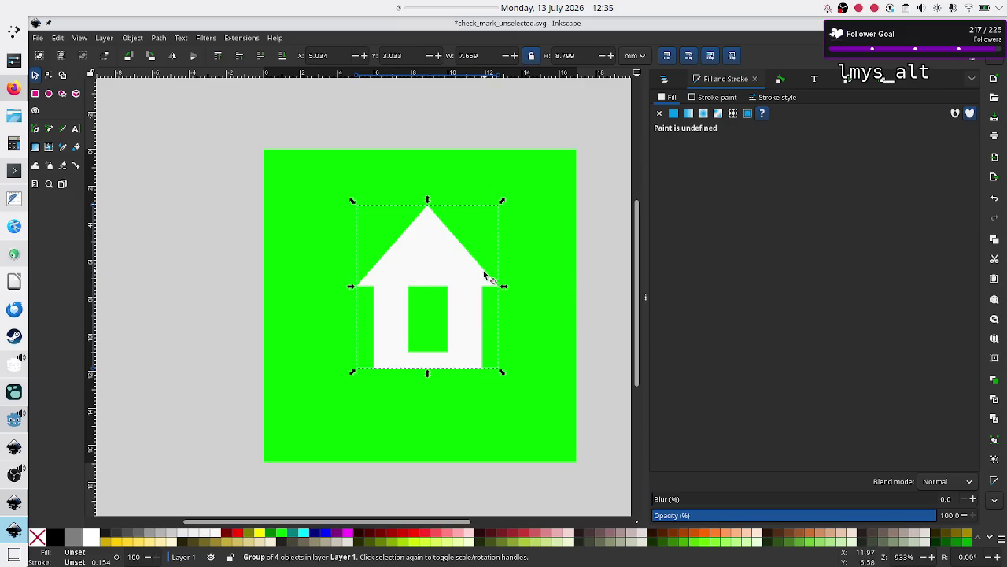
Scale the house proportionally by 150% twice, then 90% twice, and move it down
{"action": "left_click", "coordinate": [845, 80]}
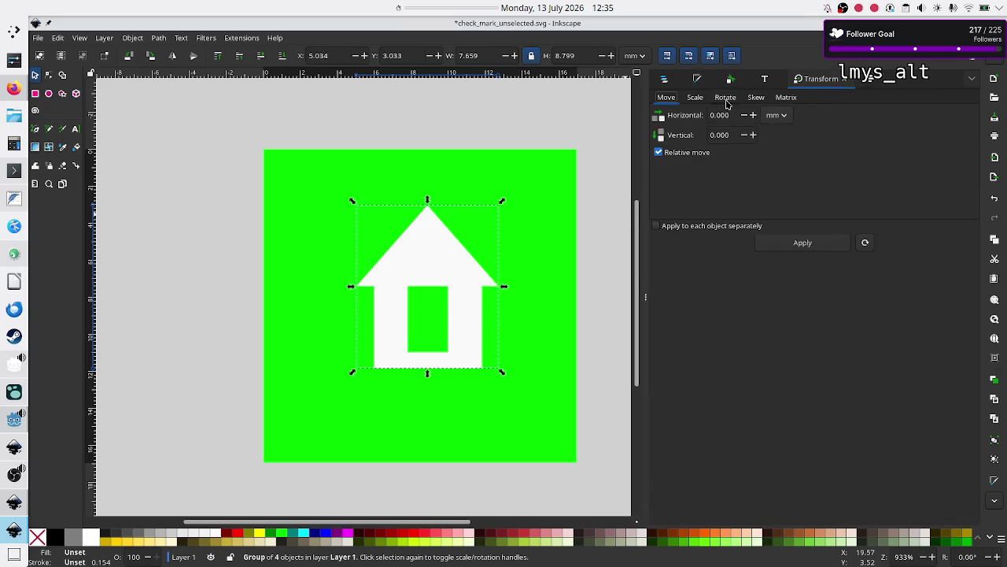
{"action": "left_click", "coordinate": [696, 99]}
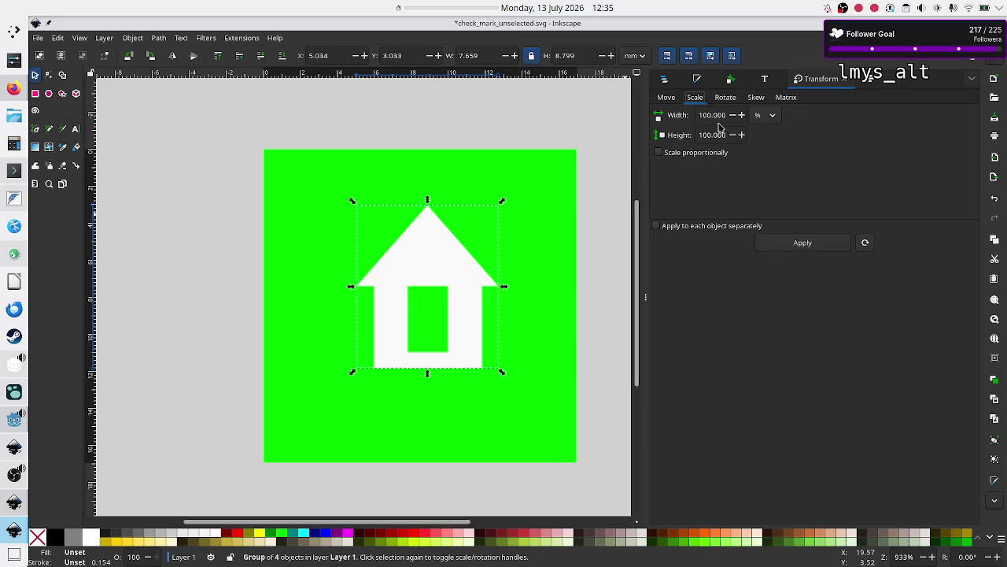
{"action": "left_click", "coordinate": [700, 154]}
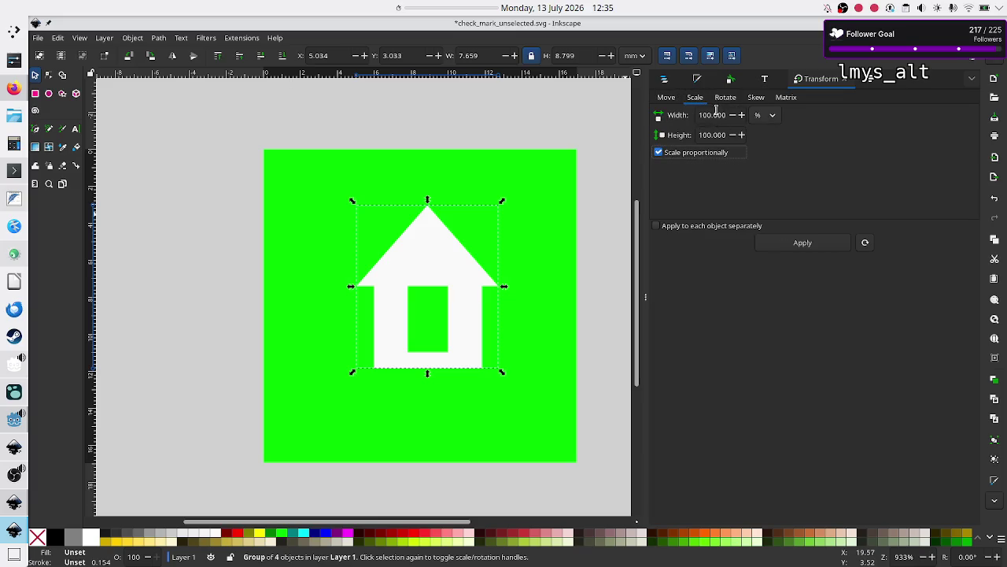
{"action": "left_click", "coordinate": [714, 114]}
{"action": "double_click", "coordinate": [713, 114]}
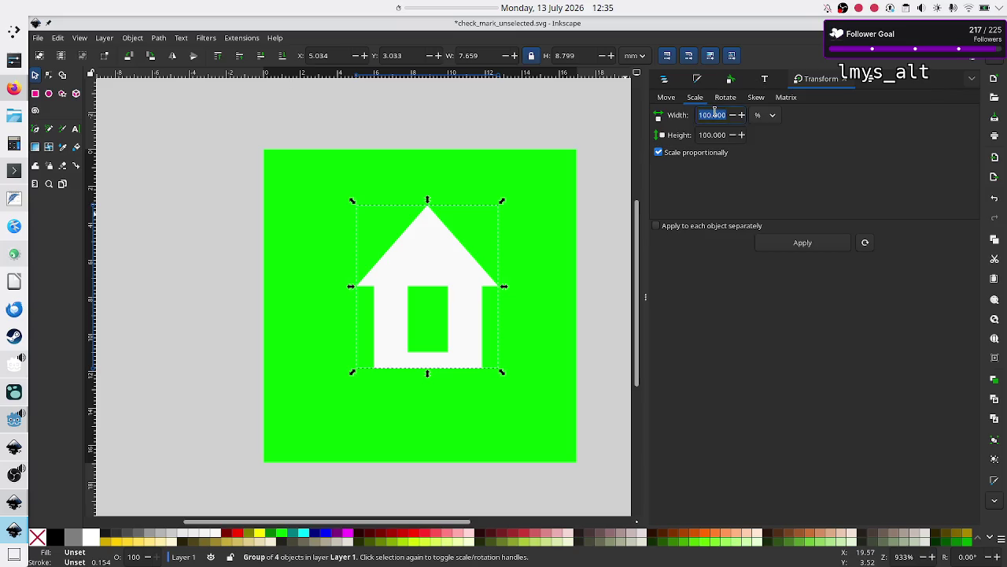
{"action": "type", "text": "150"}
{"action": "key", "text": "Return"}
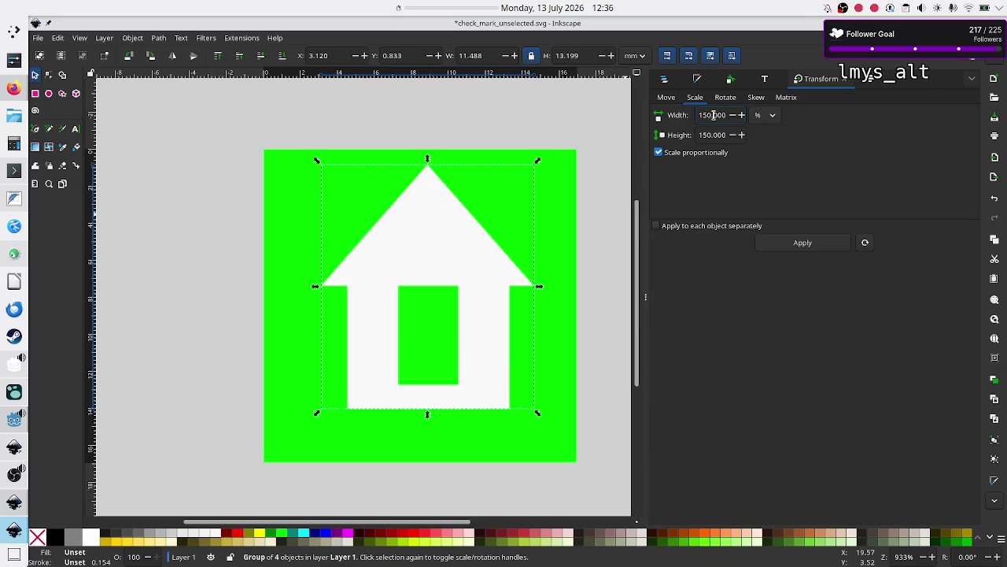
{"action": "key", "text": "Return"}
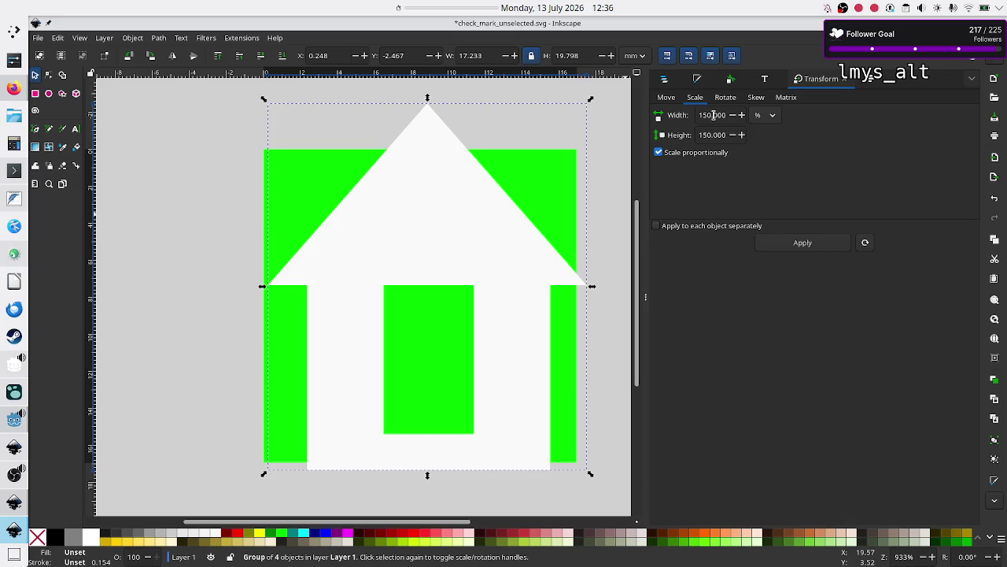
{"action": "double_click", "coordinate": [713, 114]}
{"action": "type", "text": "90"}
{"action": "key", "text": "Return"}
{"action": "double_click", "coordinate": [713, 115]}
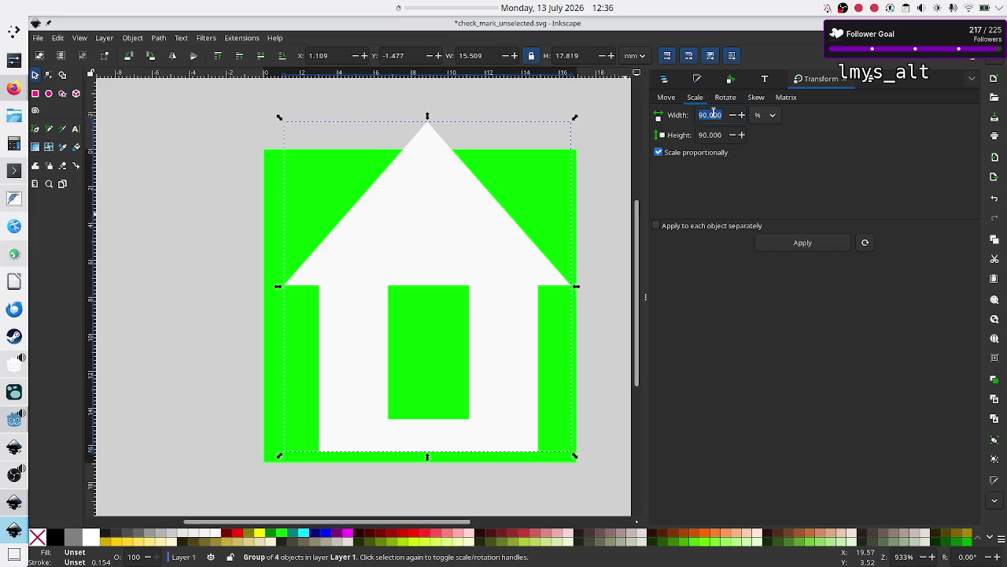
{"action": "key", "text": "Return"}
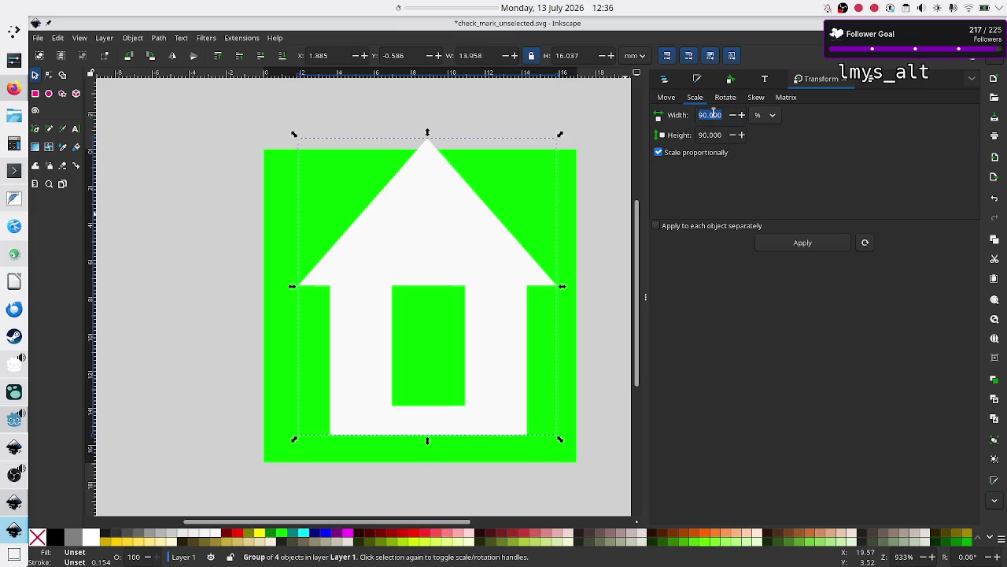
{"action": "left_click_drag", "start_coordinate": [441, 228], "coordinate": [433, 246]}
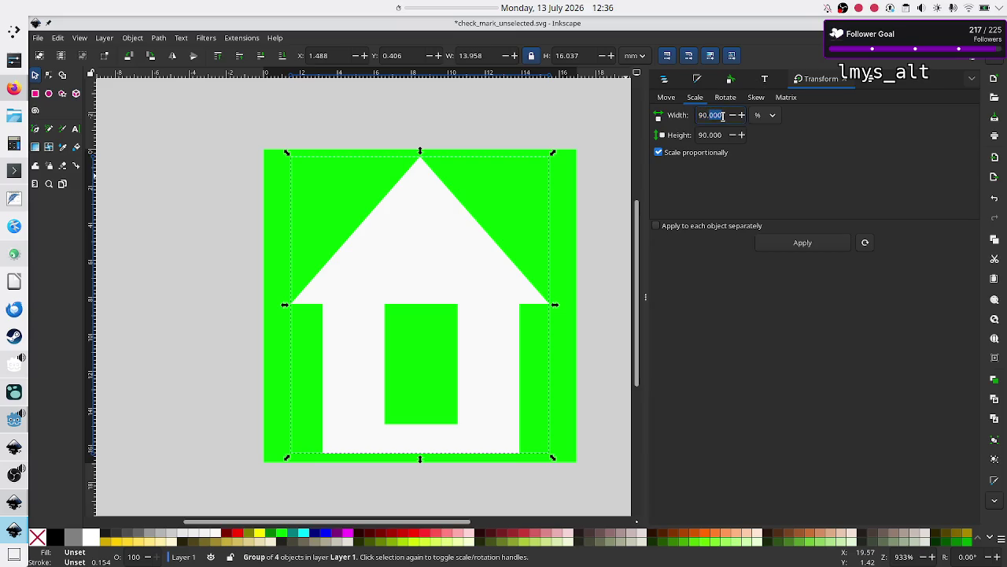
Fine-tune the house with 105% and 97% scales and nudge it centred in the square
{"action": "type", "text": "105"}
{"action": "key", "text": "Return"}
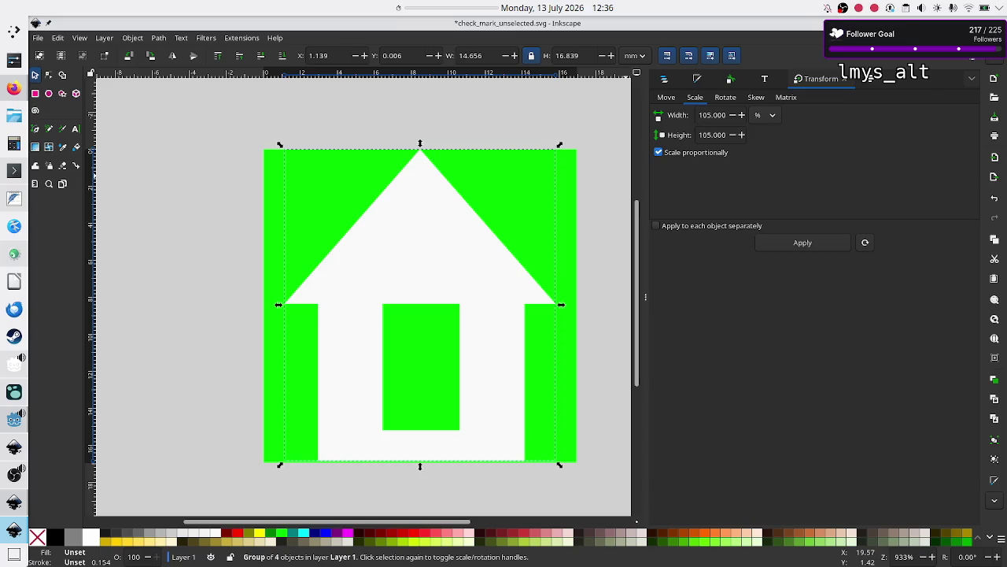
{"action": "key", "text": "Escape"}
{"action": "left_click", "coordinate": [471, 241]}
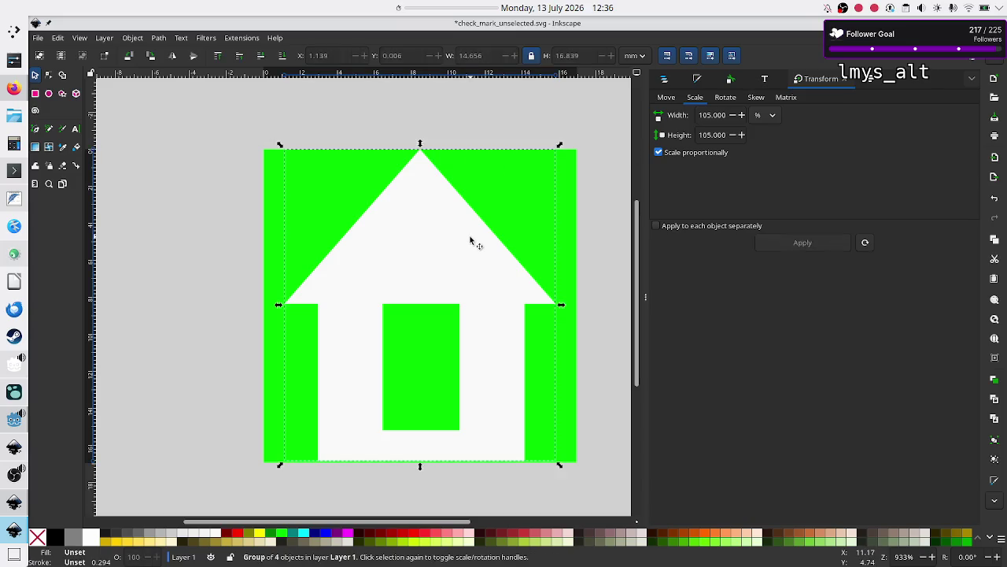
{"action": "key", "text": "Down"}
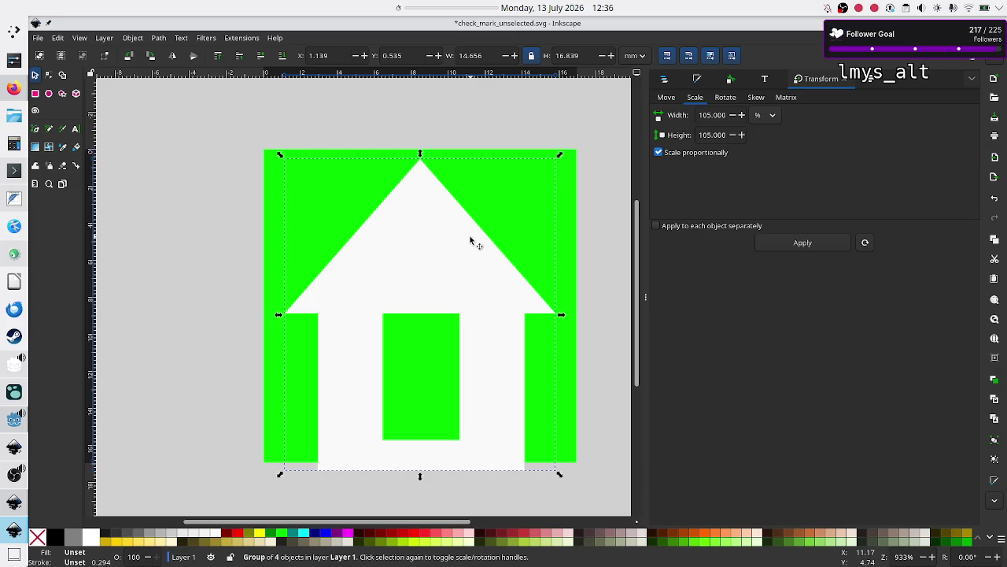
{"action": "key", "text": "Up"}
{"action": "triple_click", "coordinate": [723, 116]}
{"action": "type", "text": "97"}
{"action": "key", "text": "Return"}
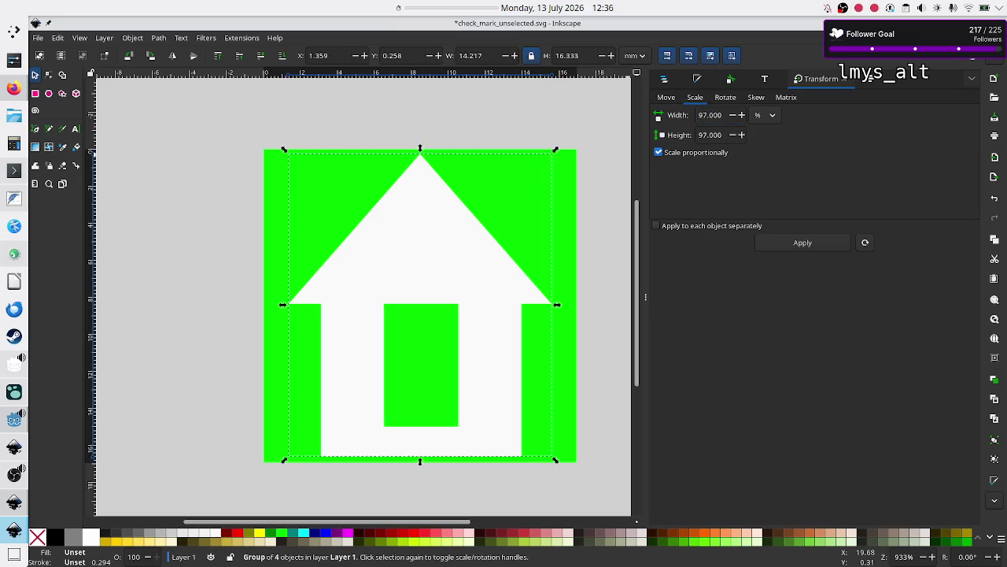
{"action": "key", "text": "Escape"}
{"action": "left_click", "coordinate": [435, 223]}
{"action": "key", "text": "Down"}
{"action": "left_click_drag", "start_coordinate": [403, 229], "coordinate": [403, 230]}
{"action": "left_click", "coordinate": [621, 315]}
{"action": "key", "text": "ctrl"}
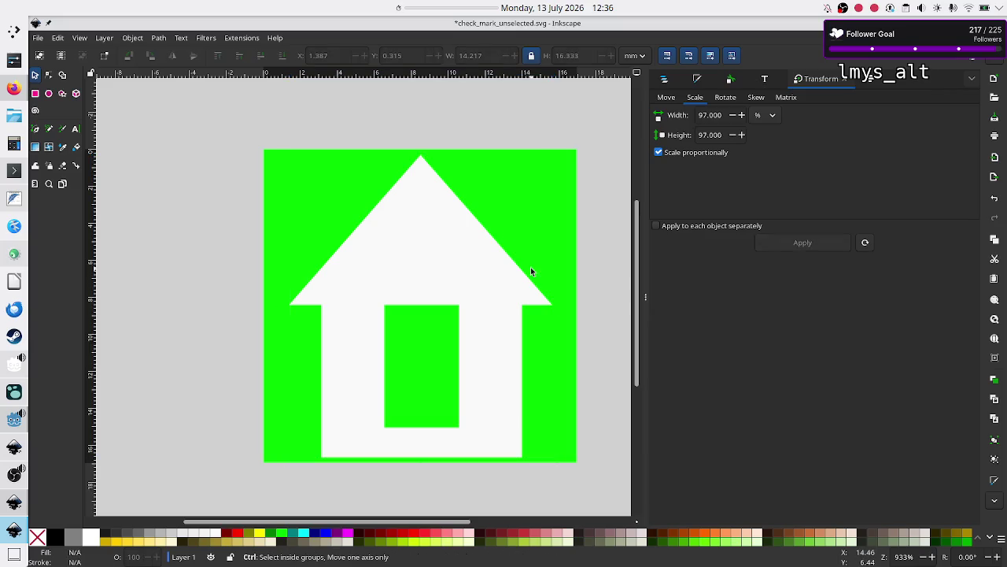
Save the house-on-green drawing as home.svg in the Assets folder
{"action": "left_click", "coordinate": [37, 40]}
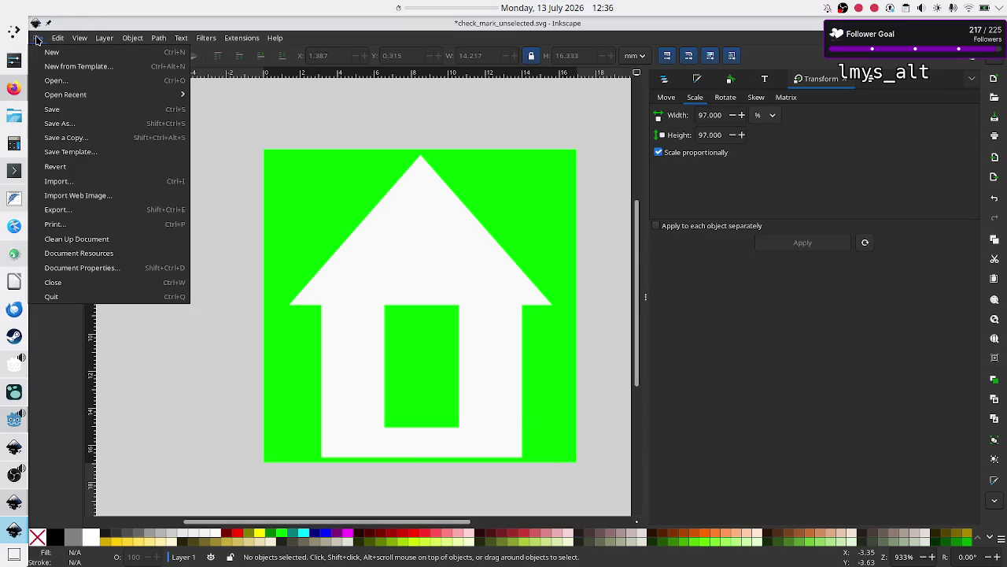
{"action": "left_click", "coordinate": [99, 125]}
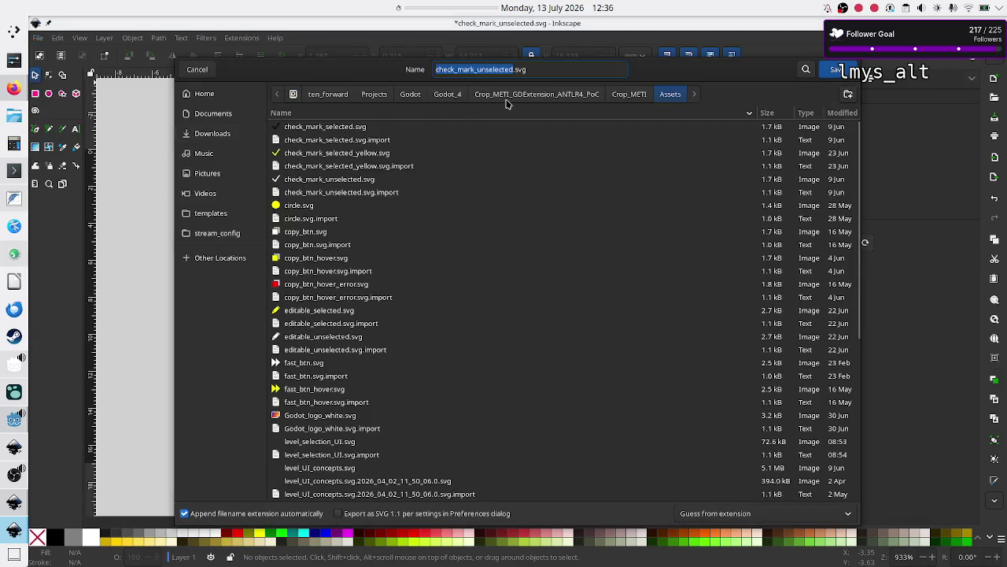
{"action": "left_click", "coordinate": [565, 72]}
{"action": "key", "text": "Left"}
{"action": "key", "text": "Left"}
{"action": "key", "text": "BackSpace"}
{"action": "key", "text": "BackSpace"}
{"action": "key", "text": "BackSpace"}
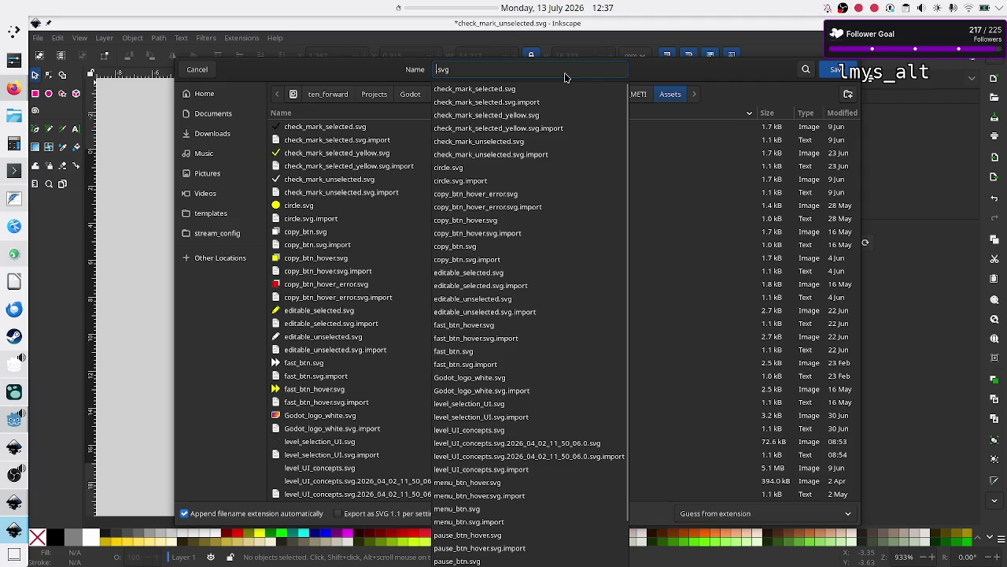
{"action": "type", "text": "home_"}
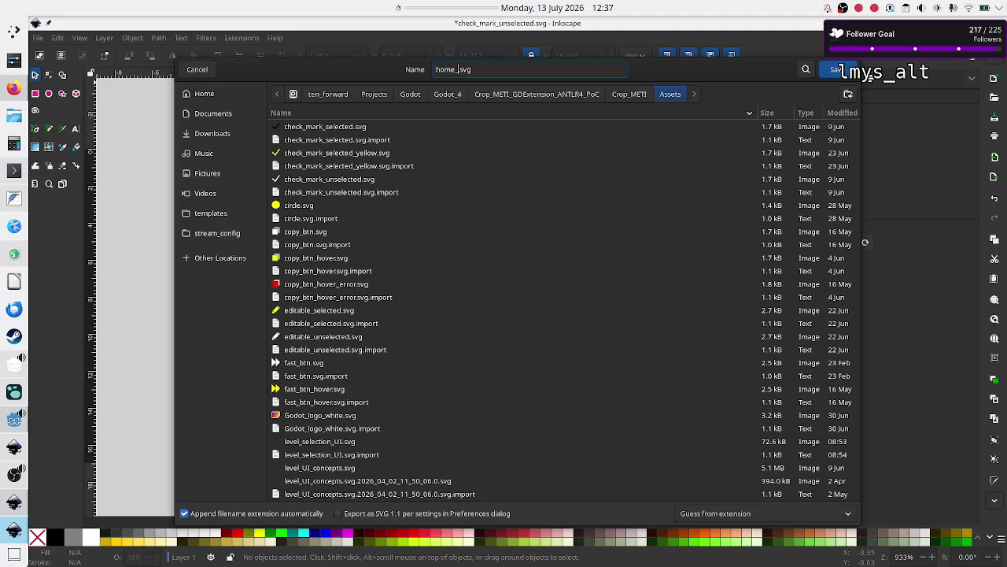
{"action": "type", "text": "u"}
{"action": "key", "text": "BackSpace"}
{"action": "key", "text": "BackSpace"}
{"action": "left_click", "coordinate": [836, 70]}
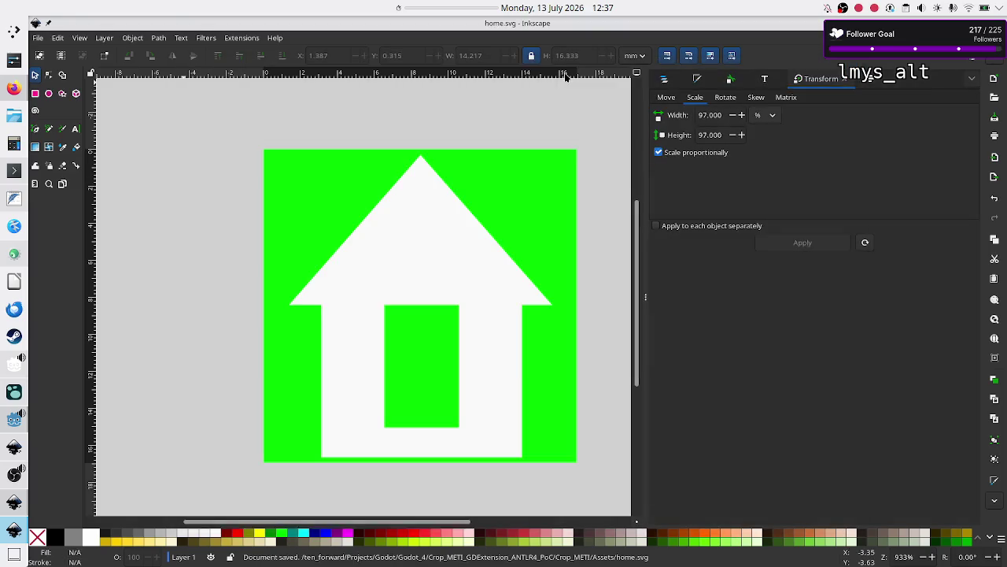
Save the drawing as a second copy named home_hover.svg
{"action": "left_click", "coordinate": [37, 41]}
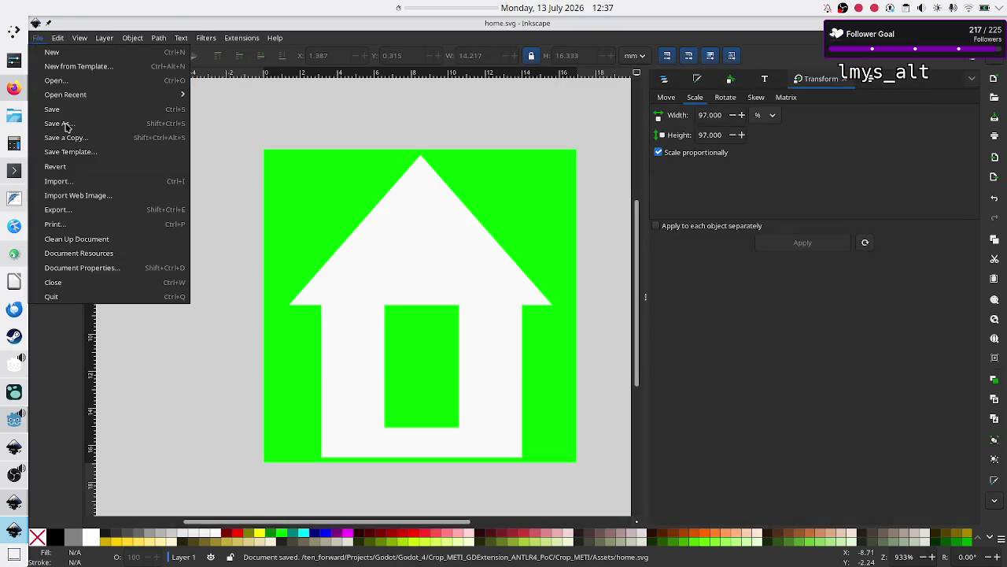
{"action": "left_click", "coordinate": [62, 126]}
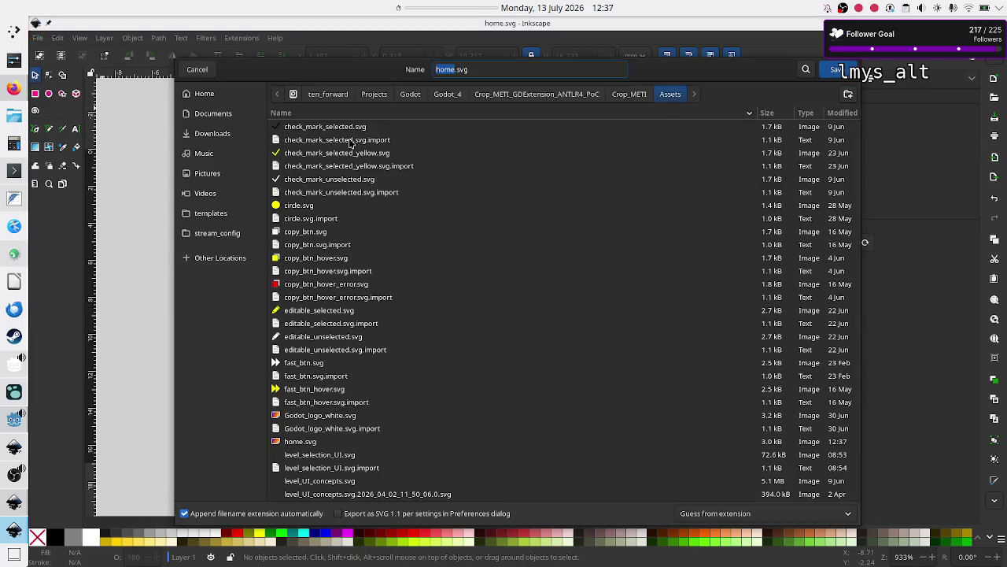
{"action": "left_click", "coordinate": [495, 70]}
{"action": "key", "text": "BackSpace"}
{"action": "type", "text": "_"}
{"action": "type", "text": "hover."}
{"action": "key", "text": "End"}
{"action": "left_click", "coordinate": [839, 71]}
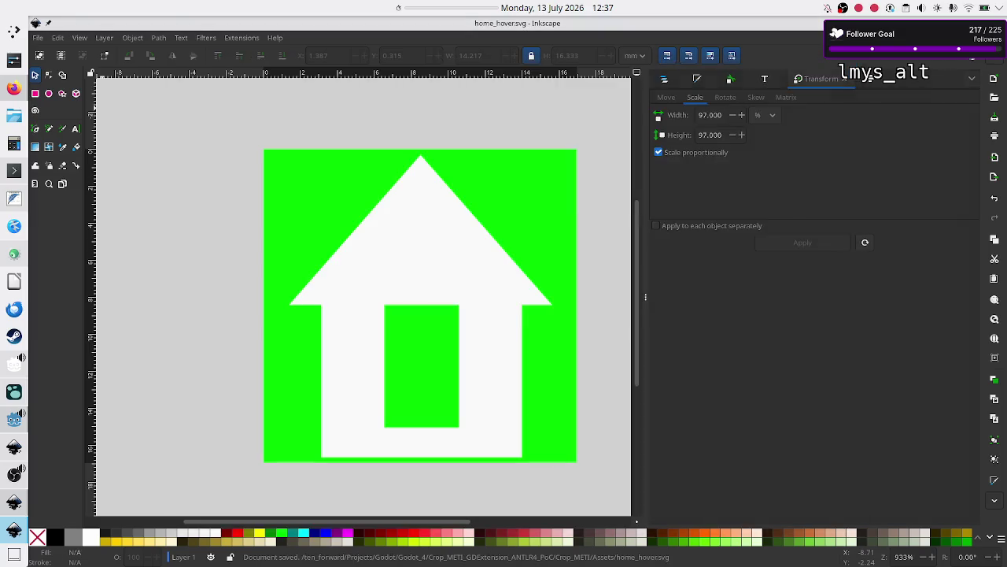
{"action": "left_click", "coordinate": [432, 243]}
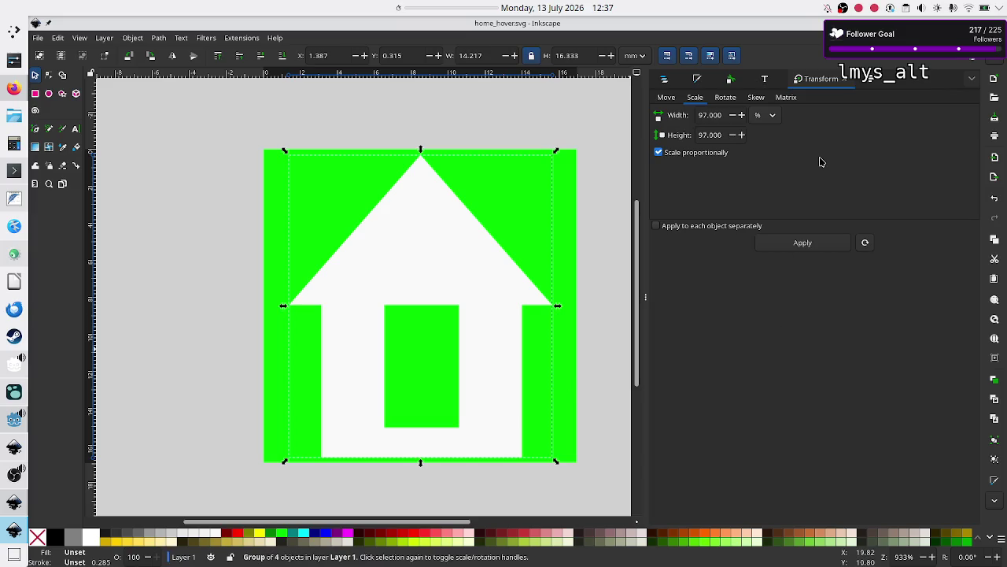
Ungroup the house and set its fill colour to yellow ffff00ff
{"action": "left_click", "coordinate": [697, 80]}
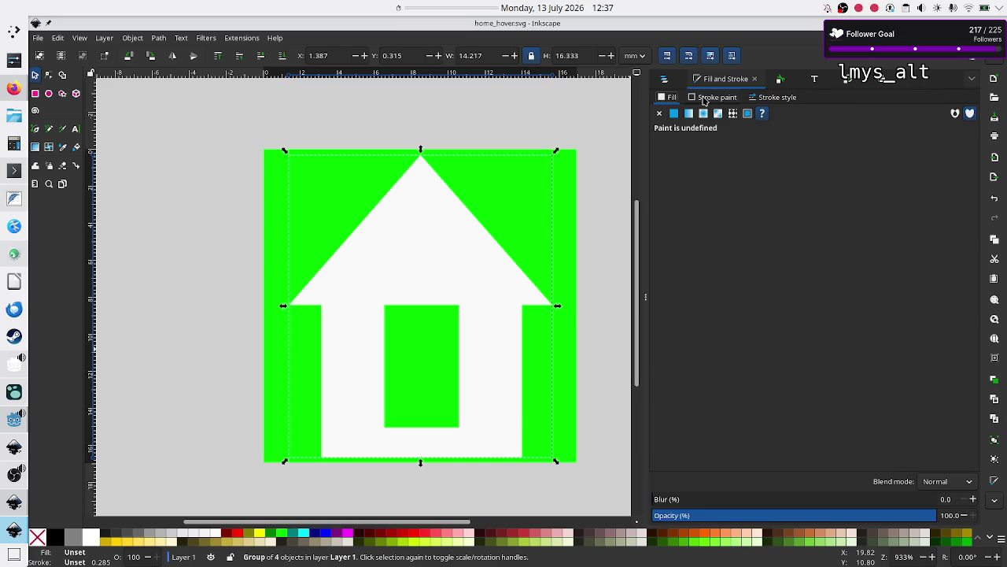
{"action": "left_click", "coordinate": [704, 98]}
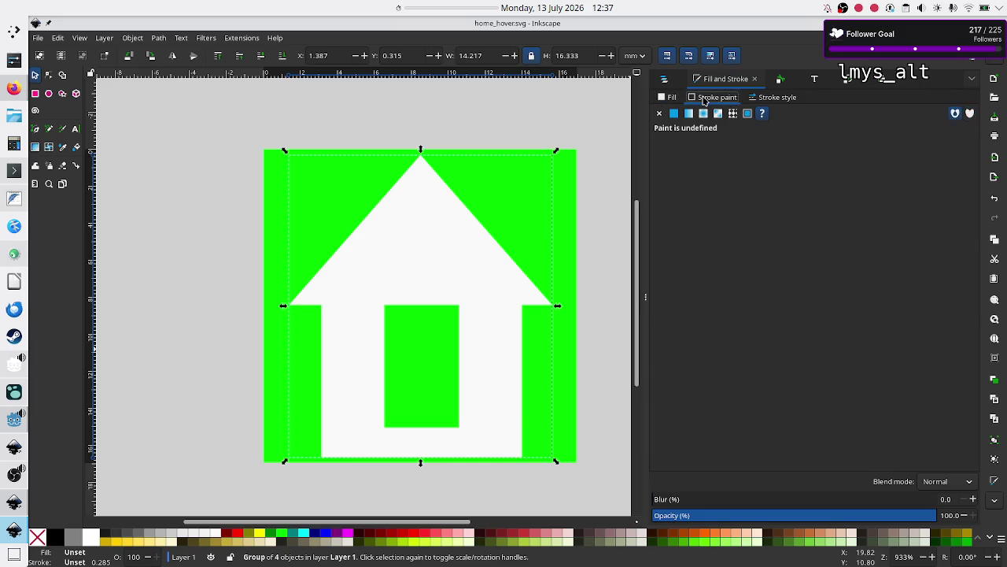
{"action": "left_click", "coordinate": [673, 98]}
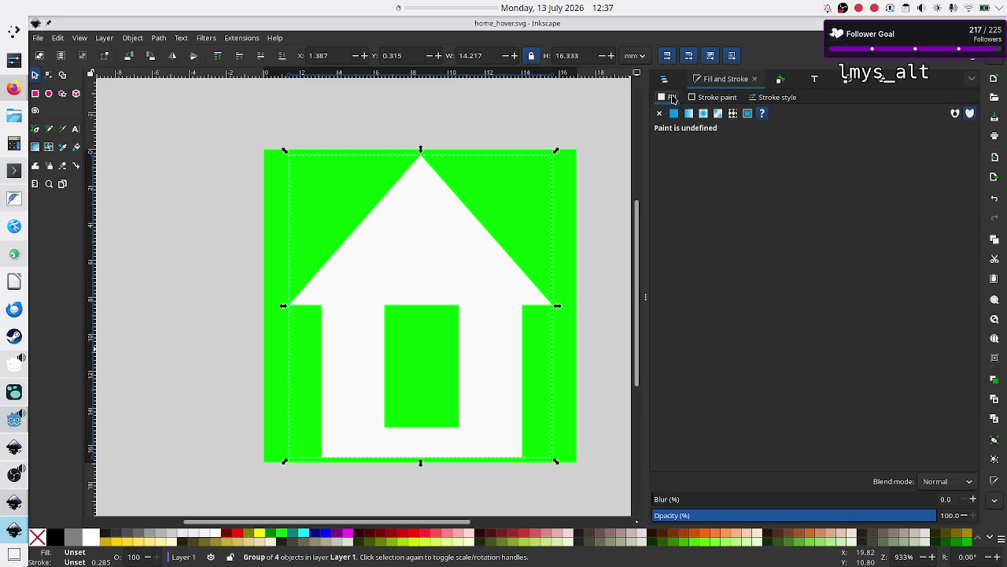
{"action": "left_click", "coordinate": [485, 131]}
{"action": "left_click", "coordinate": [439, 252]}
{"action": "key", "text": "ctrl+shift+g"}
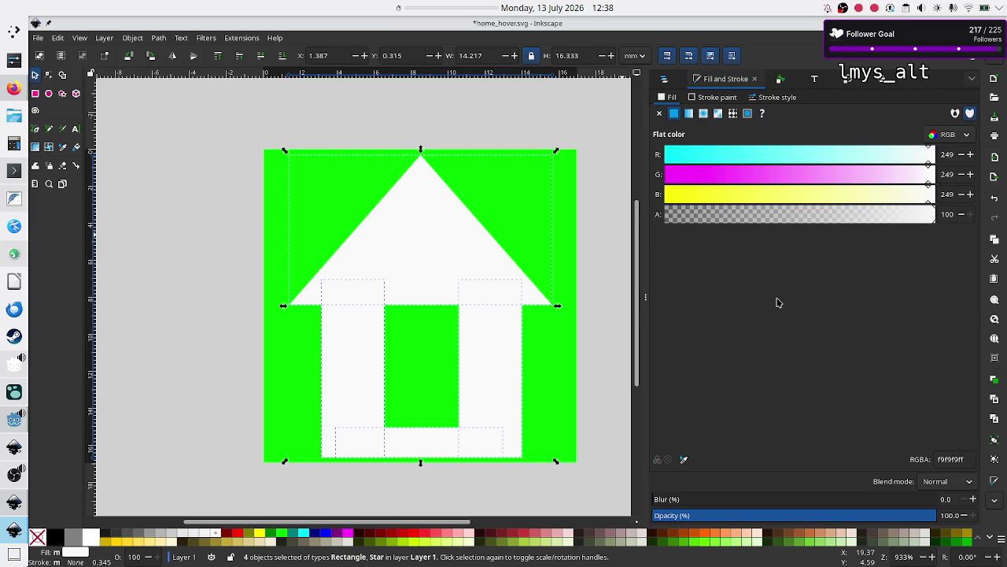
{"action": "double_click", "coordinate": [952, 459]}
{"action": "type", "text": "fff"}
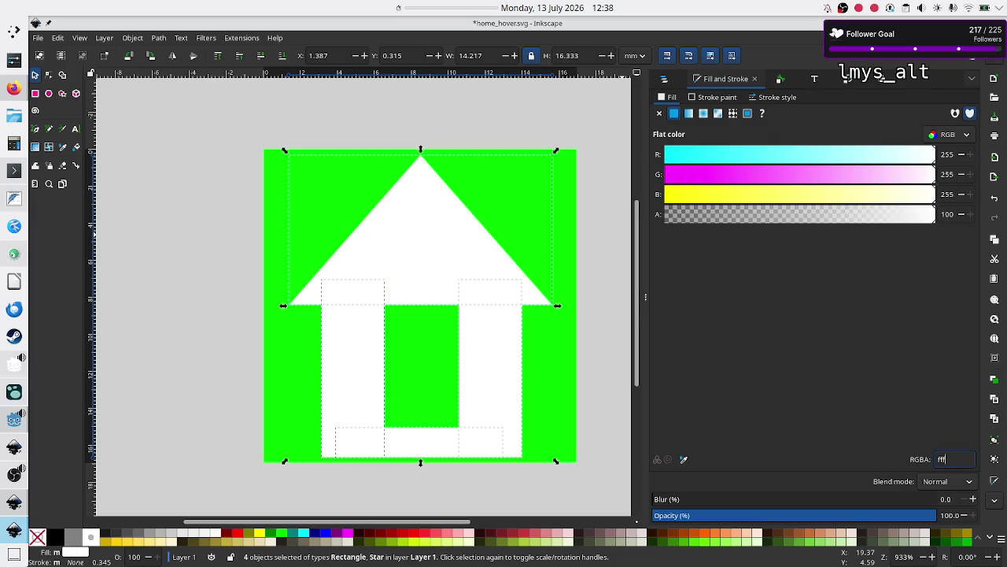
{"action": "type", "text": "f00"}
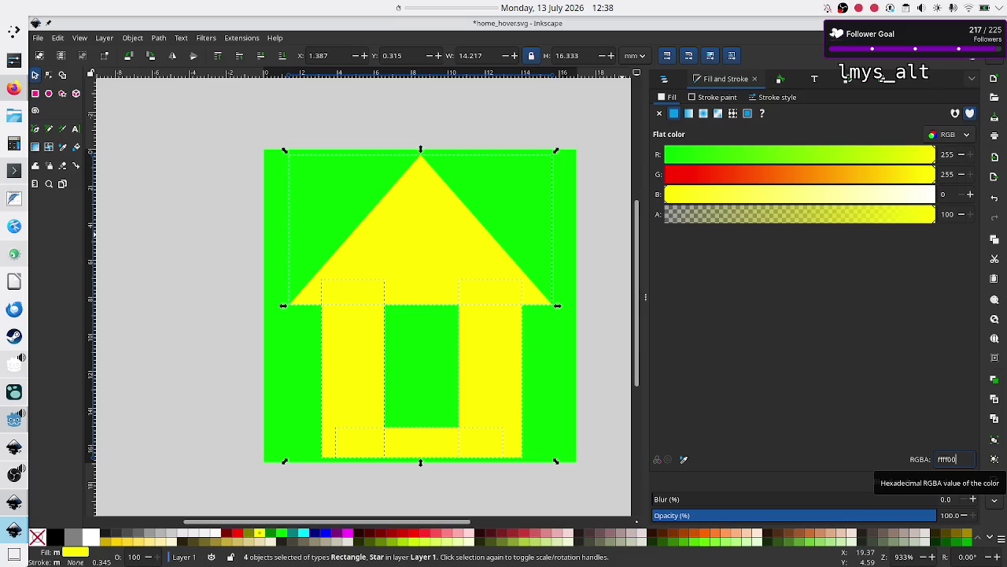
{"action": "type", "text": "ff"}
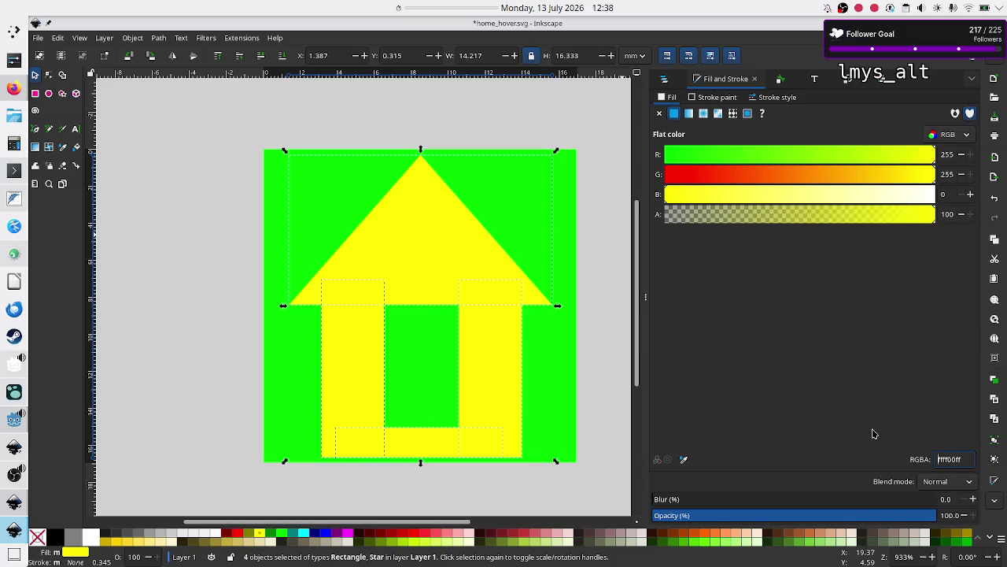
Group the roof and three rectangles again, save home_hover.svg, and return to Godot
{"action": "left_click", "coordinate": [211, 198]}
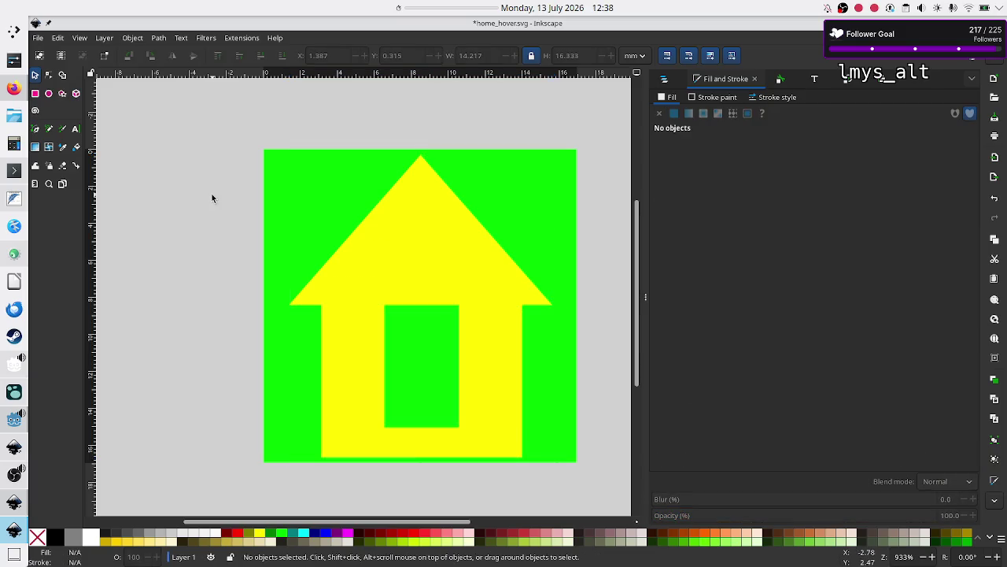
{"action": "left_click", "coordinate": [374, 263]}
{"action": "left_click", "coordinate": [352, 354], "text": "shift"}
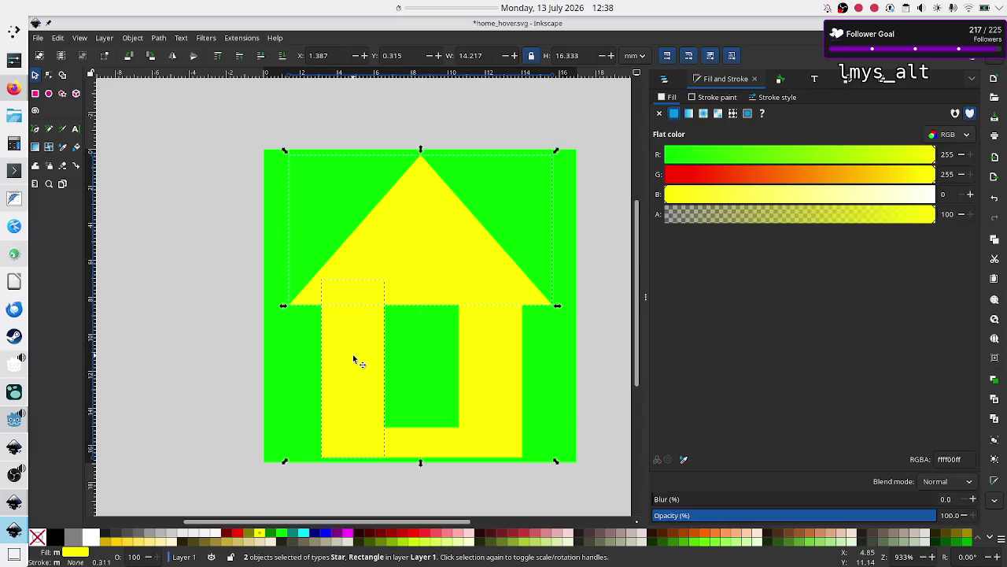
{"action": "left_click", "coordinate": [494, 368], "text": "shift"}
{"action": "left_click", "coordinate": [427, 441], "text": "shift"}
{"action": "key", "text": "ctrl+g"}
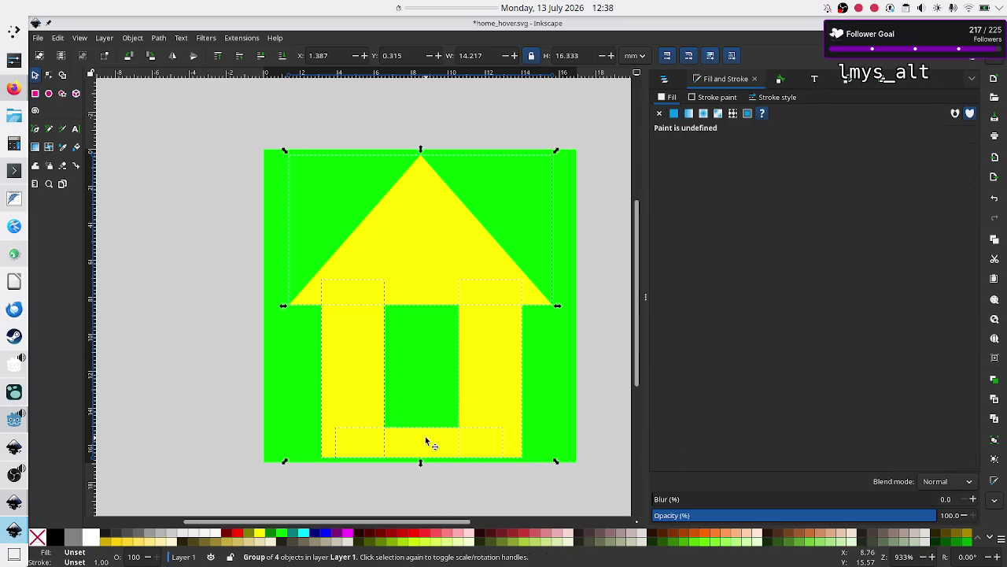
{"action": "left_click", "coordinate": [229, 334]}
{"action": "key", "text": "ctrl+s"}
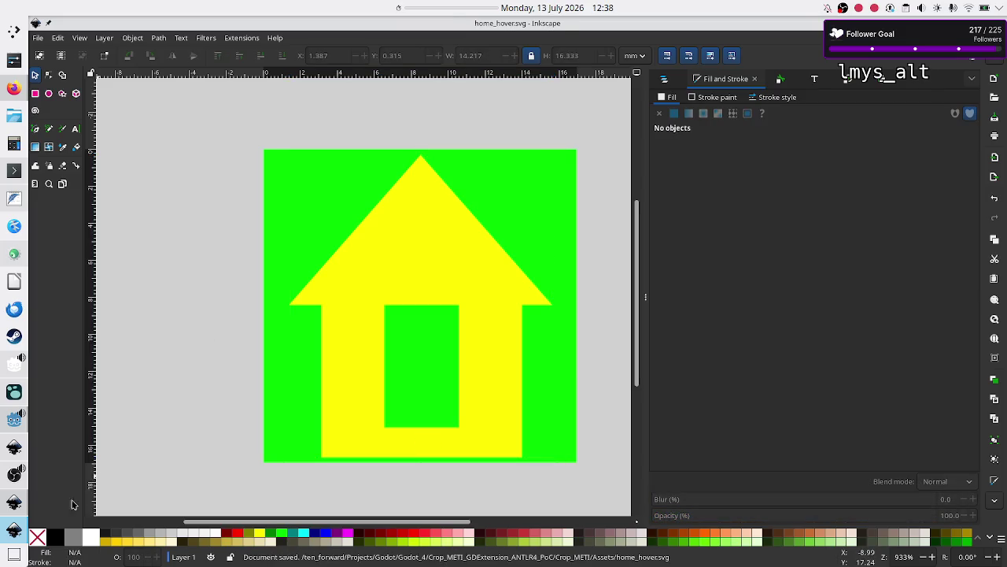
{"action": "left_click", "coordinate": [14, 391]}
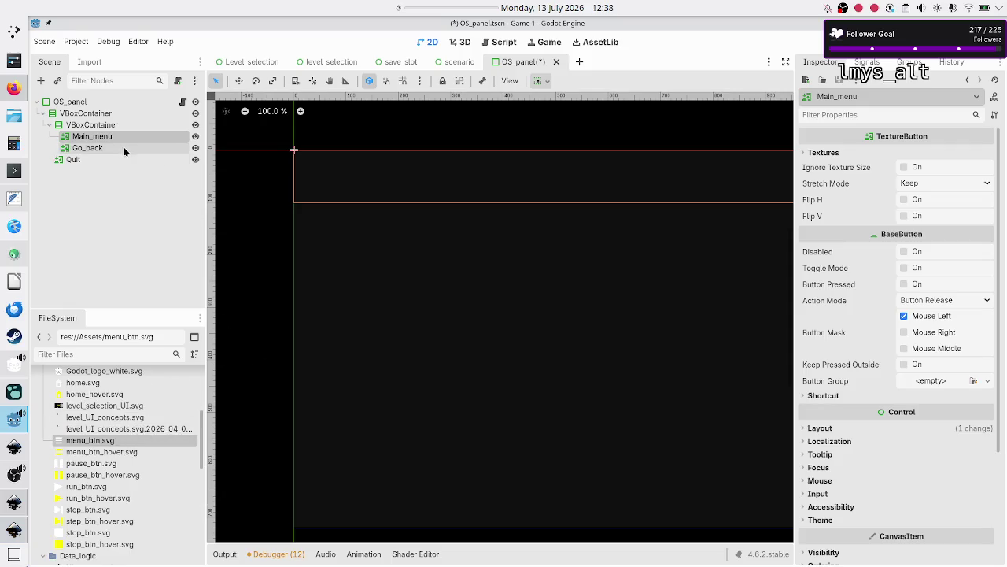
Filter the FileSystem dock for 'home' and expand the Main_menu Textures properties
{"action": "scroll", "coordinate": [147, 467], "scroll_direction": "up", "scroll_amount": 5}
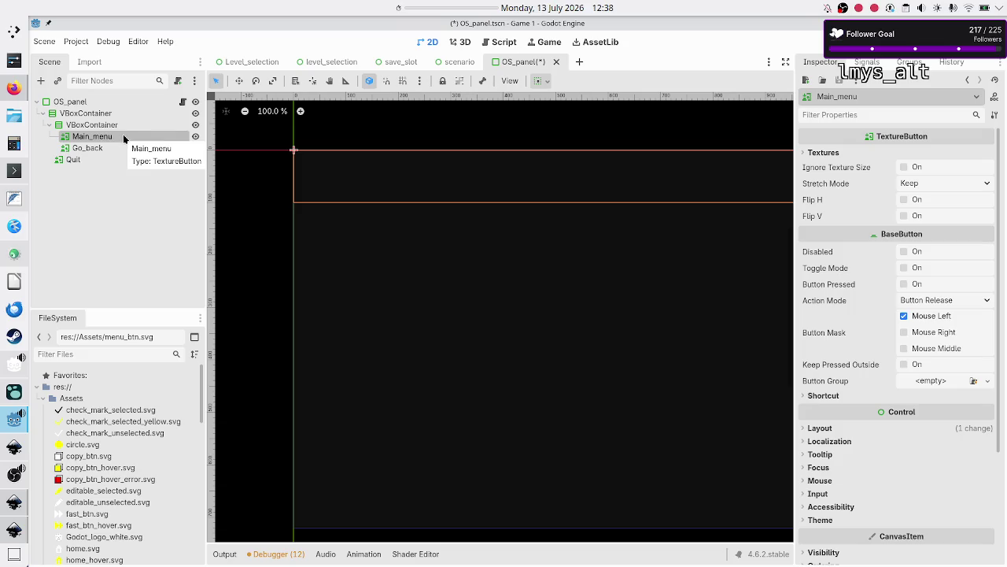
{"action": "left_click", "coordinate": [92, 350]}
{"action": "type", "text": "home"}
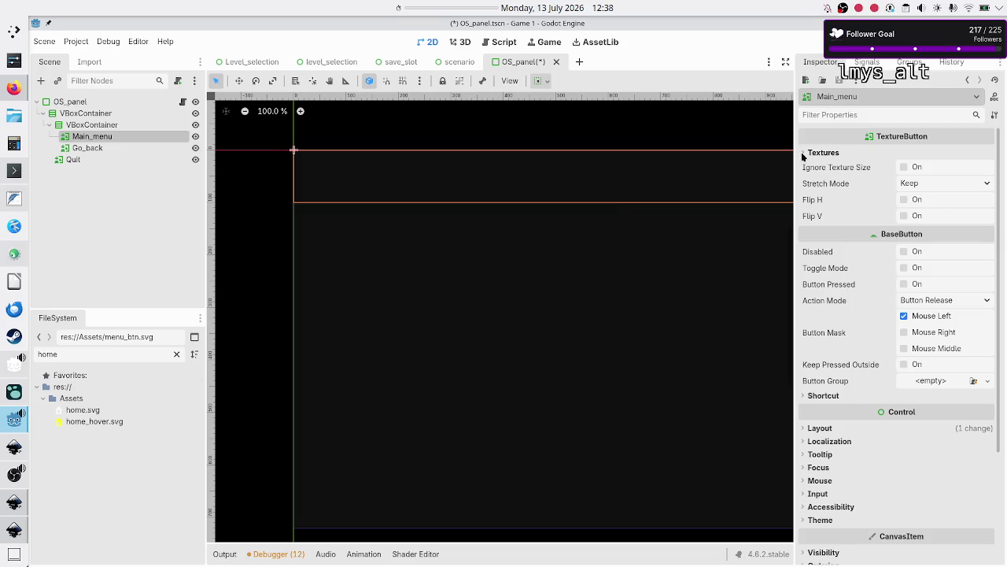
{"action": "left_click", "coordinate": [803, 154]}
Assign home.svg to Normal and Pressed, and home_hover.svg to Hover and Focused
{"action": "left_click", "coordinate": [76, 412]}
{"action": "mouse_move", "coordinate": [77, 411]}
{"action": "left_mouse_down"}
{"action": "mouse_move", "coordinate": [224, 392]}
{"action": "mouse_move", "coordinate": [277, 366]}
{"action": "mouse_move", "coordinate": [713, 254]}
{"action": "mouse_move", "coordinate": [923, 166]}
{"action": "left_mouse_up"}
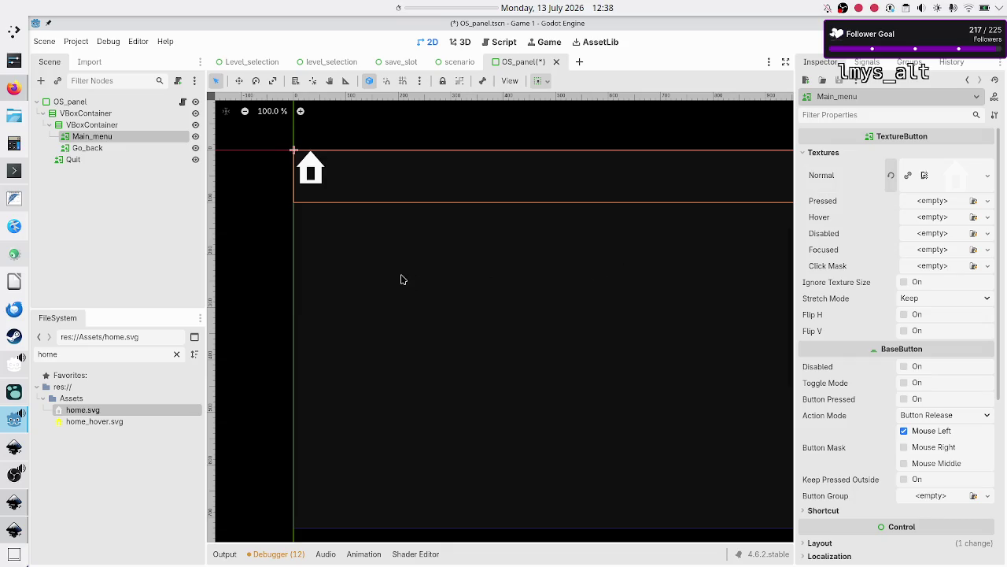
{"action": "mouse_move", "coordinate": [63, 411]}
{"action": "left_mouse_down"}
{"action": "mouse_move", "coordinate": [220, 387]}
{"action": "mouse_move", "coordinate": [472, 323]}
{"action": "mouse_move", "coordinate": [631, 236]}
{"action": "mouse_move", "coordinate": [933, 202]}
{"action": "left_mouse_up"}
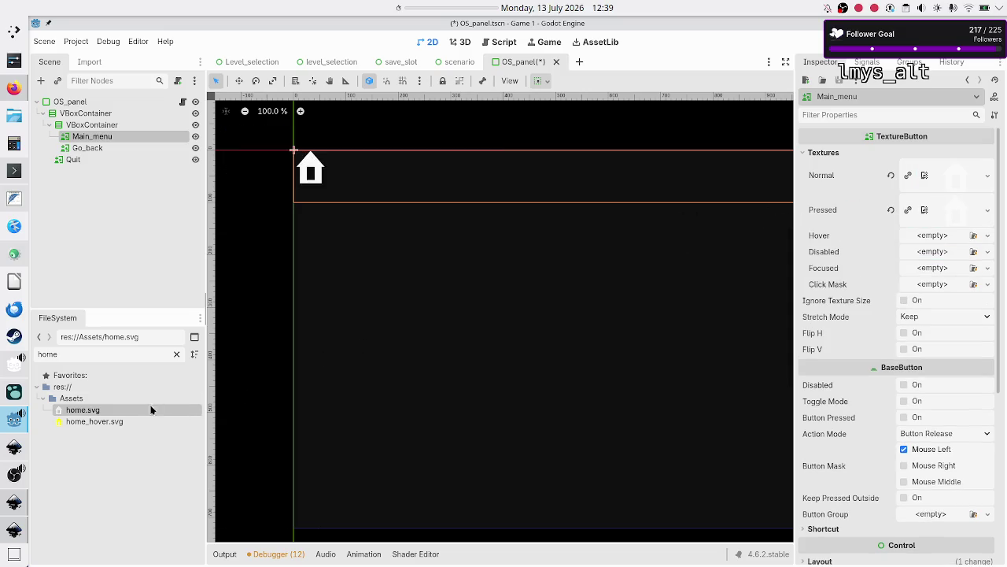
{"action": "mouse_move", "coordinate": [112, 420]}
{"action": "left_mouse_down"}
{"action": "mouse_move", "coordinate": [332, 405]}
{"action": "mouse_move", "coordinate": [411, 367]}
{"action": "mouse_move", "coordinate": [934, 235]}
{"action": "left_mouse_up"}
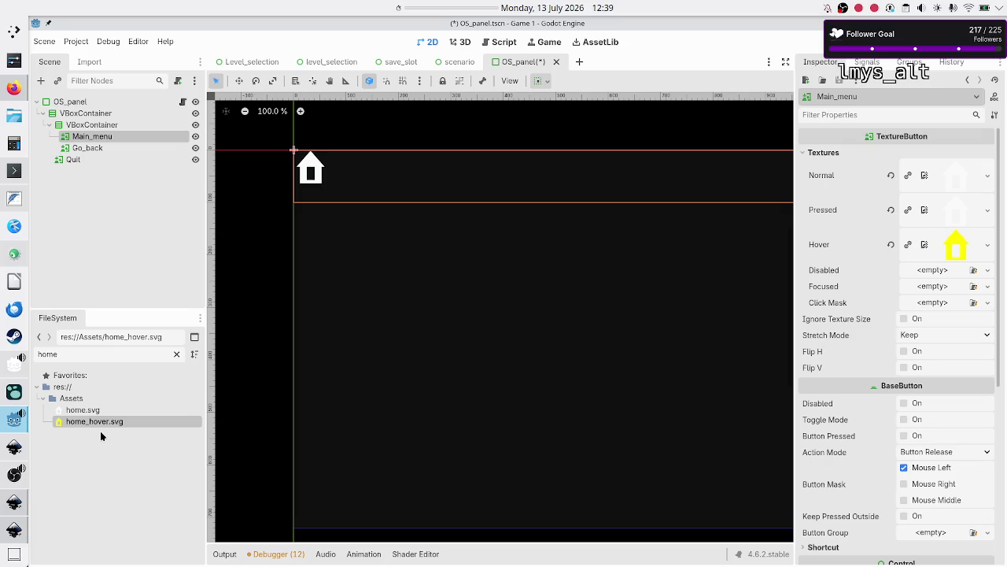
{"action": "mouse_move", "coordinate": [103, 419]}
{"action": "left_mouse_down"}
{"action": "mouse_move", "coordinate": [284, 396]}
{"action": "mouse_move", "coordinate": [371, 369]}
{"action": "mouse_move", "coordinate": [731, 297]}
{"action": "mouse_move", "coordinate": [901, 273]}
{"action": "mouse_move", "coordinate": [889, 274]}
{"action": "mouse_move", "coordinate": [922, 286]}
{"action": "left_mouse_up"}
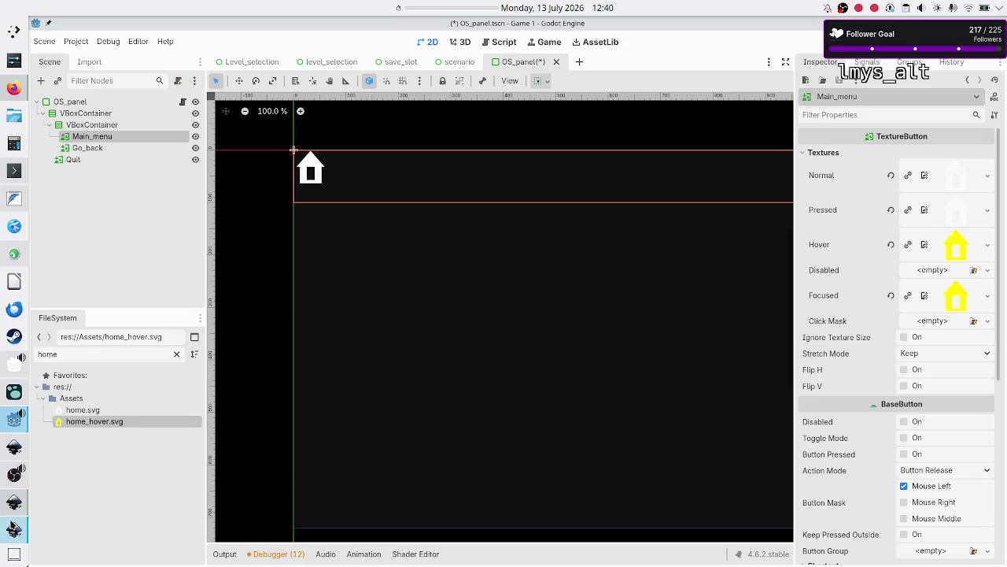
Bring the Inkscape window with the level_selection_UI.svg mockup back up
{"action": "mouse_move", "coordinate": [13, 512]}
Save the home_hover.svg drawing as a new copy named home_disabled.svg
{"action": "left_click", "coordinate": [14, 502]}
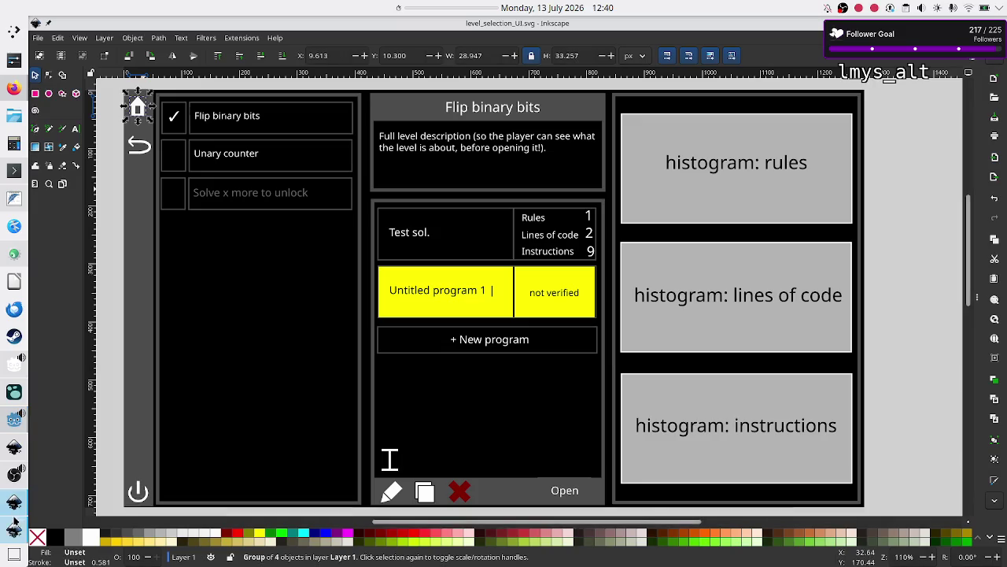
{"action": "left_click", "coordinate": [13, 529]}
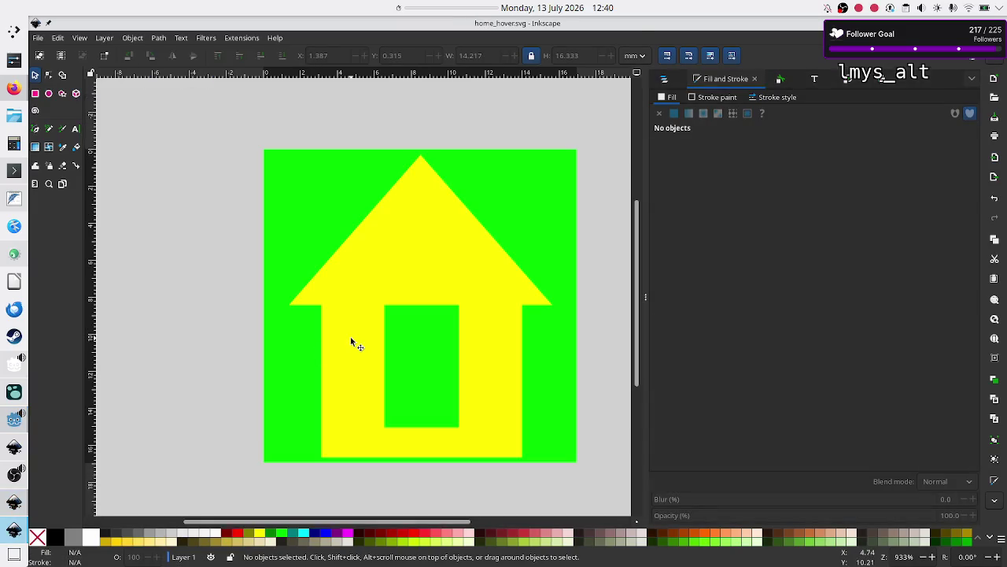
{"action": "left_click", "coordinate": [35, 39]}
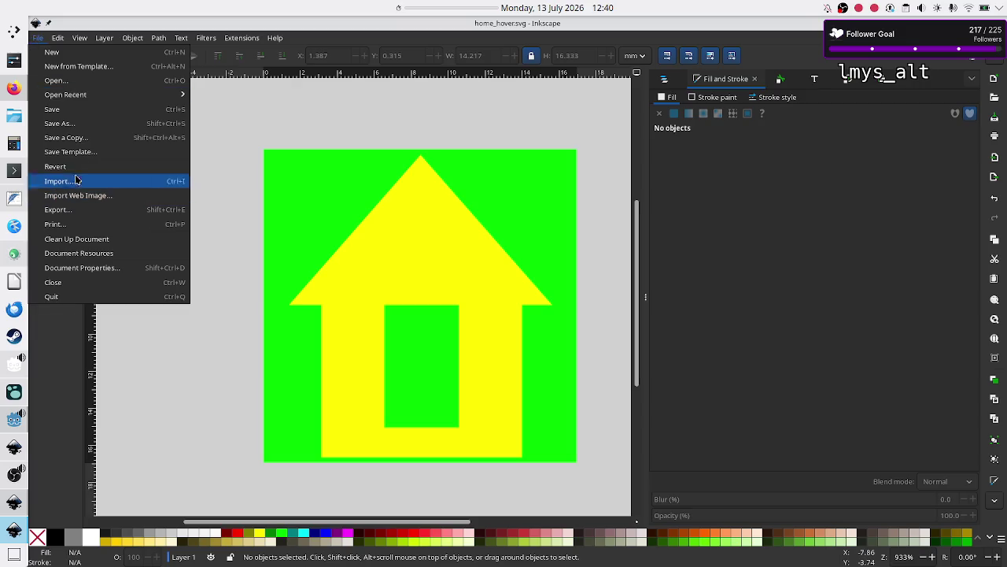
{"action": "left_click", "coordinate": [71, 123]}
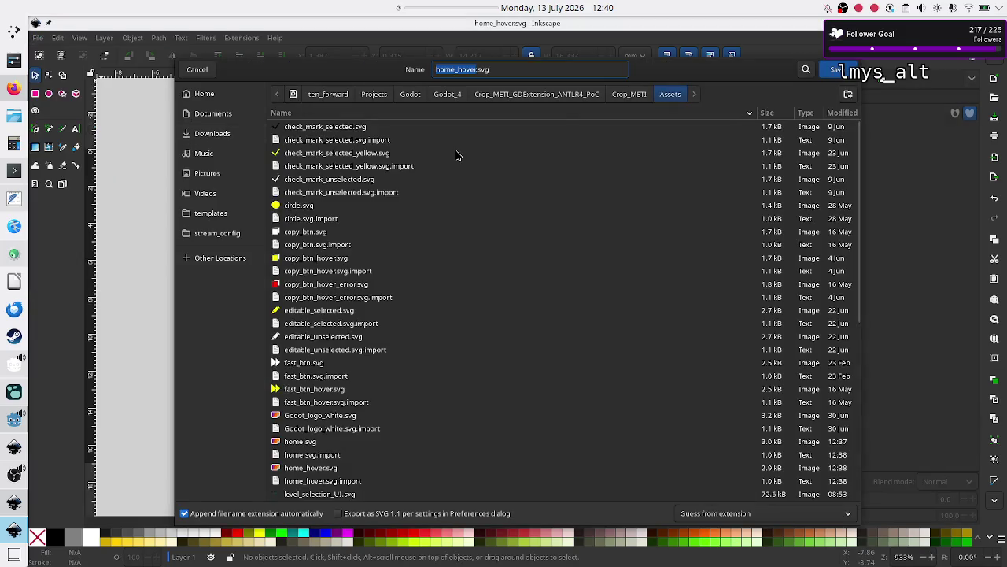
{"action": "left_click", "coordinate": [526, 71]}
{"action": "key", "text": "Left"}
{"action": "key", "text": "Left"}
{"action": "key", "text": "Left"}
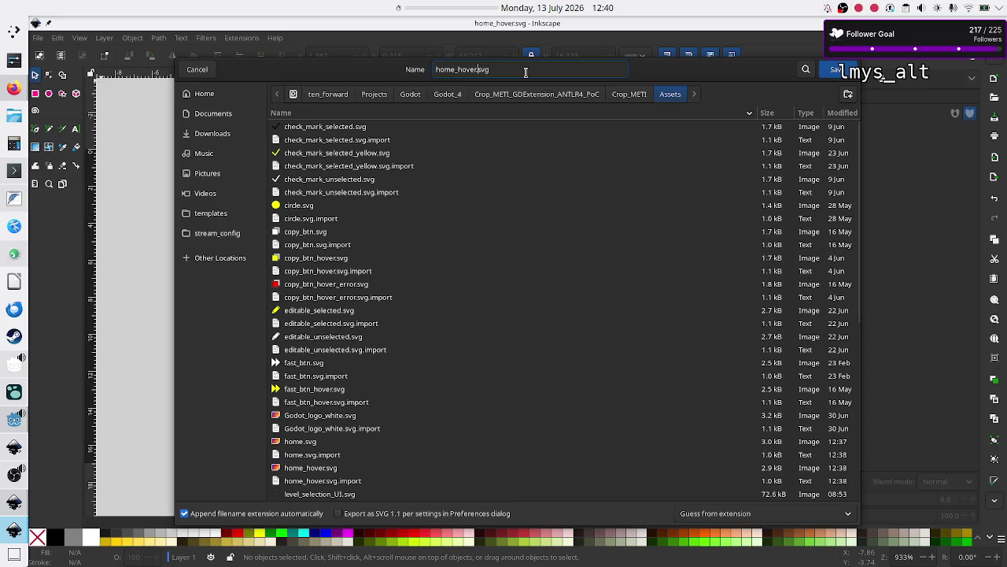
{"action": "key", "text": "BackSpace"}
{"action": "key", "text": "BackSpace"}
{"action": "key", "text": "BackSpace"}
{"action": "type", "text": "disabled"}
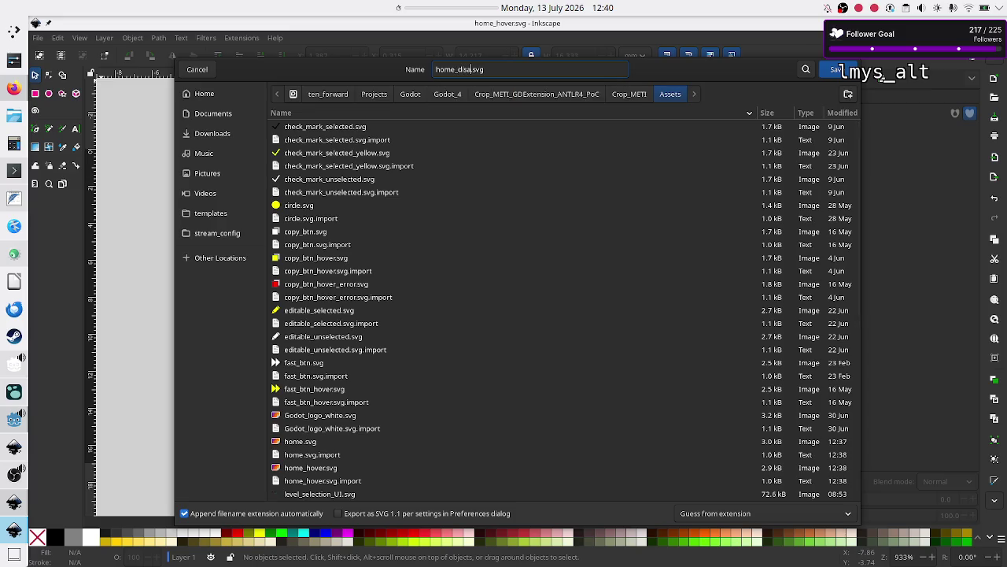
{"action": "left_click", "coordinate": [839, 70]}
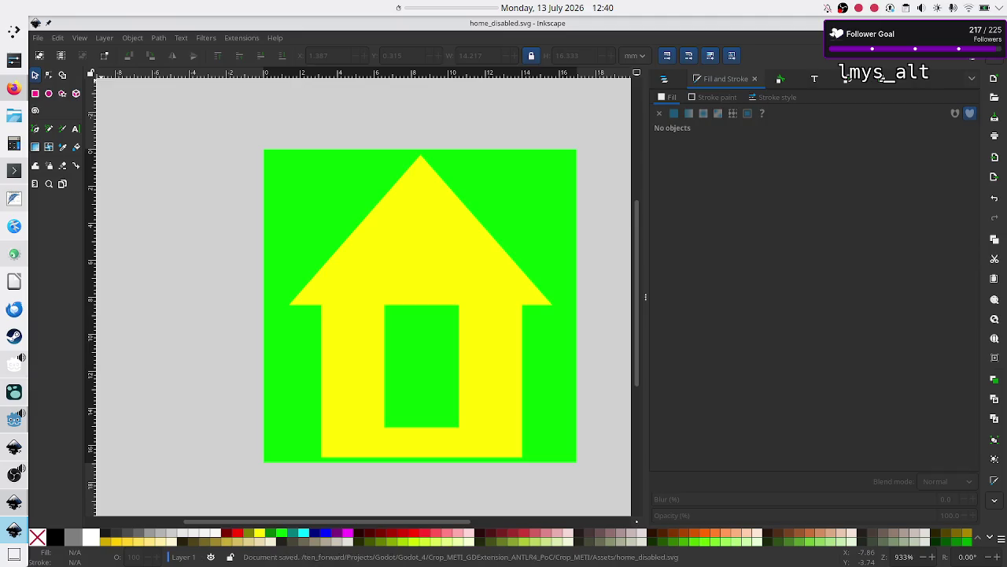
Make the house 50% grey, regroup its four shapes, save, and close home_disabled.svg
{"action": "left_click", "coordinate": [417, 258]}
{"action": "key", "text": "ctrl+shift+g"}
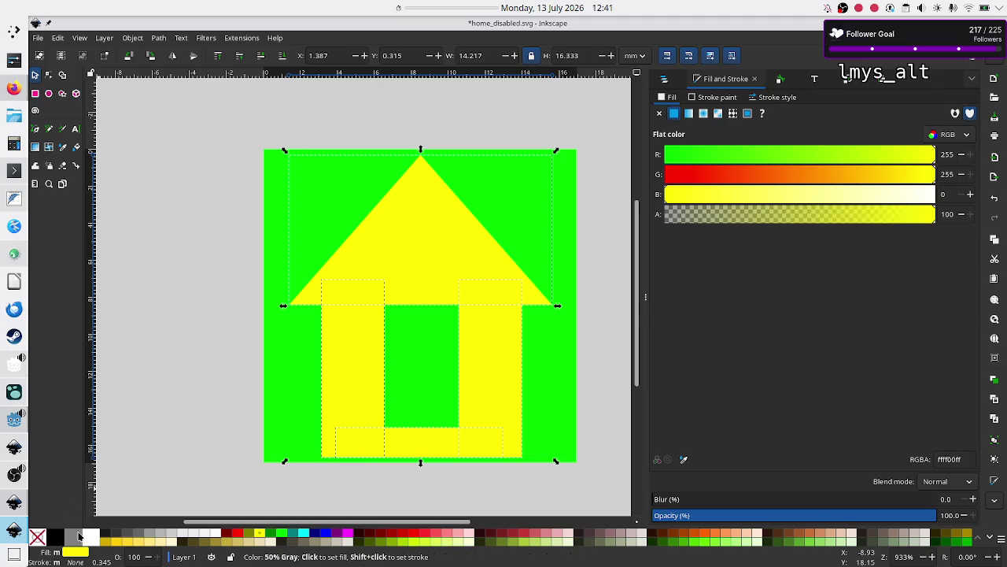
{"action": "left_click", "coordinate": [74, 536]}
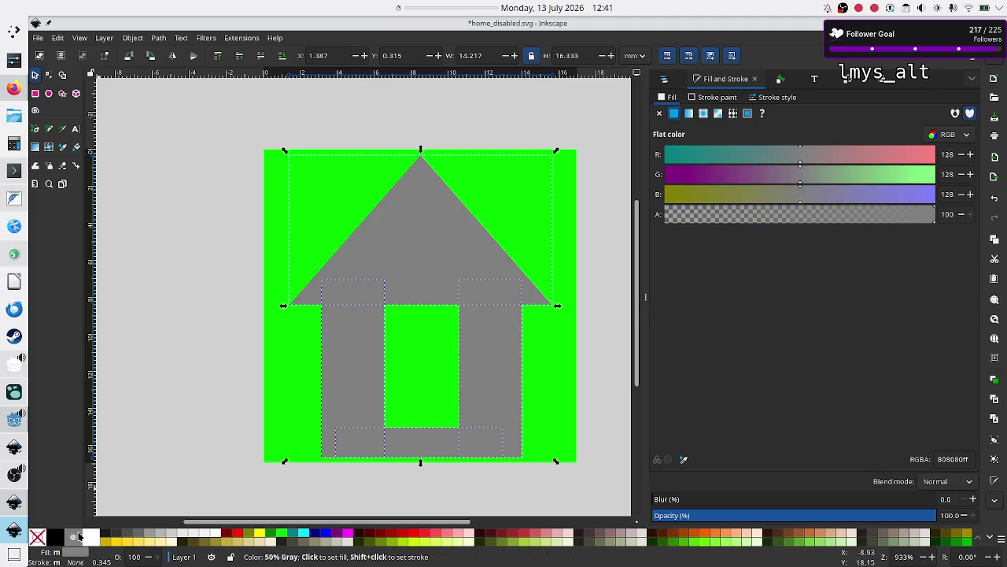
{"action": "left_click", "coordinate": [164, 387]}
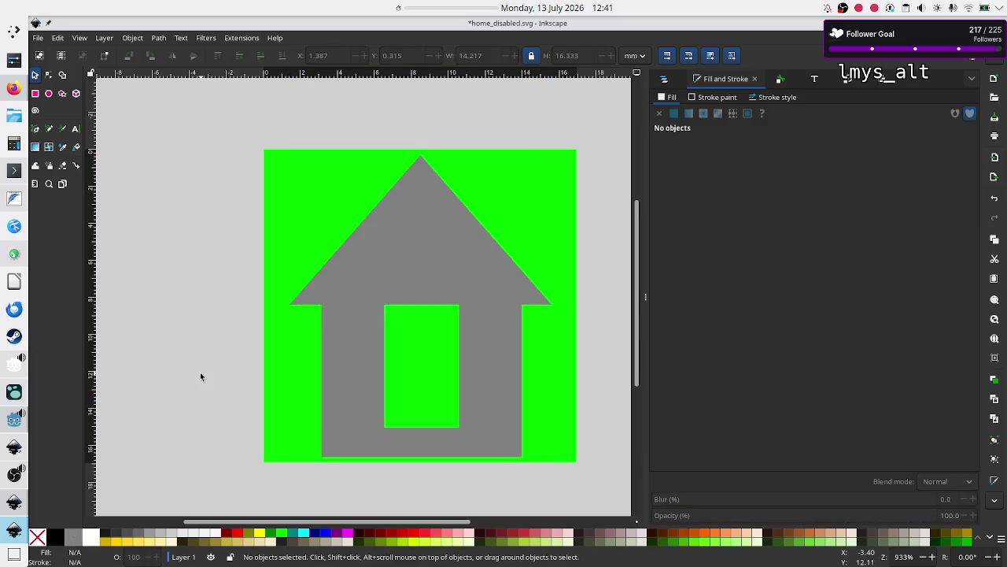
{"action": "left_click", "coordinate": [424, 228]}
{"action": "left_click", "coordinate": [360, 360], "text": "shift"}
{"action": "left_click", "coordinate": [476, 369], "text": "shift"}
{"action": "left_click", "coordinate": [424, 441], "text": "shift"}
{"action": "key", "text": "ctrl+g"}
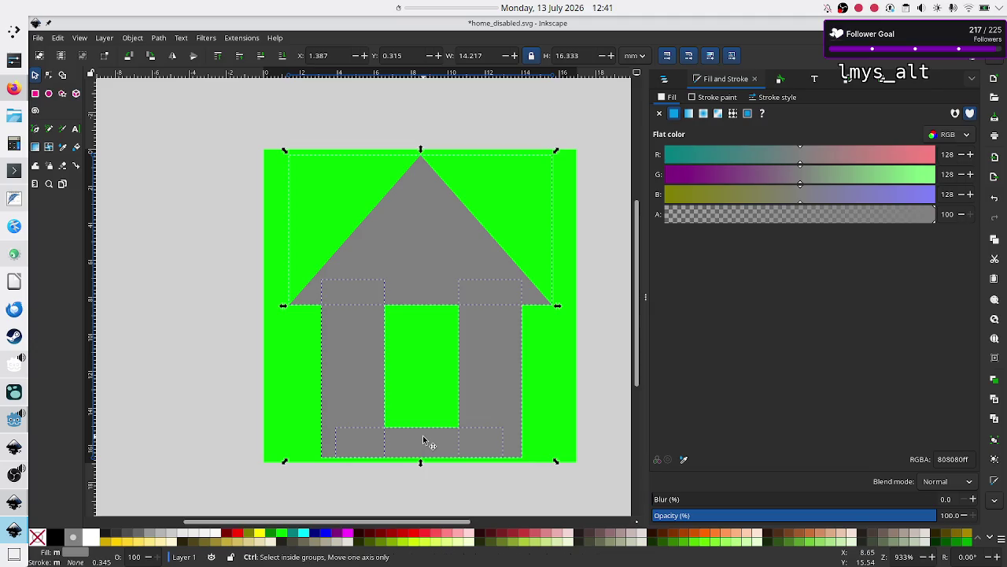
{"action": "key", "text": "ctrl+s"}
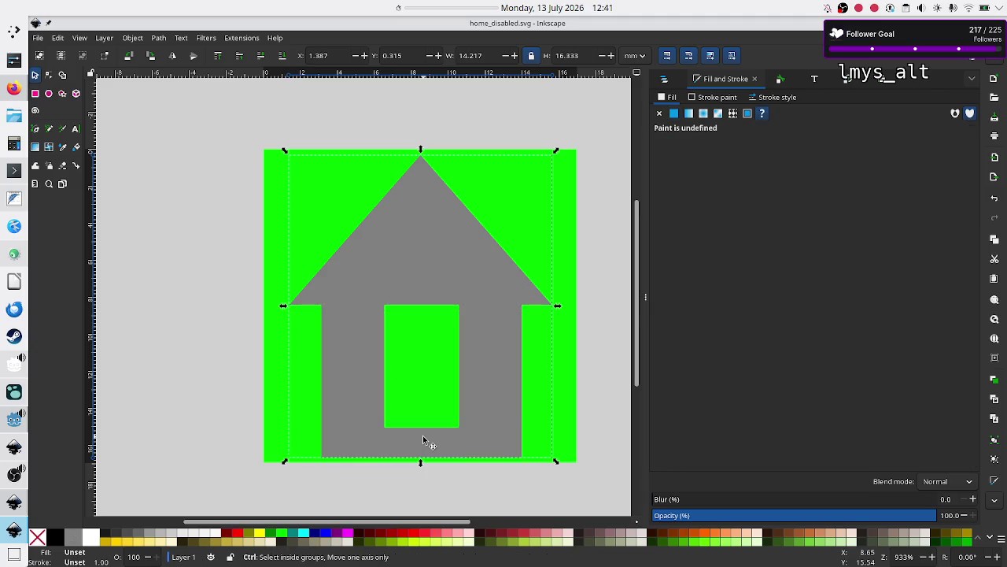
{"action": "key", "text": "ctrl+w"}
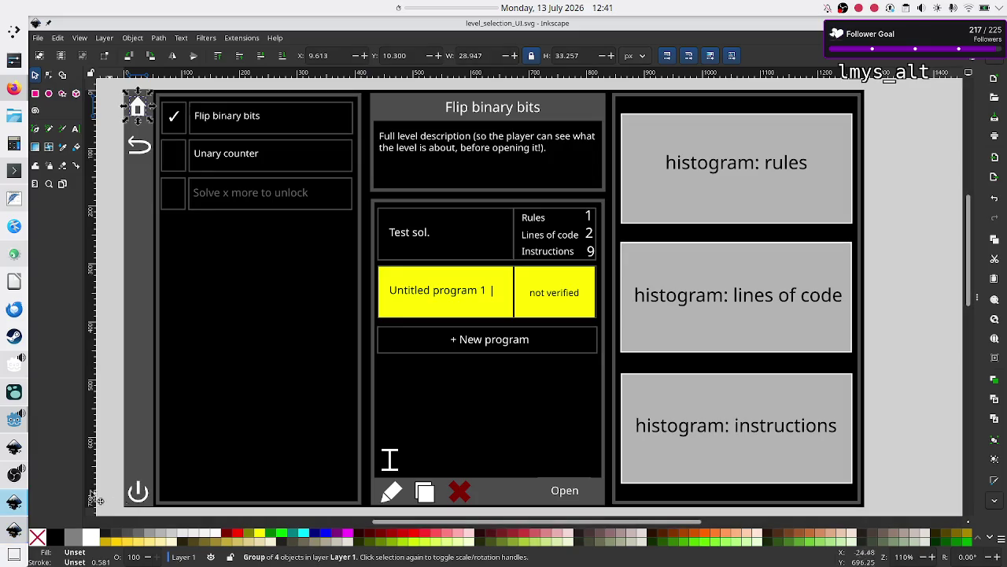
Give Main_menu home_disabled.svg as its Disabled texture and turn on Ignore Texture Size
{"action": "left_click", "coordinate": [14, 419]}
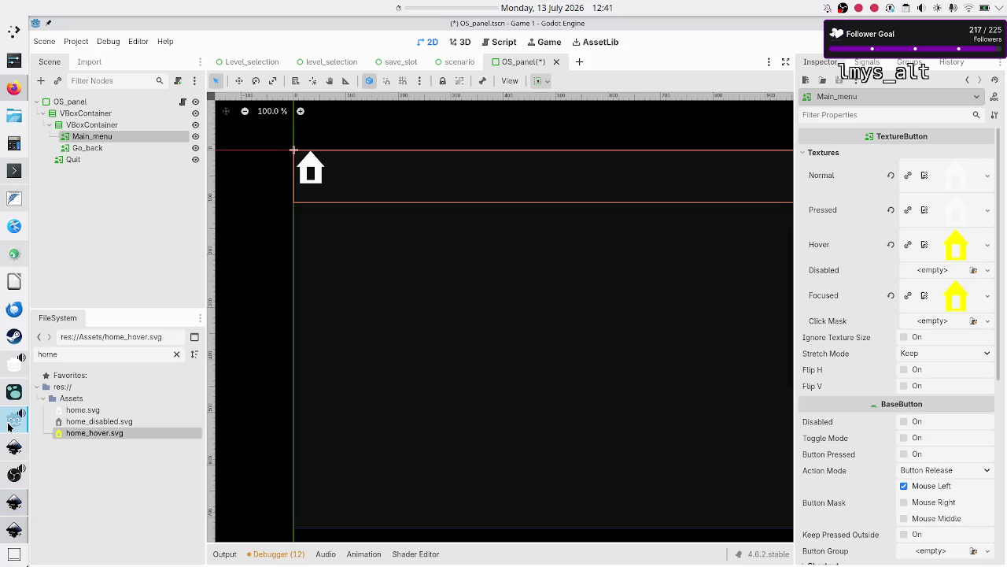
{"action": "mouse_move", "coordinate": [114, 422]}
{"action": "left_mouse_down"}
{"action": "mouse_move", "coordinate": [645, 291]}
{"action": "mouse_move", "coordinate": [823, 271]}
{"action": "mouse_move", "coordinate": [931, 288]}
{"action": "mouse_move", "coordinate": [929, 272]}
{"action": "left_mouse_up"}
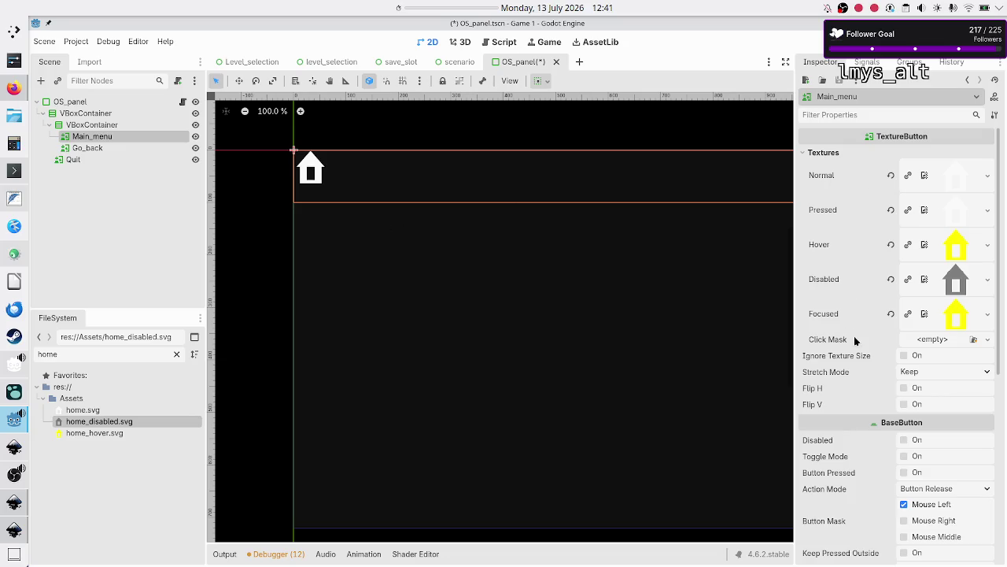
{"action": "left_click", "coordinate": [915, 356]}
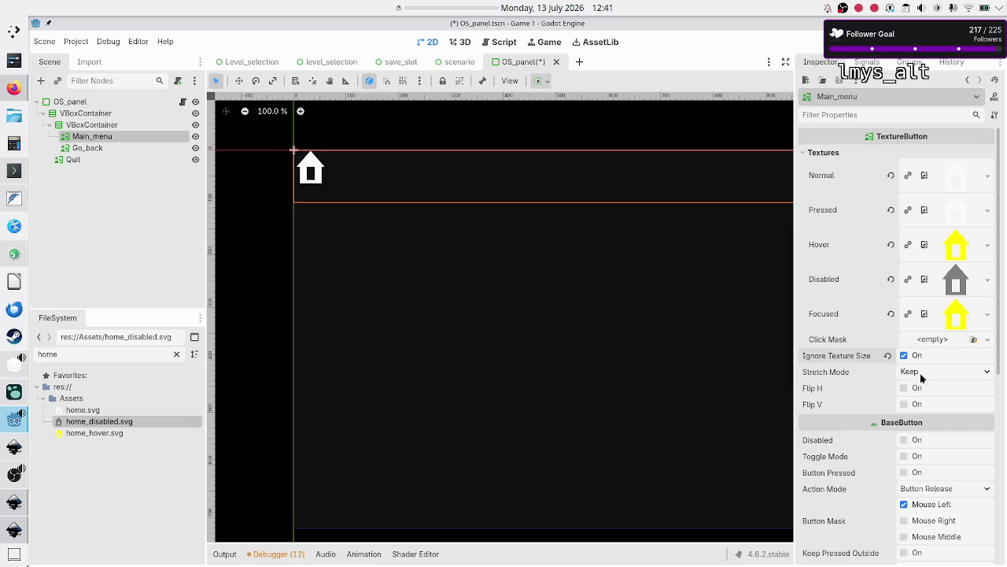
Set Main_menu's Stretch Mode to Keep Aspect Centered
{"action": "left_click", "coordinate": [921, 375]}
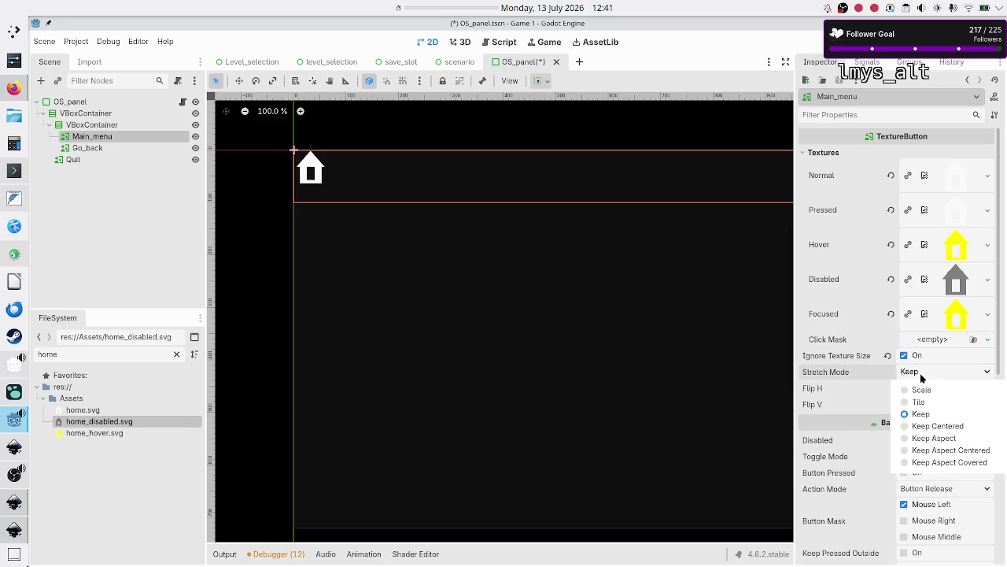
{"action": "left_click", "coordinate": [951, 450]}
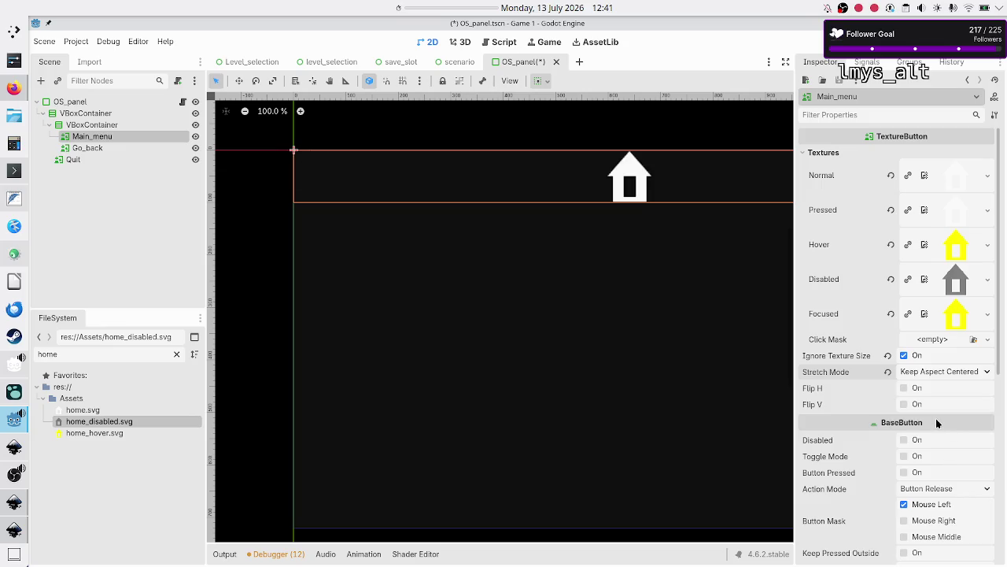
{"action": "scroll", "coordinate": [858, 449], "scroll_direction": "down", "scroll_amount": 5}
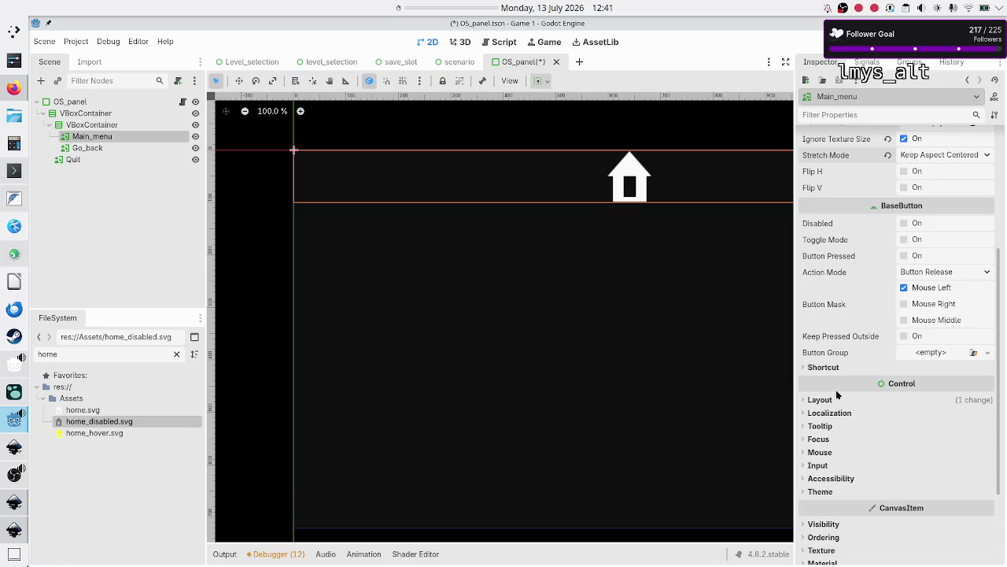
Reset Custom Minimum Size and re-enter its width as 100
{"action": "left_click", "coordinate": [836, 399]}
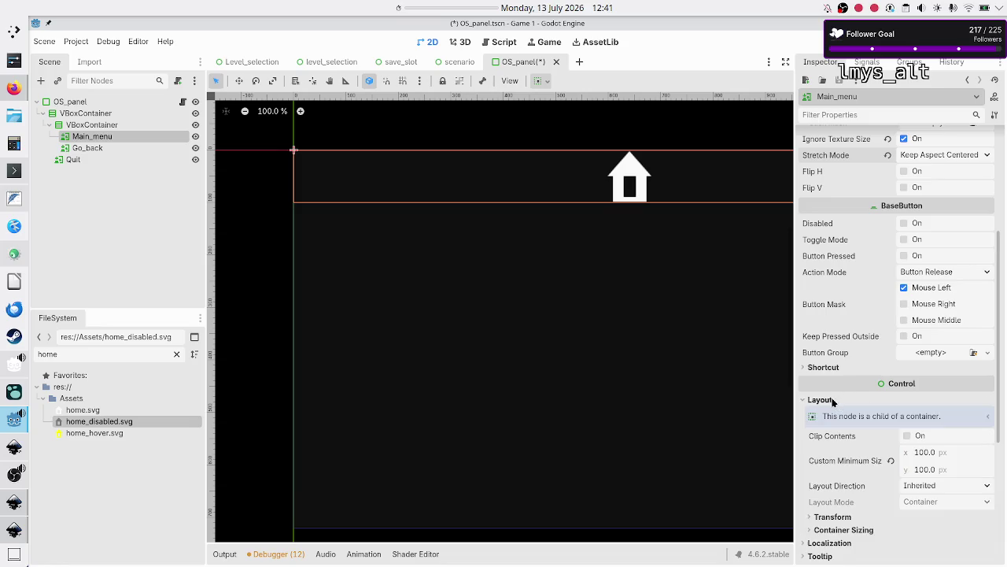
{"action": "left_click", "coordinate": [891, 462]}
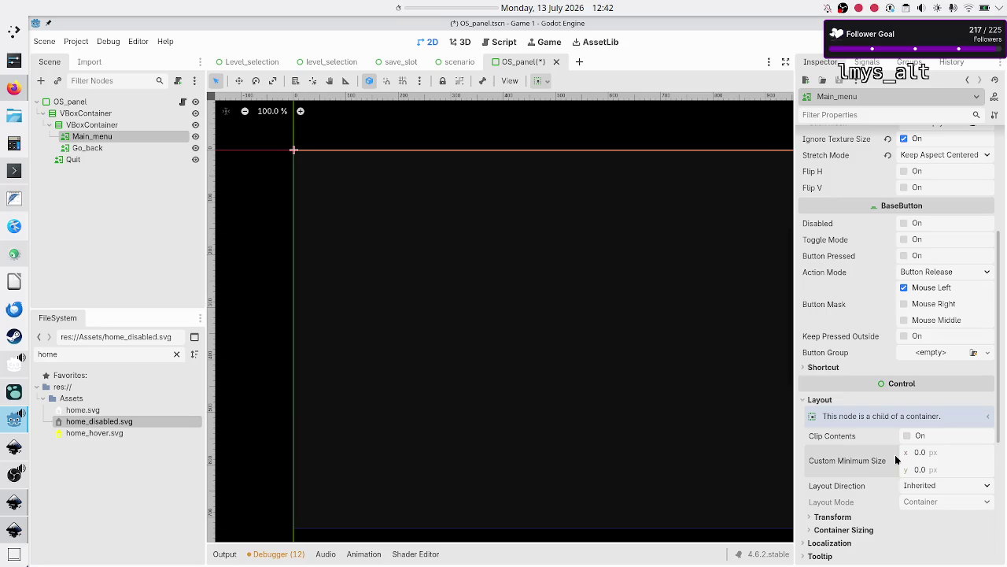
{"action": "left_click", "coordinate": [949, 451]}
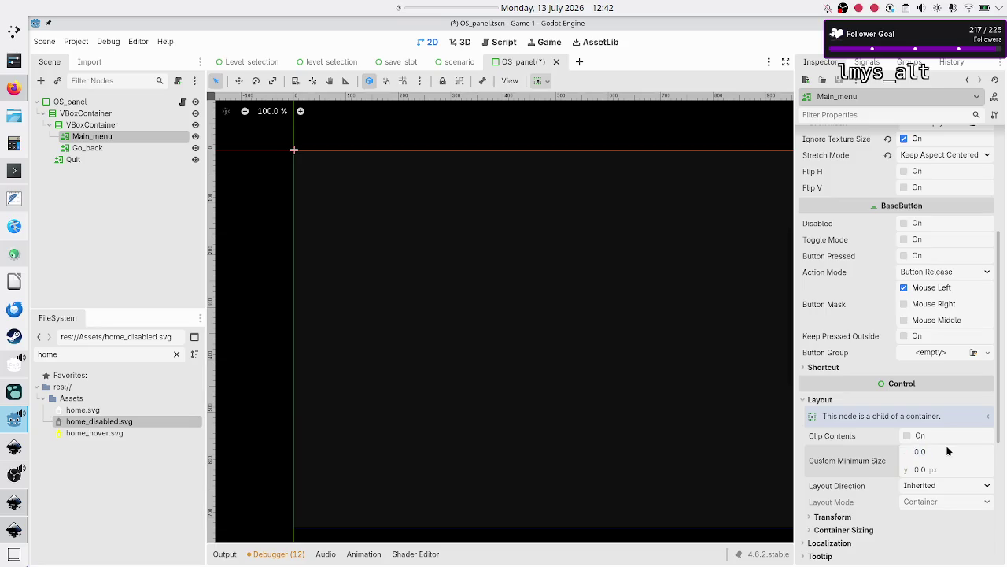
{"action": "type", "text": "199"}
{"action": "type", "text": "0"}
{"action": "key", "text": "Return"}
{"action": "type", "text": "100"}
{"action": "key", "text": "Return"}
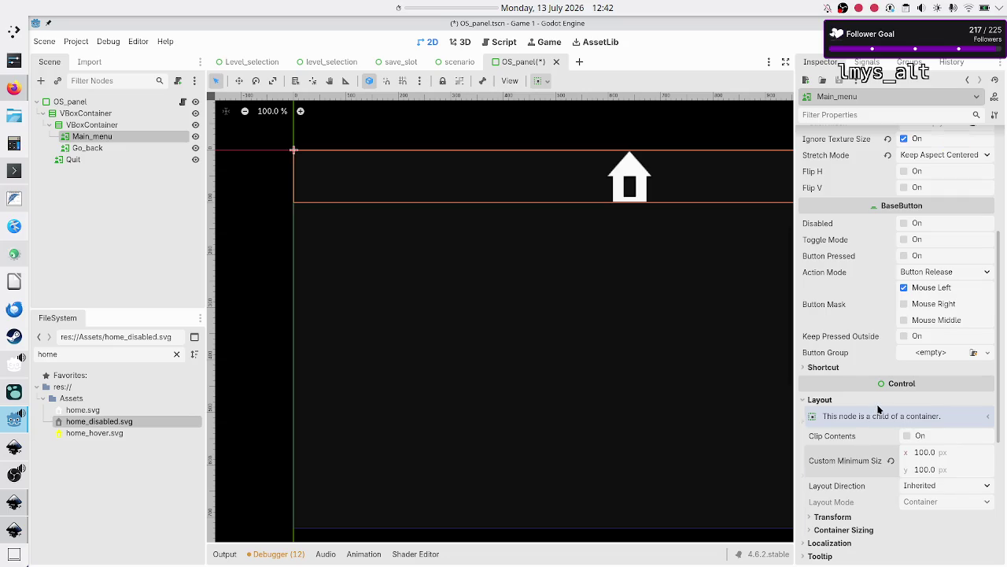
Select the Go_back button in the Scene tree
{"action": "scroll", "coordinate": [879, 408], "scroll_direction": "up", "scroll_amount": 5}
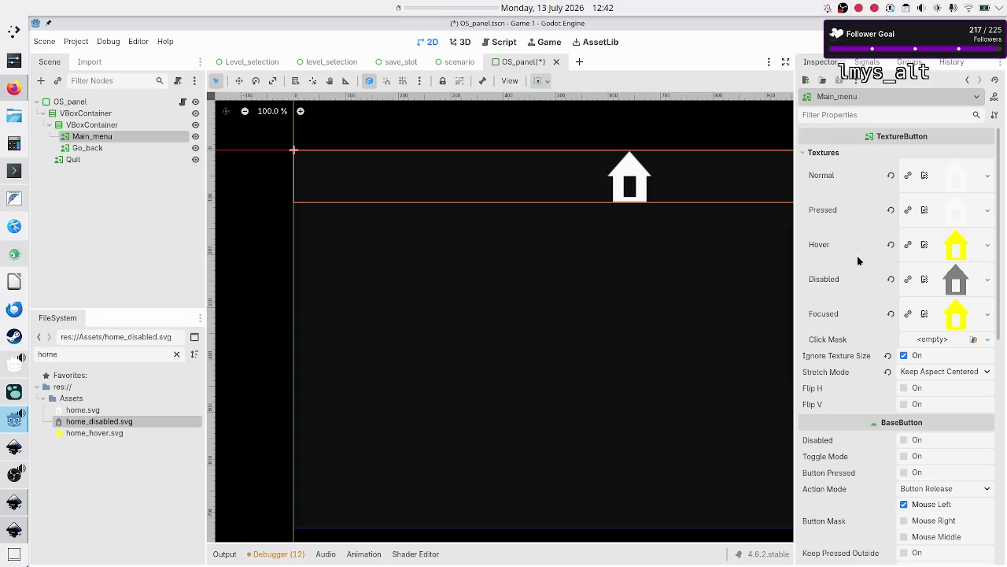
{"action": "mouse_move", "coordinate": [857, 228]}
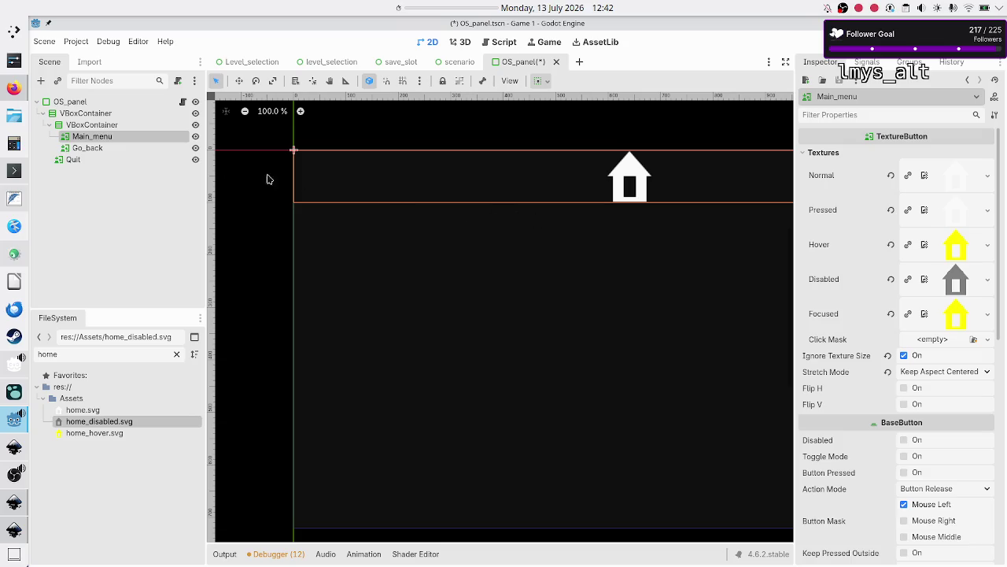
{"action": "left_click", "coordinate": [133, 149]}
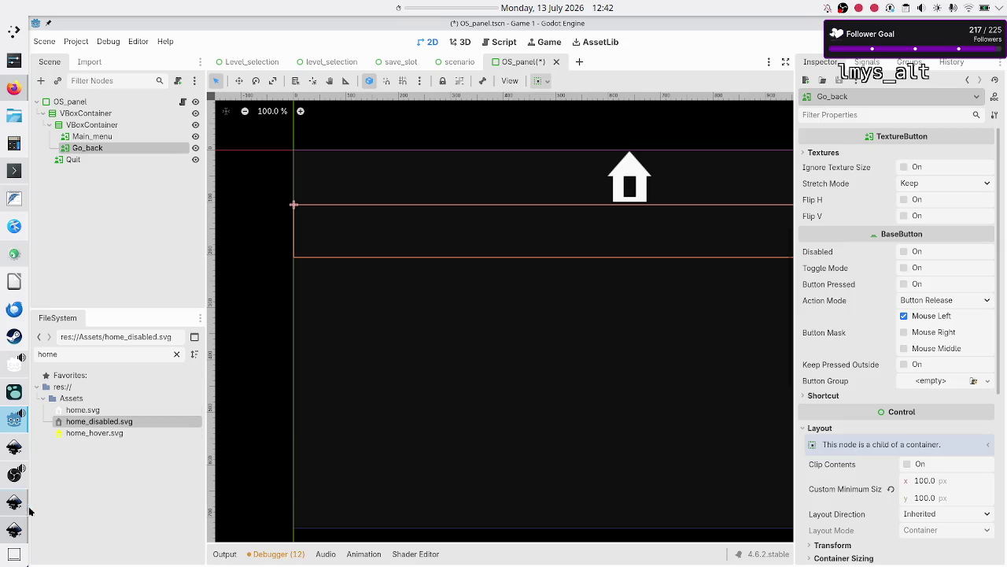
Pick the back-arrow icon in the level_selection_UI.svg mockup, then return to the home icon drawing
{"action": "left_click", "coordinate": [15, 535]}
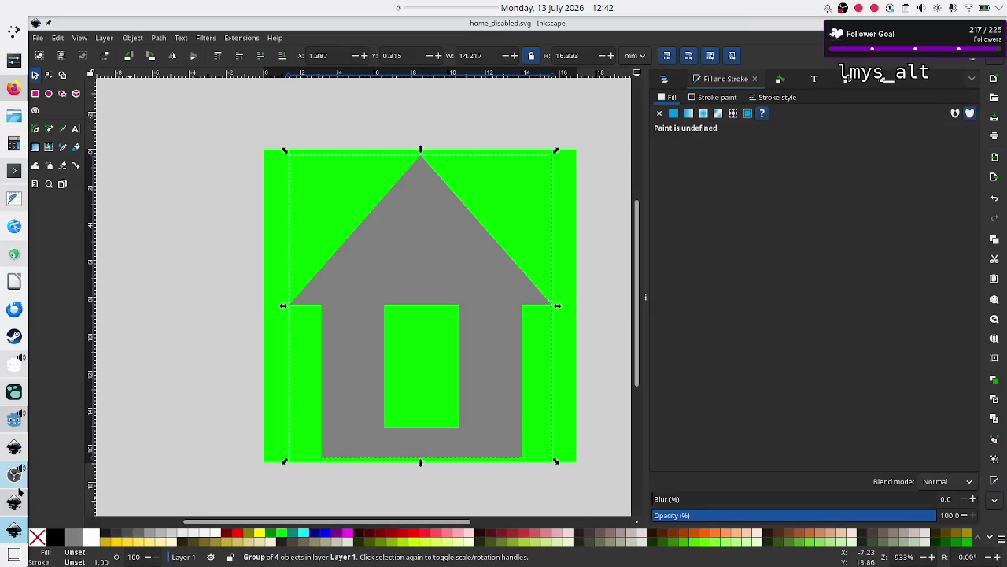
{"action": "mouse_move", "coordinate": [13, 512]}
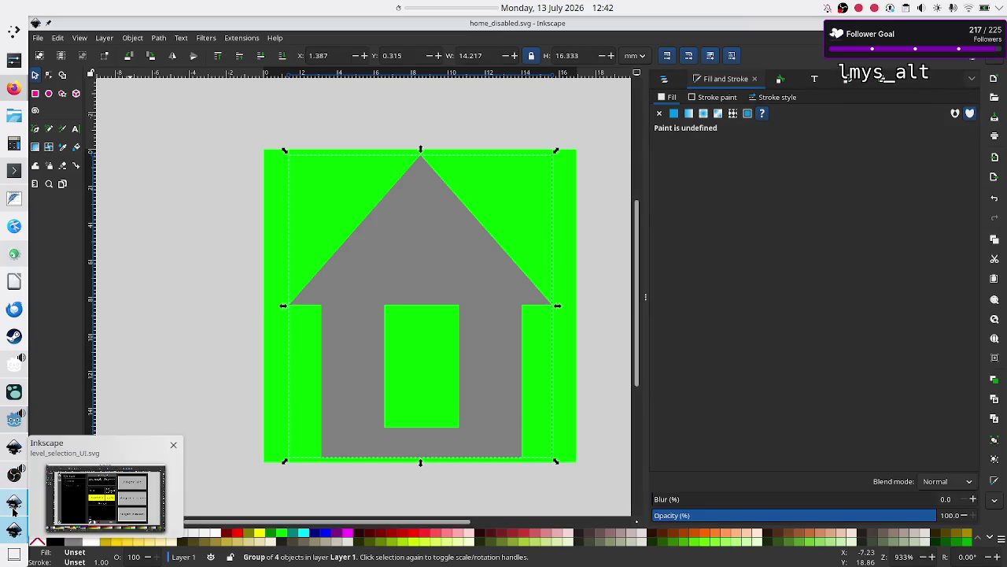
{"action": "left_click", "coordinate": [12, 511]}
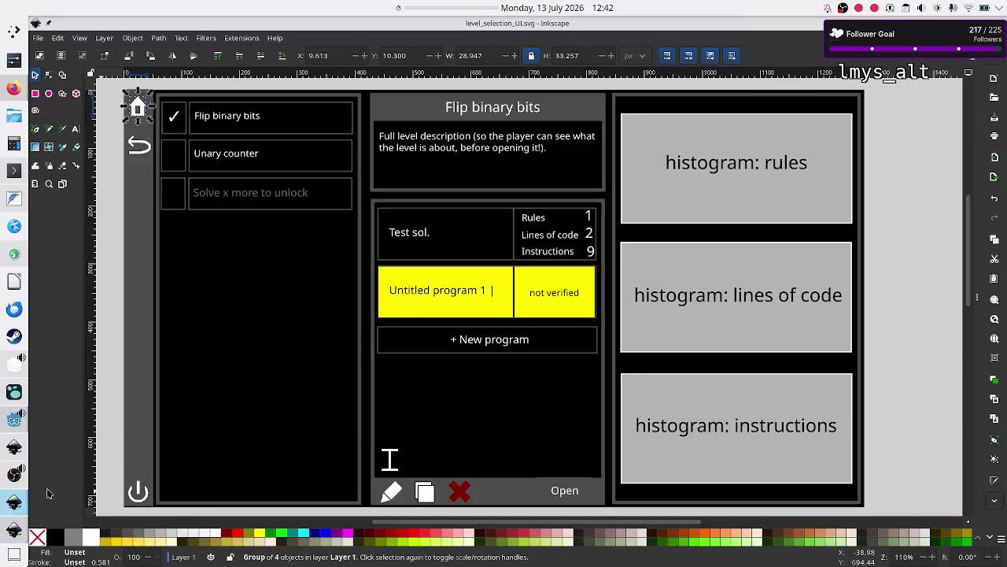
{"action": "left_click", "coordinate": [143, 152]}
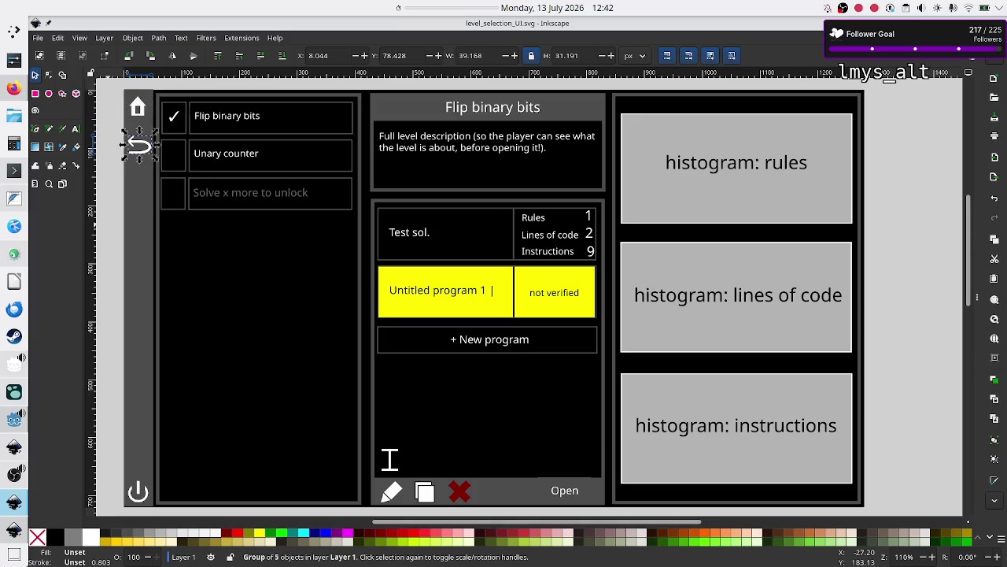
{"action": "left_click", "coordinate": [8, 532]}
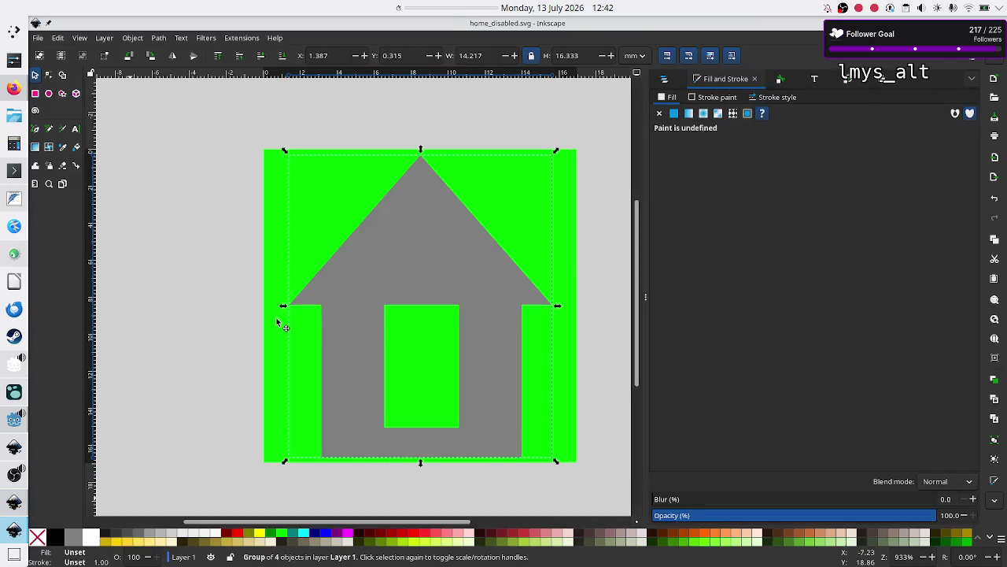
Save the drawing as go_back.svg and delete the grey house shape
{"action": "left_click", "coordinate": [37, 38]}
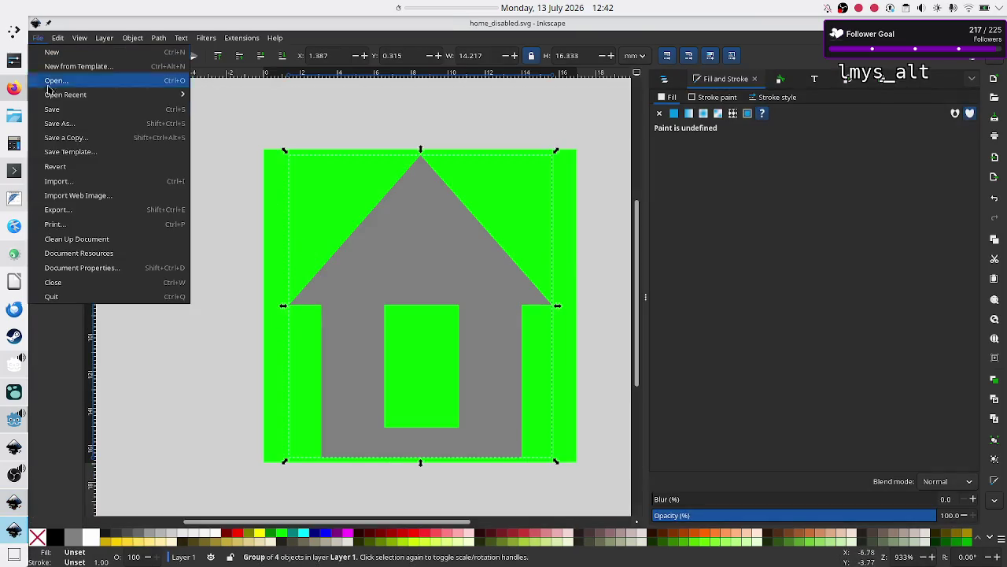
{"action": "left_click", "coordinate": [71, 124]}
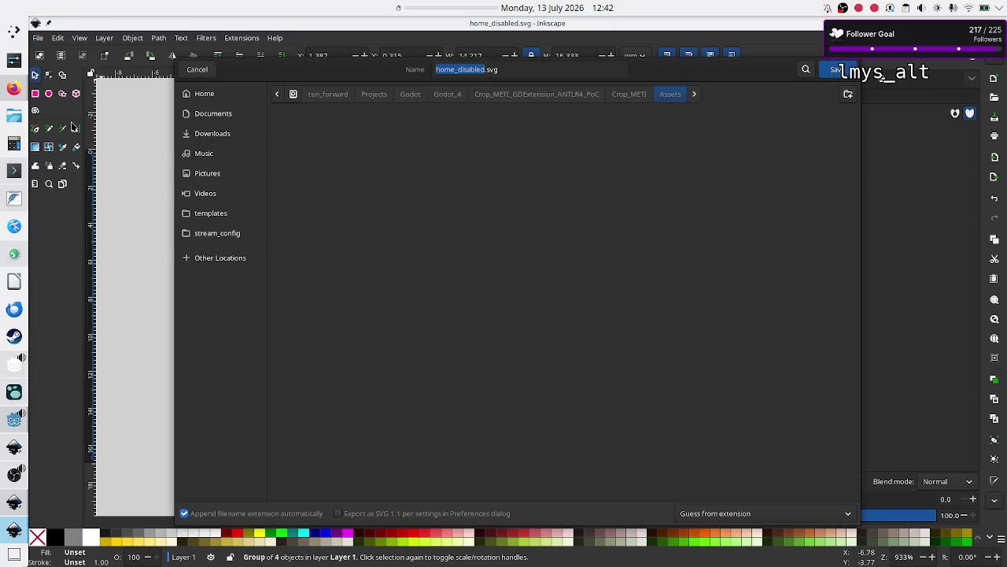
{"action": "left_click", "coordinate": [510, 69]}
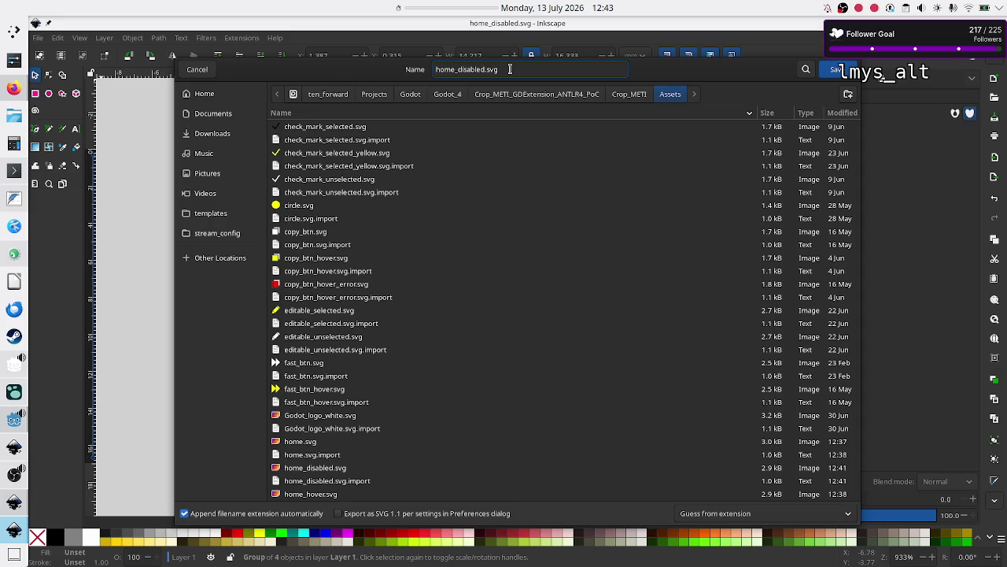
{"action": "key", "text": "BackSpace"}
{"action": "key", "text": "BackSpace"}
{"action": "key", "text": "BackSpace"}
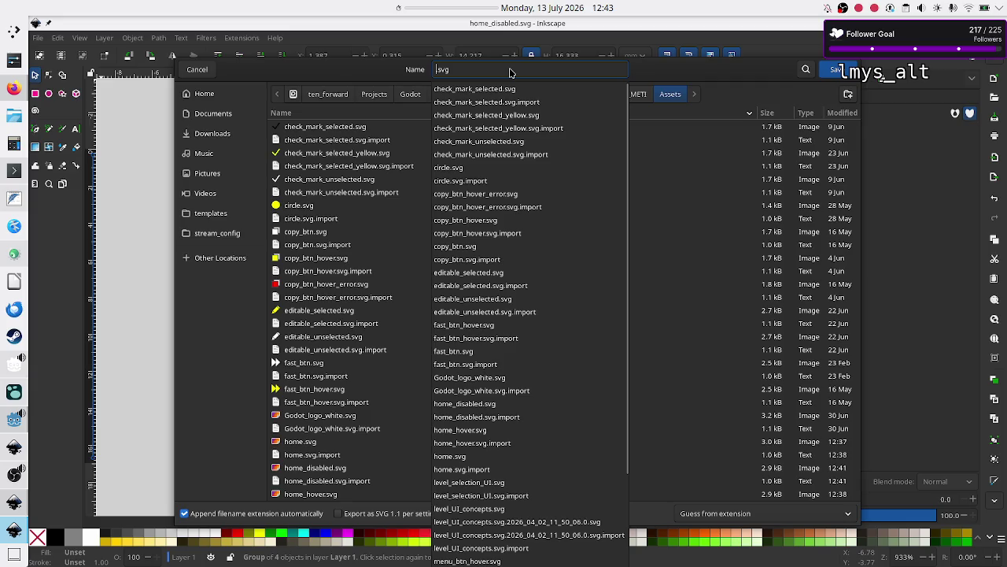
{"action": "type", "text": "go_back"}
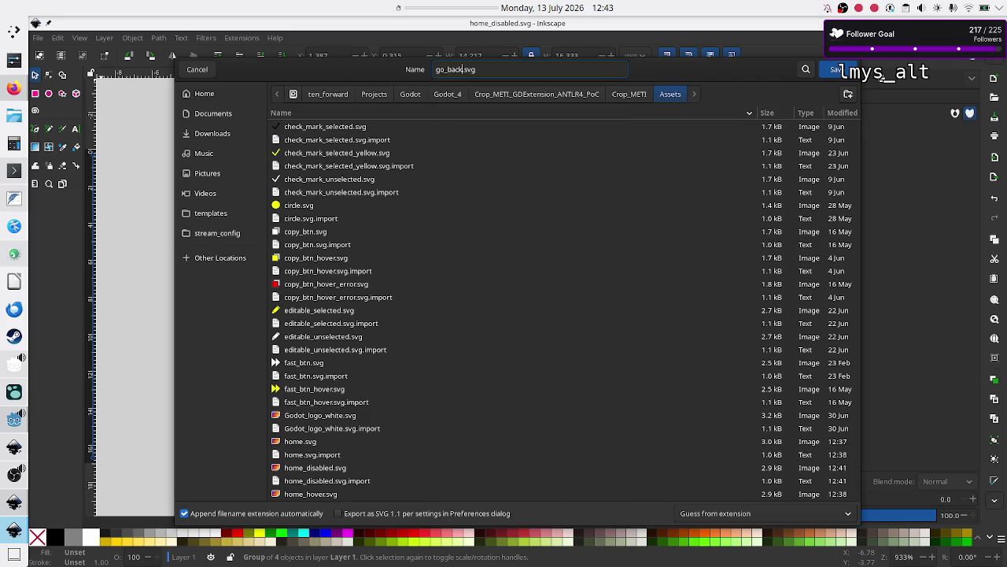
{"action": "left_click", "coordinate": [839, 69]}
{"action": "left_click", "coordinate": [423, 217]}
{"action": "key", "text": "Delete"}
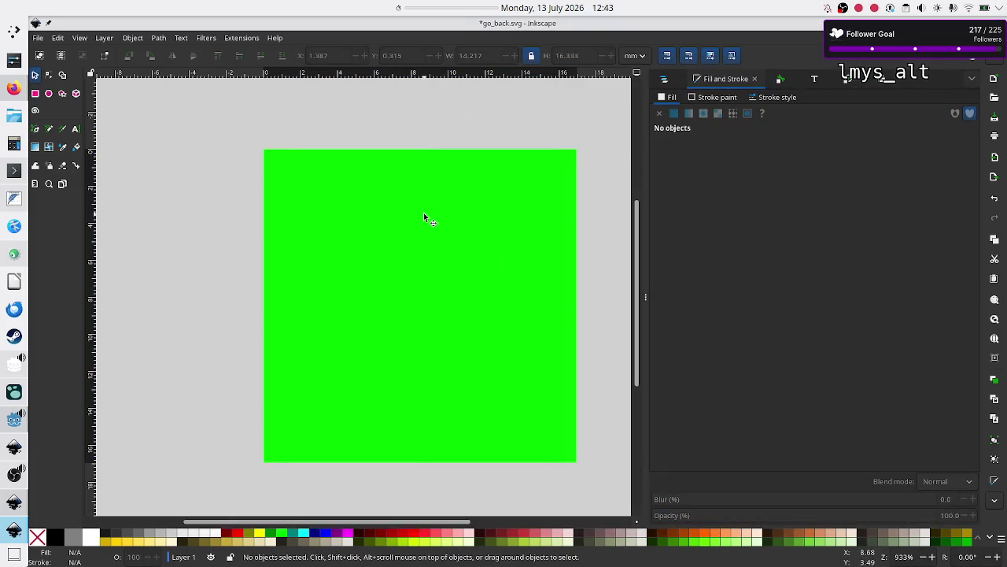
Paste the back arrow and rescale it to 200%, then 90% twice
{"action": "key", "text": "ctrl+v"}
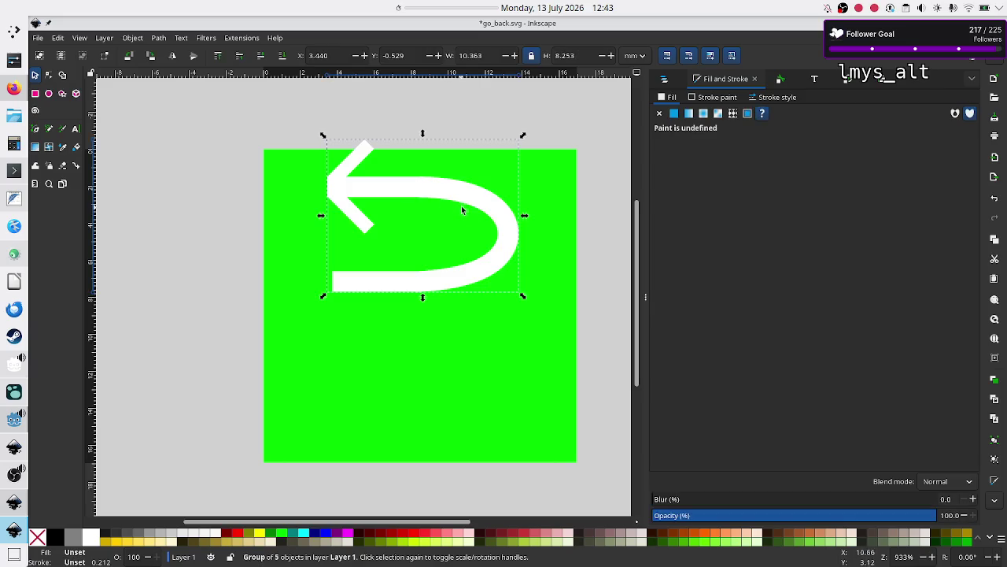
{"action": "left_click", "coordinate": [850, 82]}
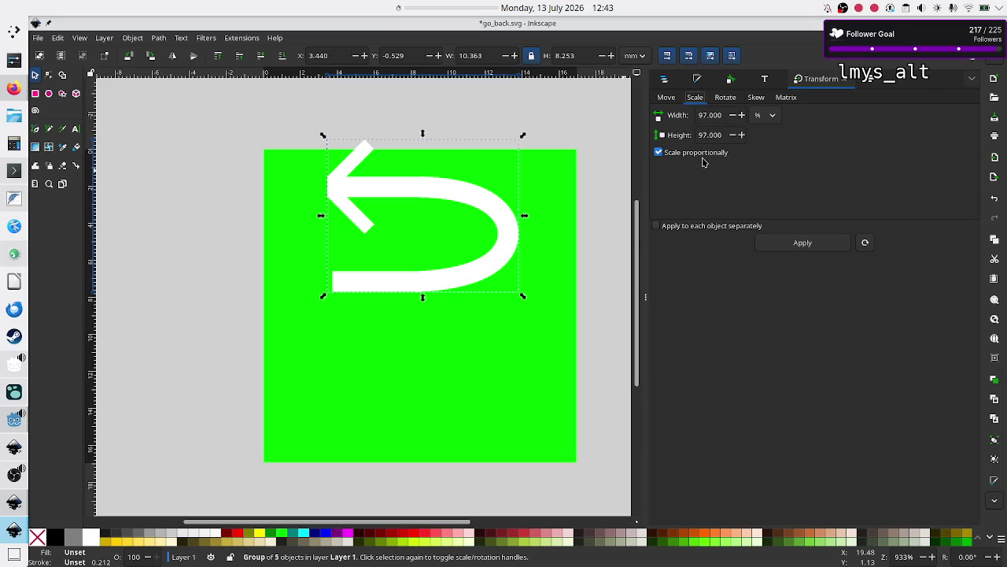
{"action": "double_click", "coordinate": [718, 114]}
{"action": "triple_click", "coordinate": [719, 115]}
{"action": "type", "text": "200"}
{"action": "key", "text": "Return"}
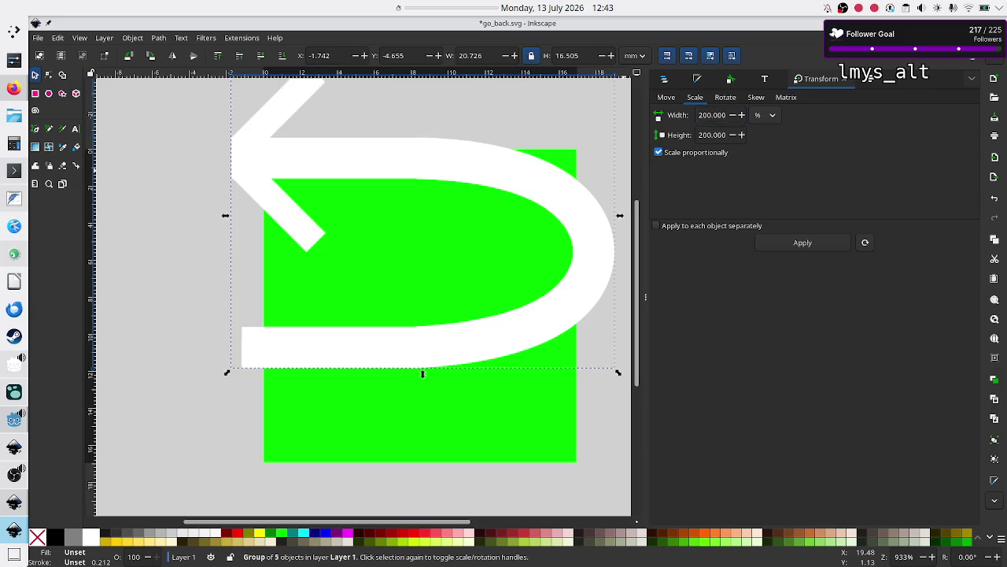
{"action": "triple_click", "coordinate": [719, 115]}
{"action": "type", "text": "90"}
{"action": "key", "text": "Return"}
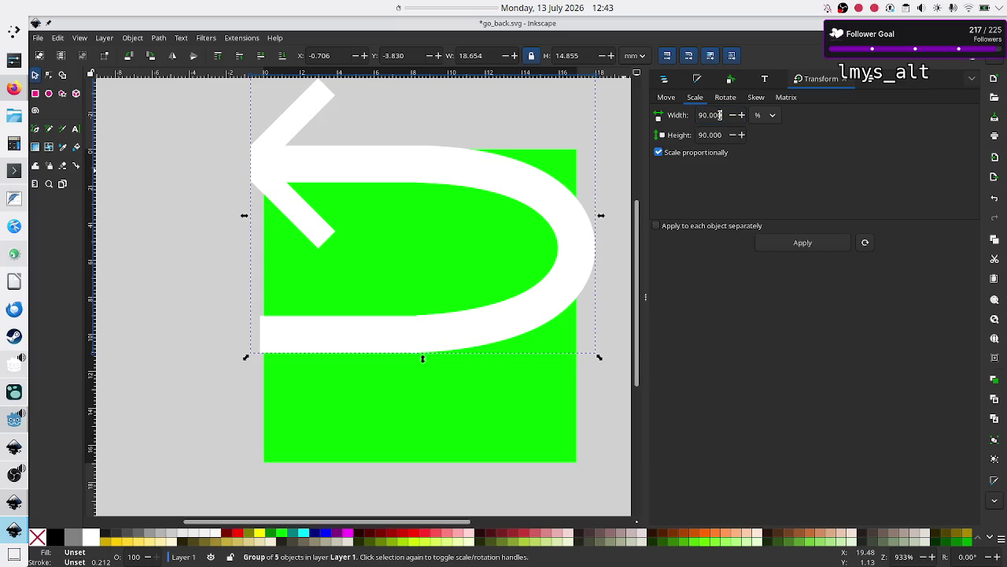
{"action": "key", "text": "Return"}
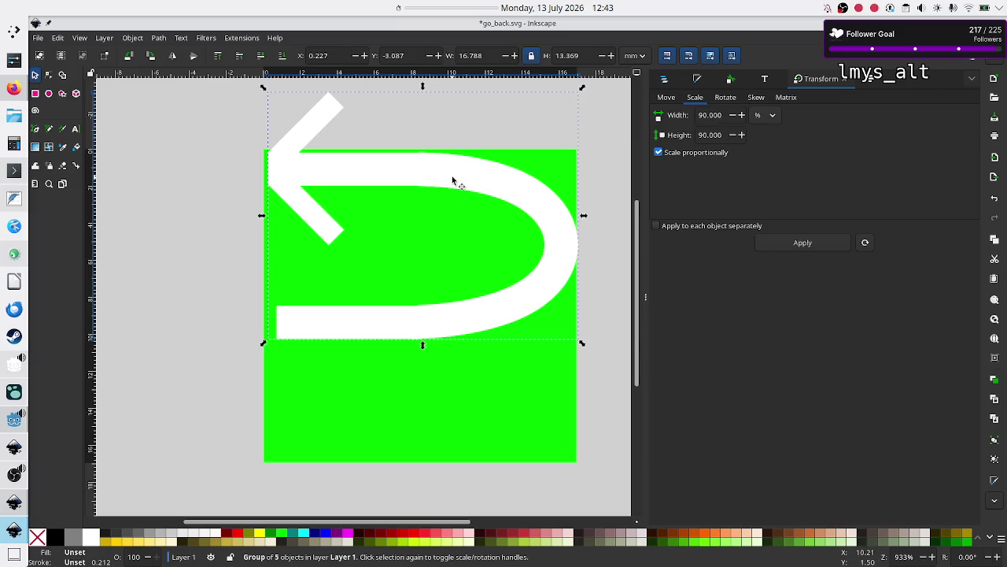
Move the arrow onto the green square, shrink it to 99% twice, and nudge it into place
{"action": "mouse_move", "coordinate": [451, 180]}
{"action": "left_mouse_down"}
{"action": "mouse_move", "coordinate": [459, 252]}
{"action": "mouse_move", "coordinate": [447, 263]}
{"action": "left_mouse_up"}
{"action": "triple_click", "coordinate": [724, 114]}
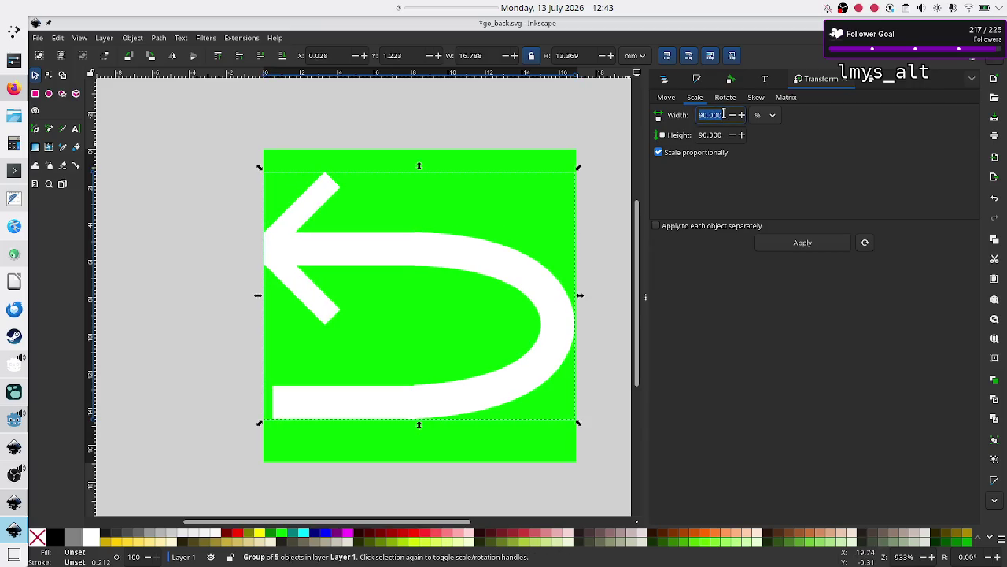
{"action": "type", "text": "99"}
{"action": "key", "text": "Return"}
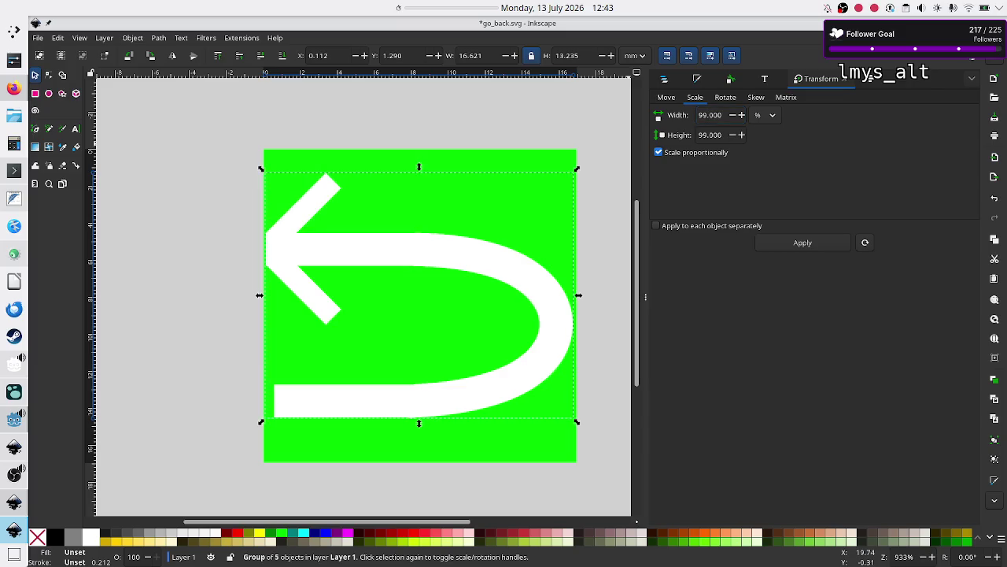
{"action": "key", "text": "Return"}
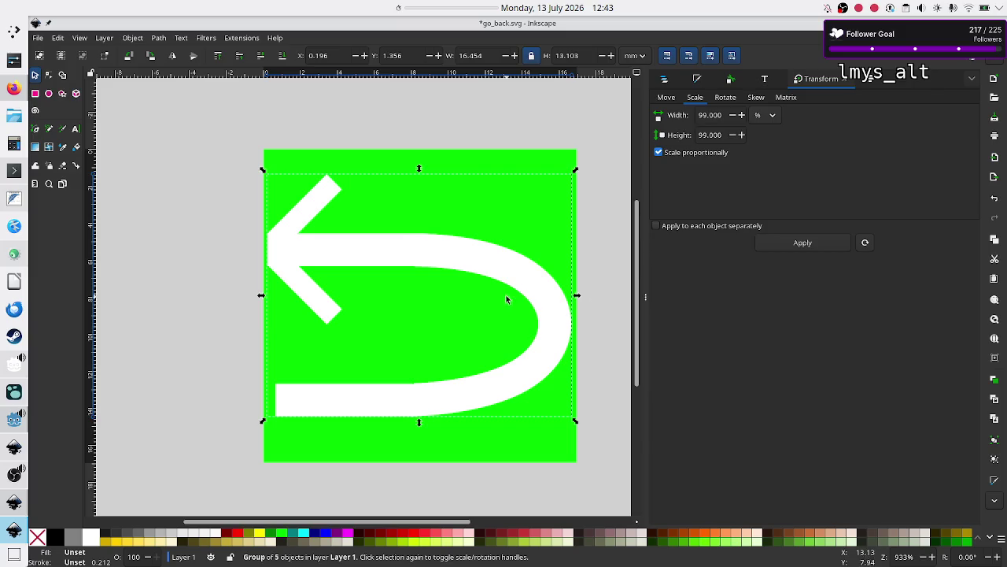
{"action": "left_click_drag", "start_coordinate": [508, 285], "coordinate": [508, 284]}
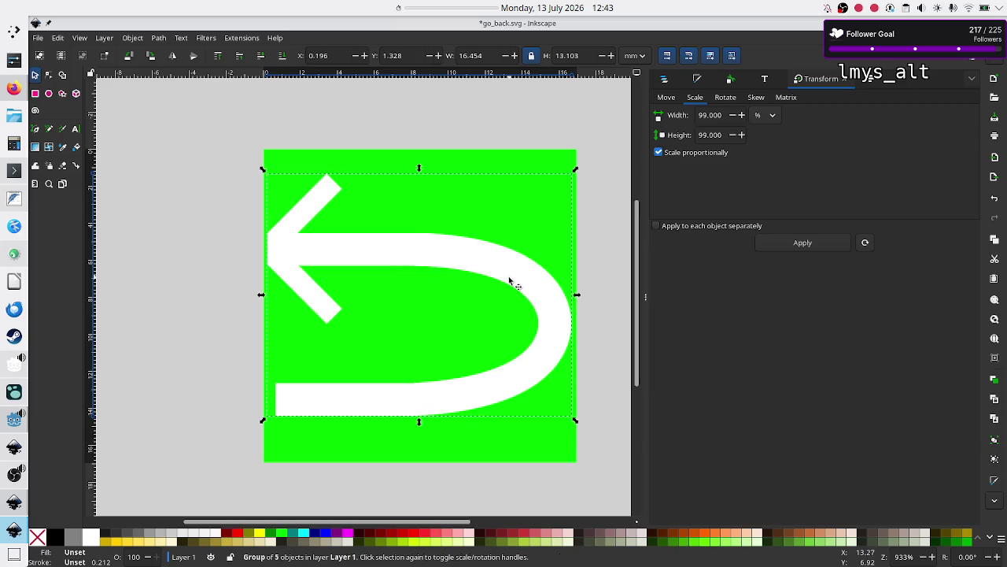
{"action": "left_click", "coordinate": [498, 142]}
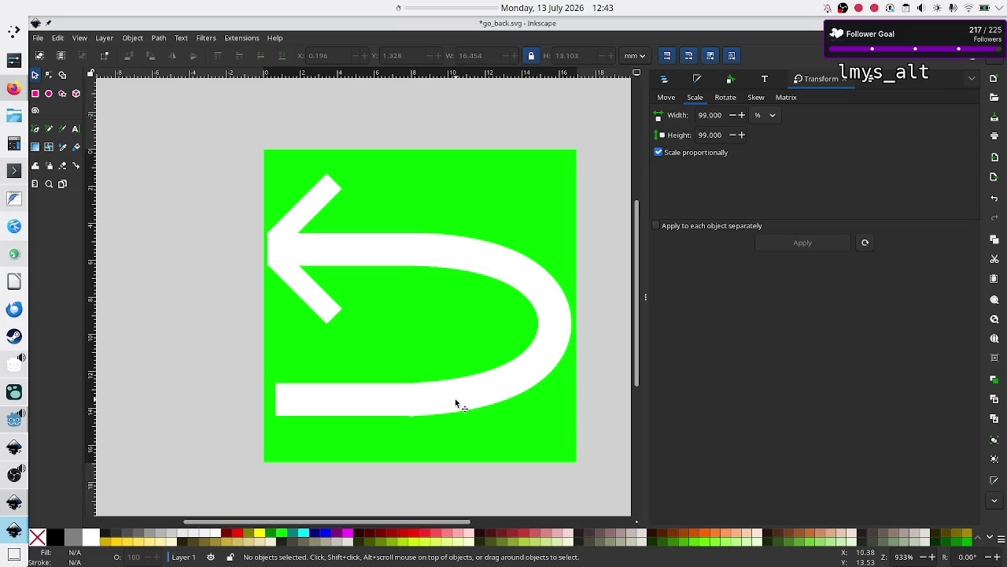
Zoom in to check the arrow's seams, zoom back out, and save go_back.svg
{"action": "scroll", "coordinate": [387, 397], "scroll_direction": "up", "scroll_amount": 3, "text": "ctrl"}
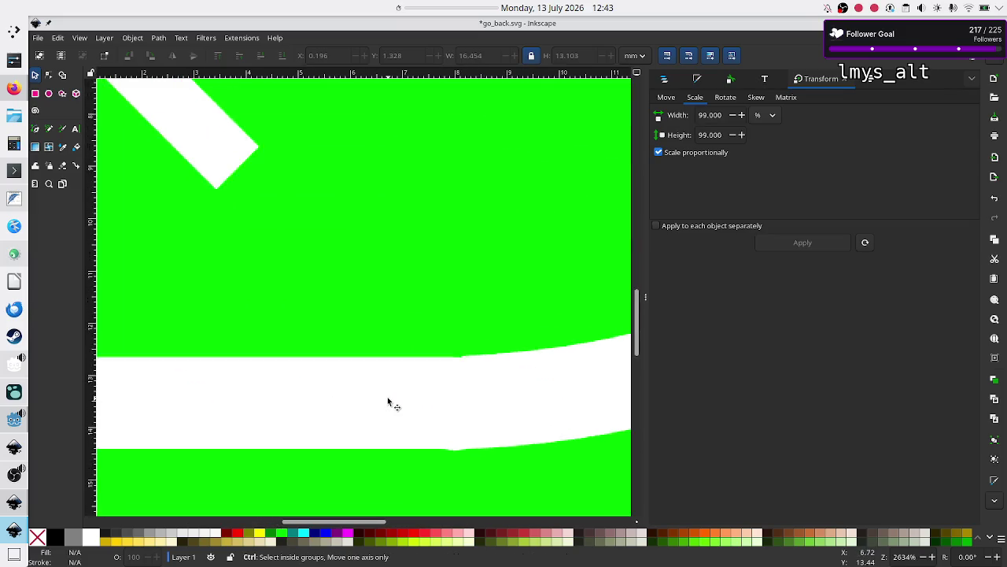
{"action": "scroll", "coordinate": [387, 396], "scroll_direction": "up", "scroll_amount": 1, "text": "ctrl"}
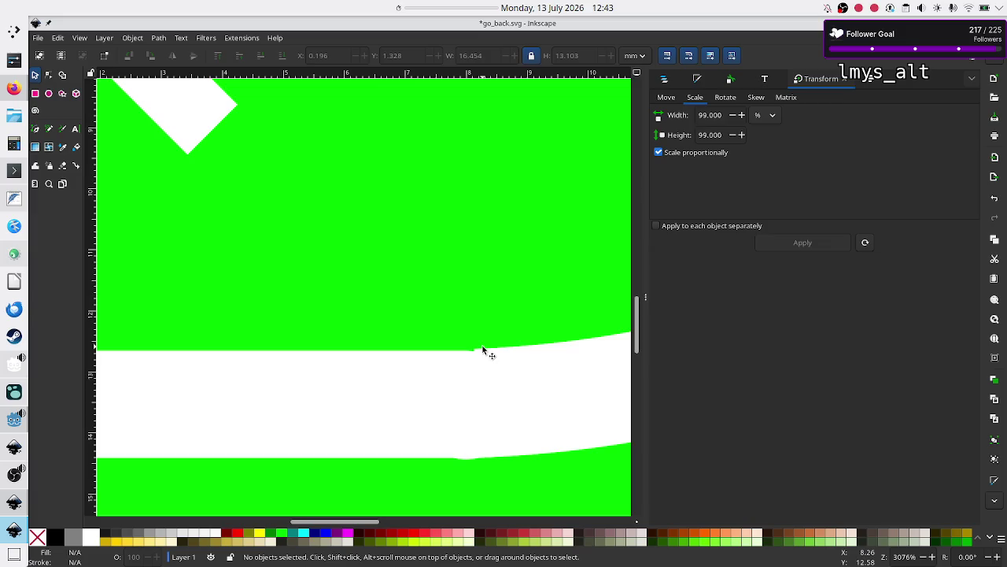
{"action": "scroll", "coordinate": [461, 410], "scroll_direction": "up", "scroll_amount": 8, "text": "ctrl"}
{"action": "scroll", "coordinate": [462, 410], "scroll_direction": "down", "scroll_amount": 1, "text": "ctrl"}
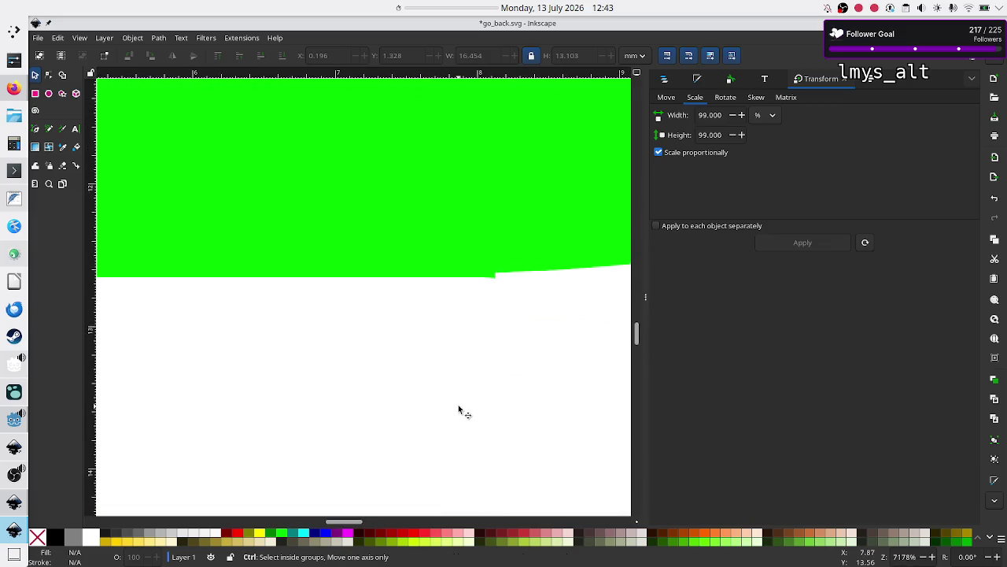
{"action": "scroll", "coordinate": [506, 338], "scroll_direction": "down", "scroll_amount": 5}
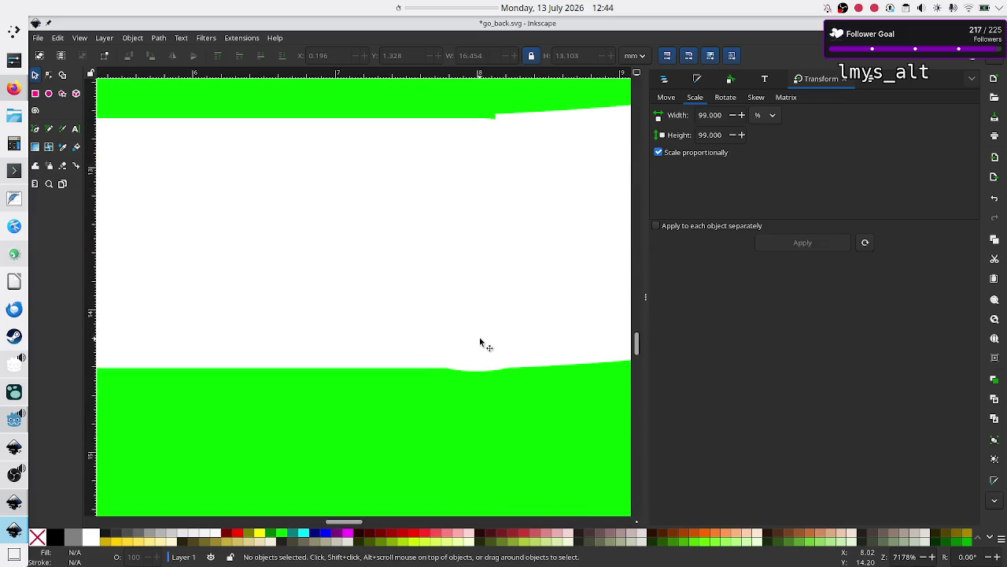
{"action": "scroll", "coordinate": [519, 322], "scroll_direction": "down", "scroll_amount": 5, "text": "ctrl"}
{"action": "scroll", "coordinate": [518, 320], "scroll_direction": "down", "scroll_amount": 2, "text": "ctrl"}
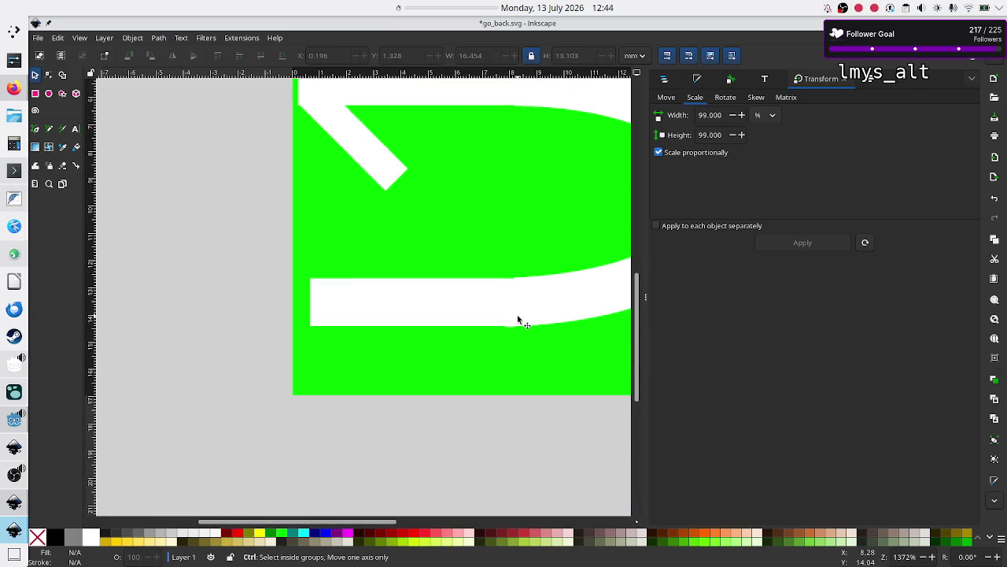
{"action": "scroll", "coordinate": [517, 319], "scroll_direction": "left", "scroll_amount": 2}
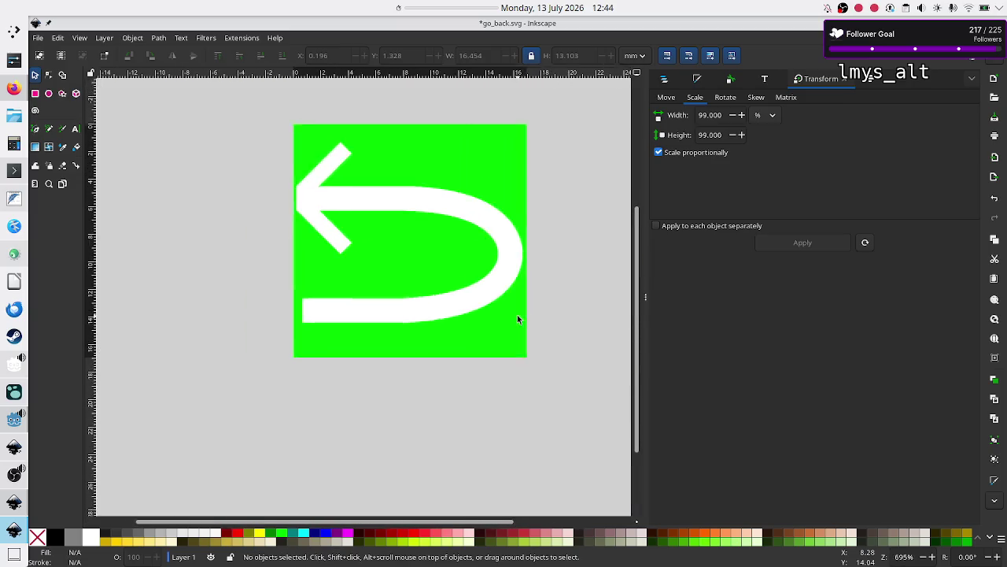
{"action": "scroll", "coordinate": [517, 319], "scroll_direction": "up", "scroll_amount": 2}
{"action": "scroll", "coordinate": [517, 315], "scroll_direction": "down", "scroll_amount": 1}
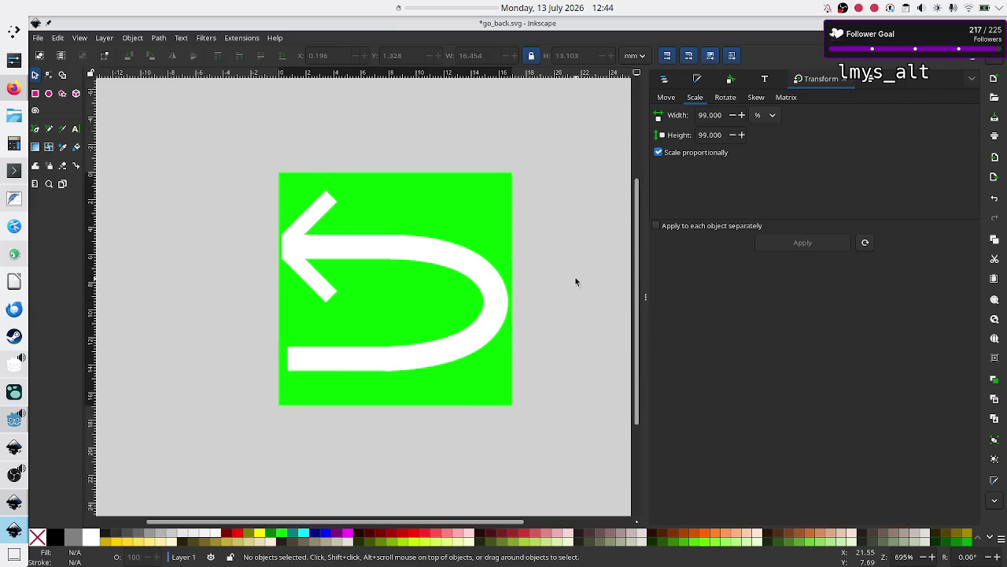
{"action": "key", "text": "ctrl"}
{"action": "key", "text": "ctrl"}
{"action": "key", "text": "ctrl"}
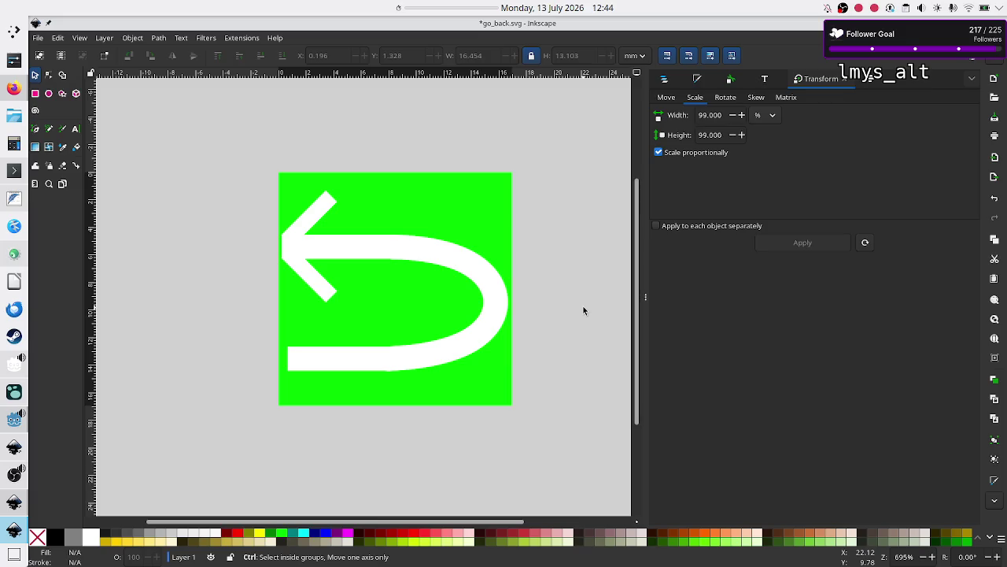
{"action": "key", "text": "ctrl+s"}
Save the icon as a new file, go_back_hover.svg
{"action": "left_click", "coordinate": [37, 39]}
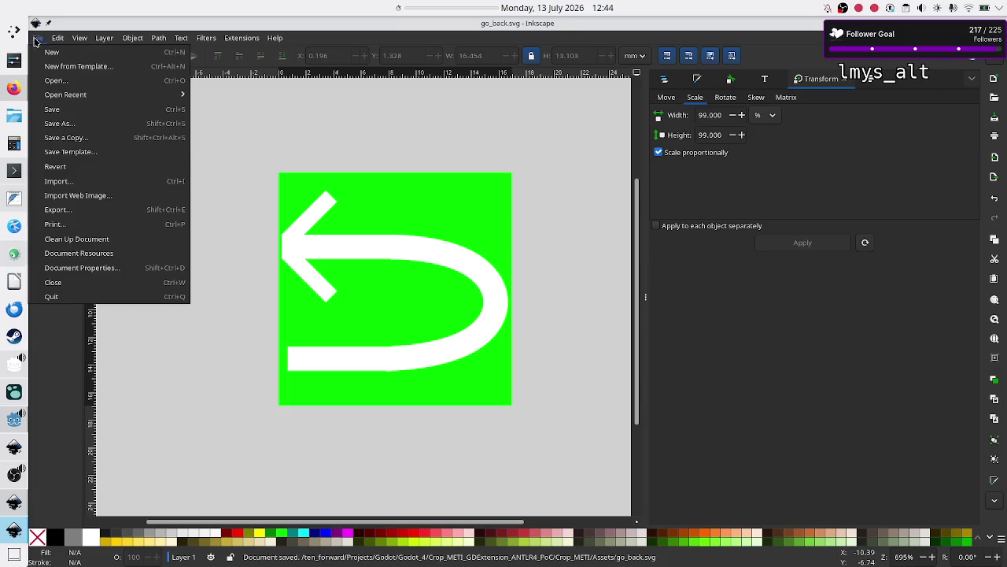
{"action": "left_click", "coordinate": [77, 125]}
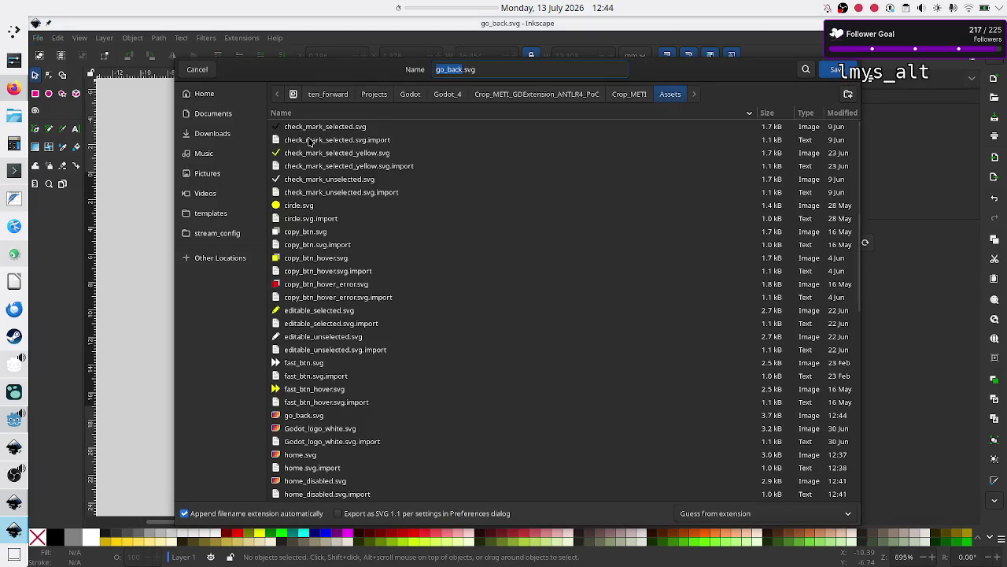
{"action": "left_click", "coordinate": [501, 70]}
{"action": "key", "text": "Left"}
{"action": "key", "text": "Left"}
{"action": "key", "text": "Left"}
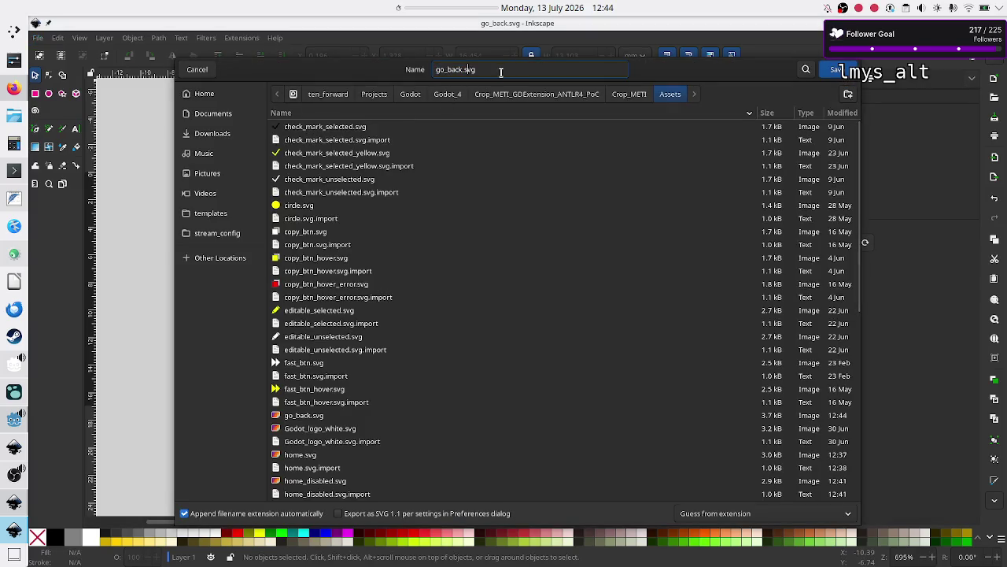
{"action": "type", "text": "over"}
{"action": "key", "text": "Return"}
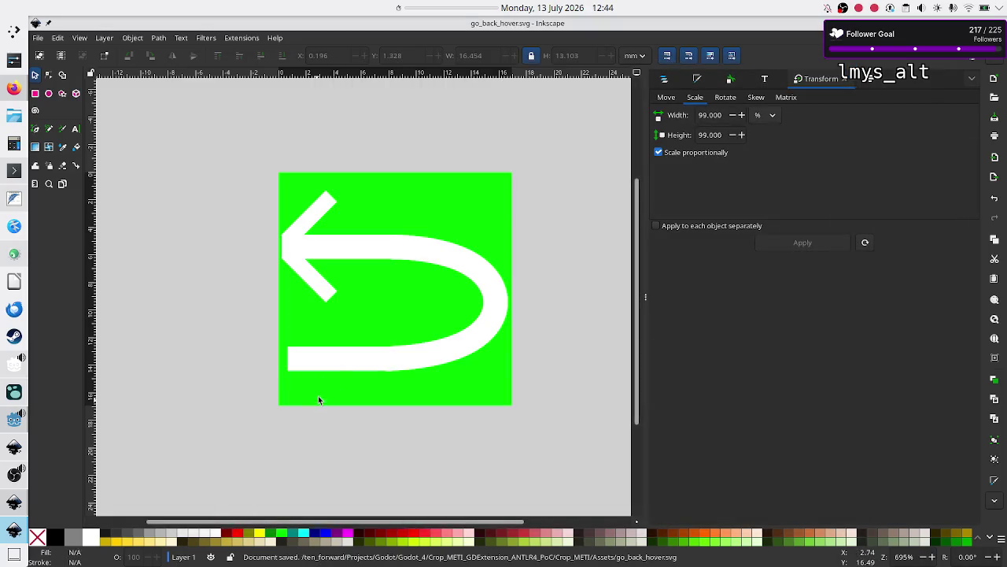
Ungroup the arrow and select only its curved piece in Fill and Stroke
{"action": "left_click", "coordinate": [406, 256]}
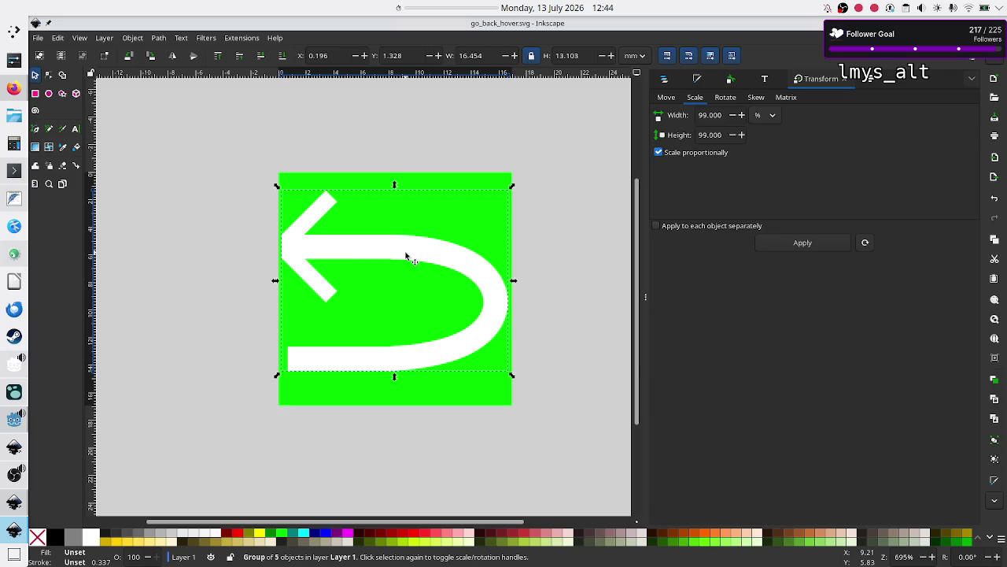
{"action": "key", "text": "ctrl+shift+g"}
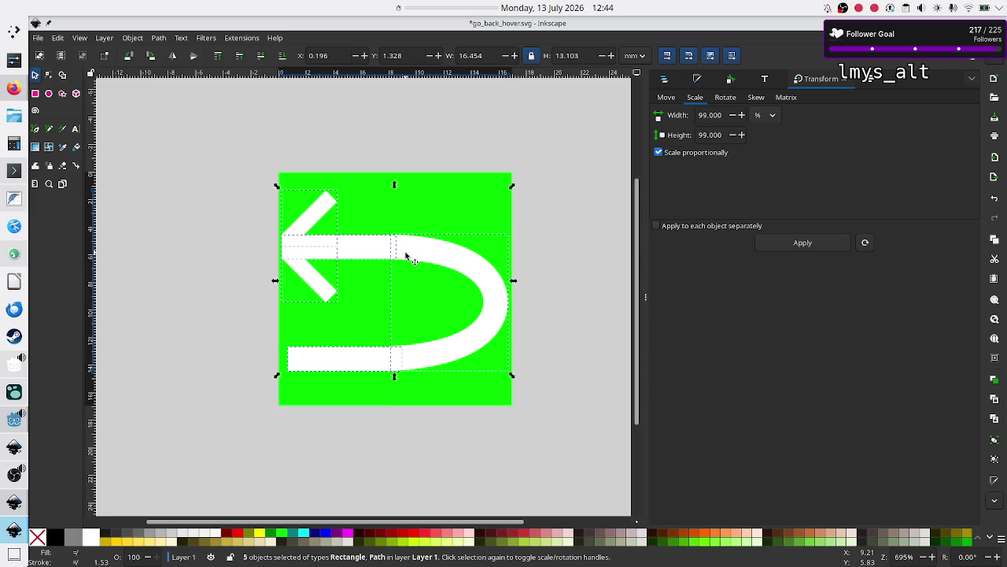
{"action": "left_click", "coordinate": [701, 81]}
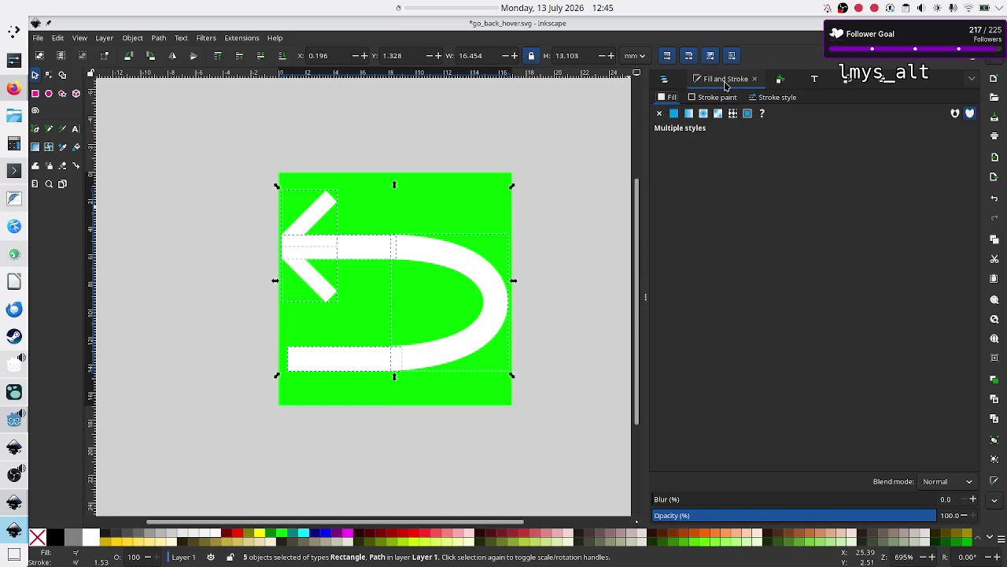
{"action": "left_click", "coordinate": [562, 321]}
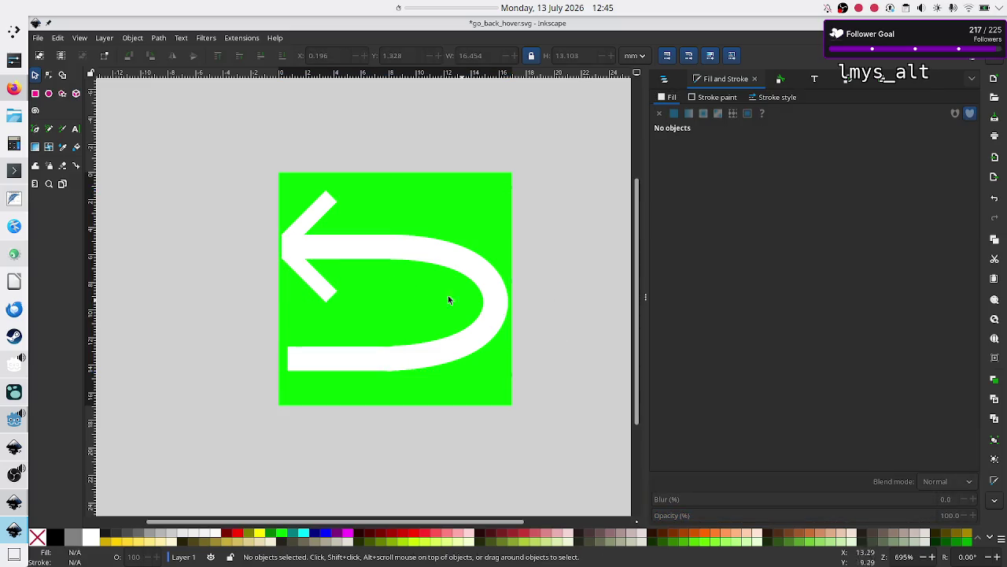
{"action": "left_click", "coordinate": [303, 273]}
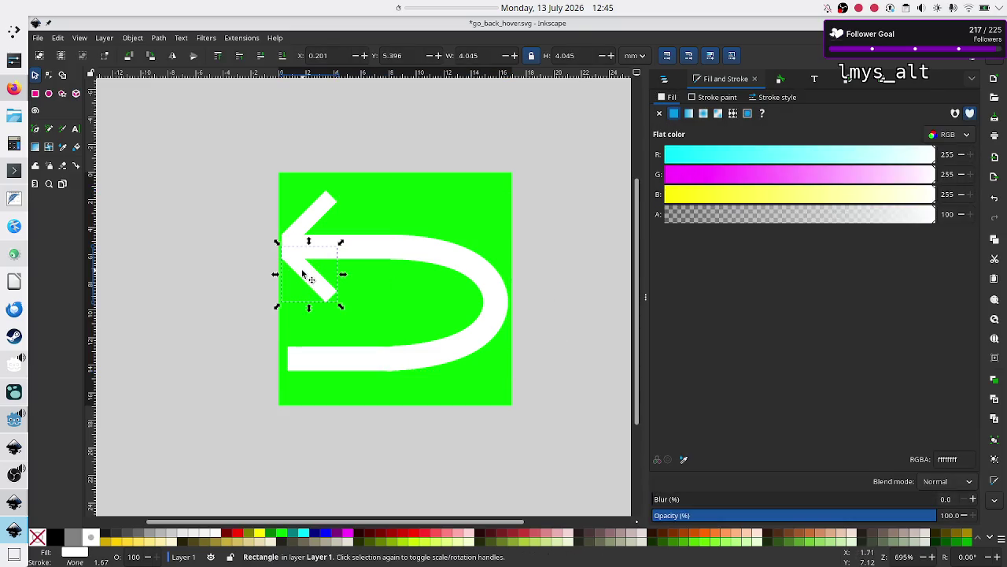
{"action": "left_click", "coordinate": [313, 222], "text": "shift"}
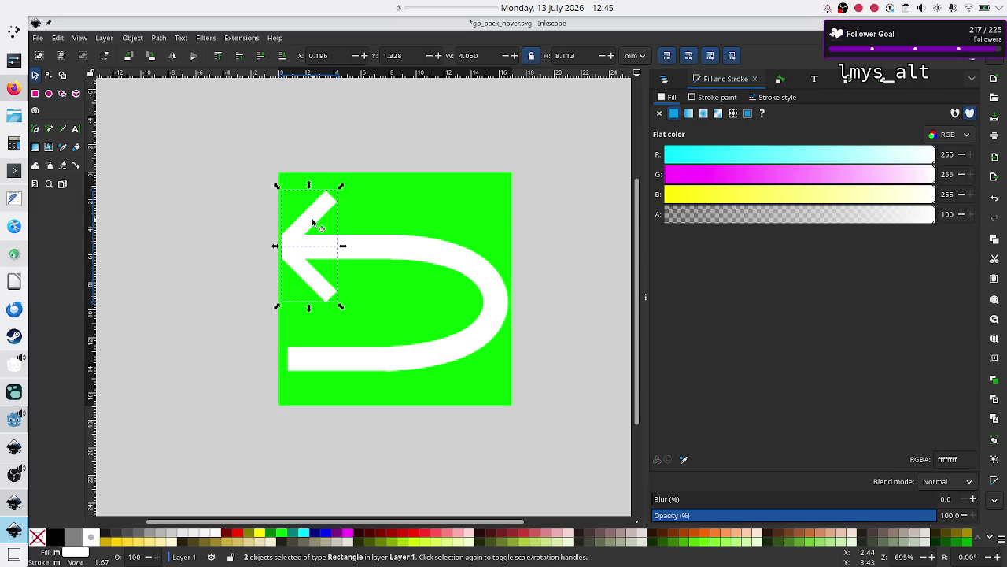
{"action": "left_click", "coordinate": [420, 258], "text": "shift"}
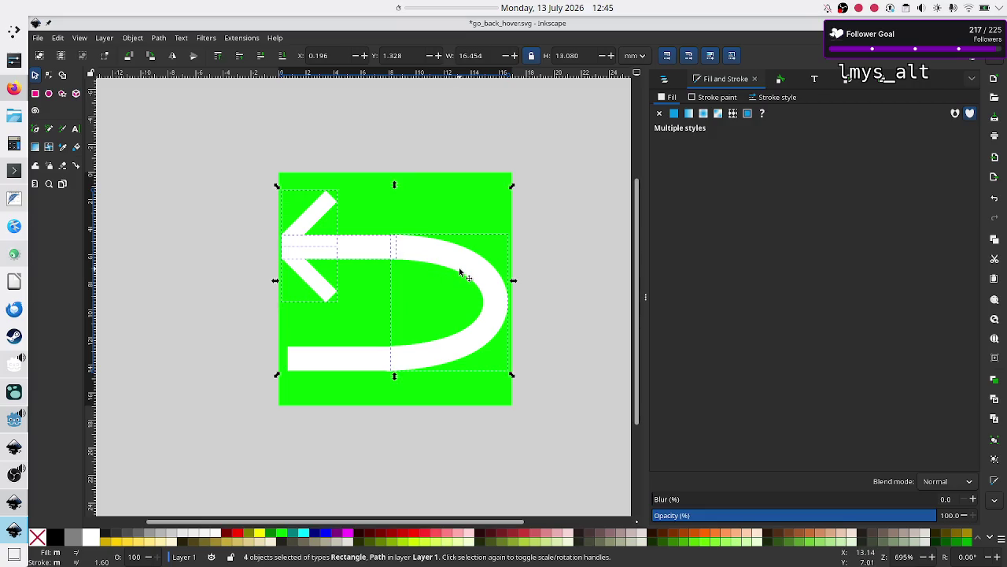
{"action": "left_click", "coordinate": [541, 277]}
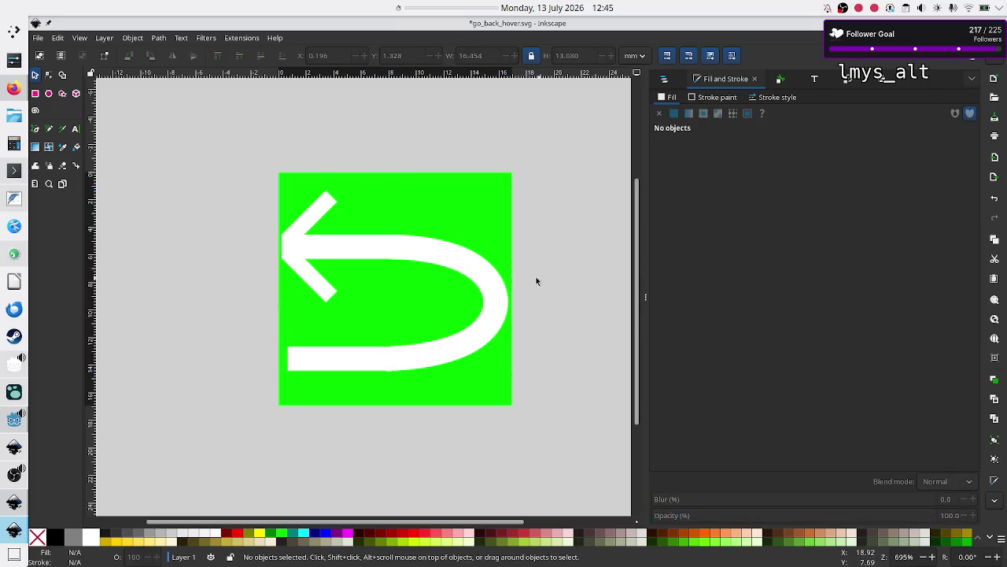
{"action": "left_click", "coordinate": [481, 279]}
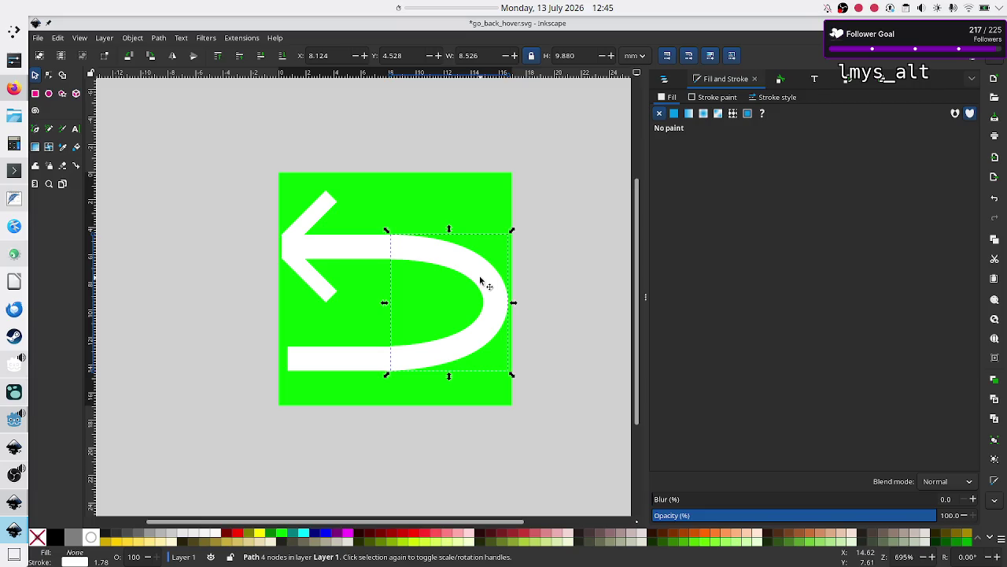
Set the curve's stroke colour to yellow, ffff00ff
{"action": "left_click", "coordinate": [713, 100]}
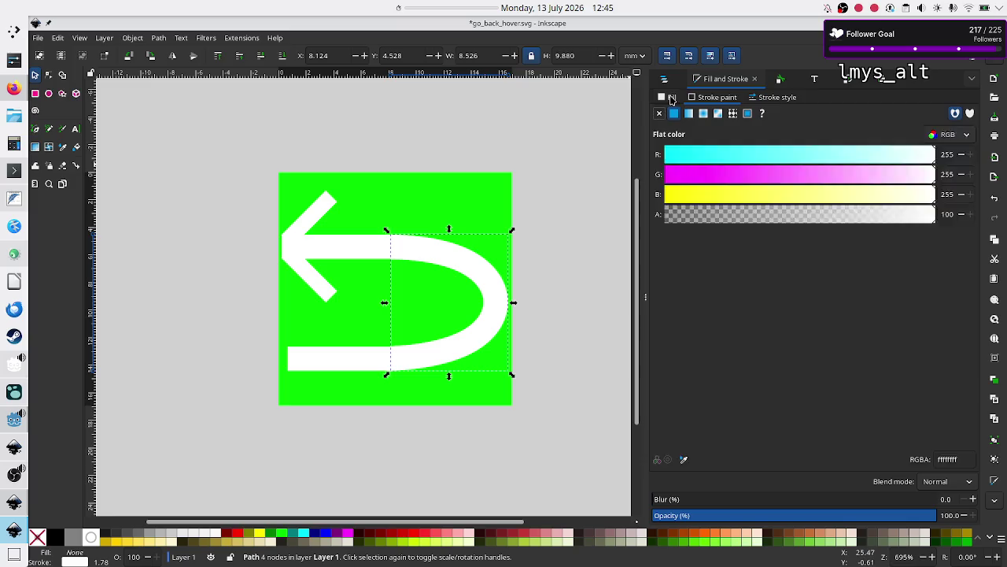
{"action": "left_click", "coordinate": [670, 99]}
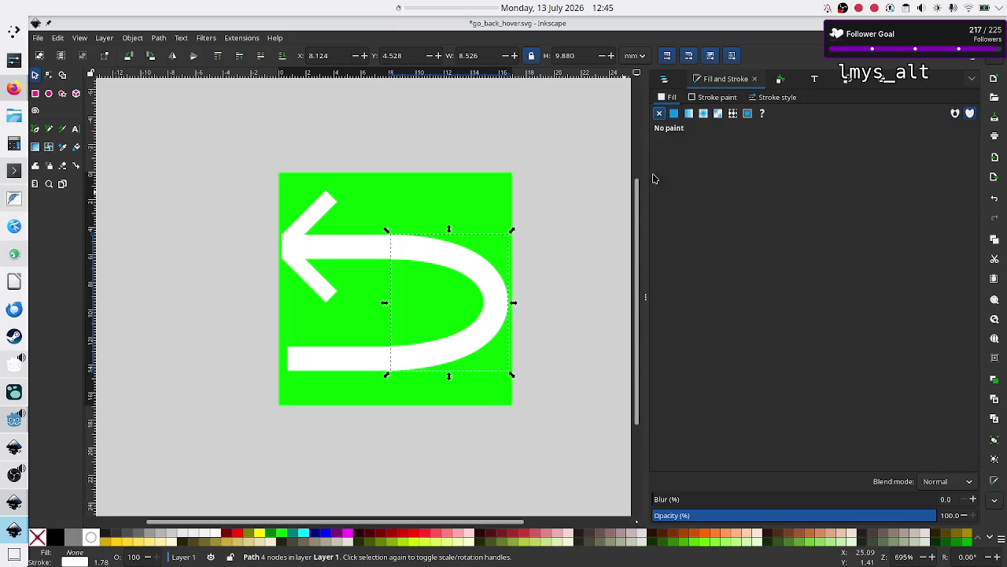
{"action": "left_click", "coordinate": [723, 97]}
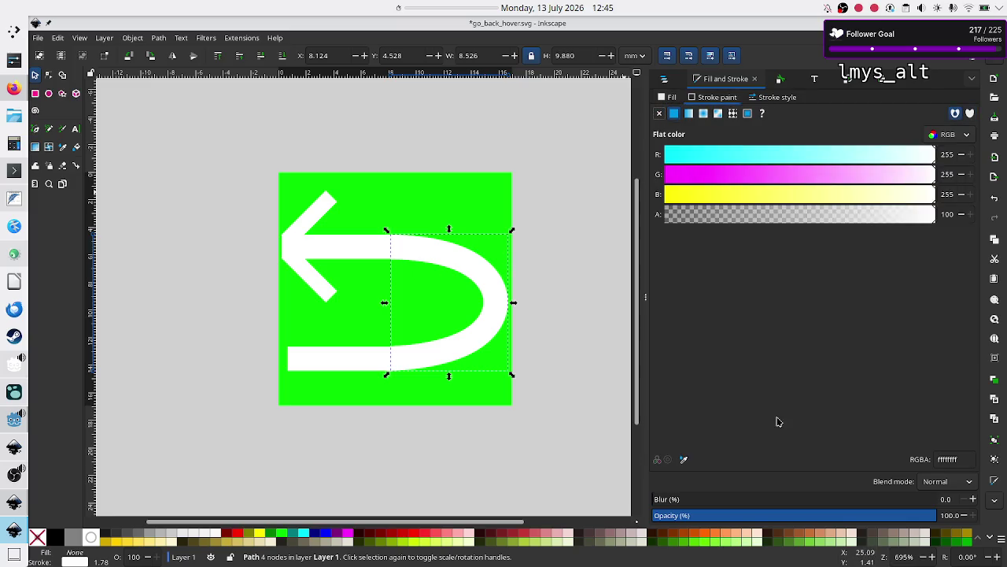
{"action": "left_click", "coordinate": [968, 460]}
{"action": "key", "text": "BackSpace"}
{"action": "key", "text": "BackSpace"}
{"action": "type", "text": "00"}
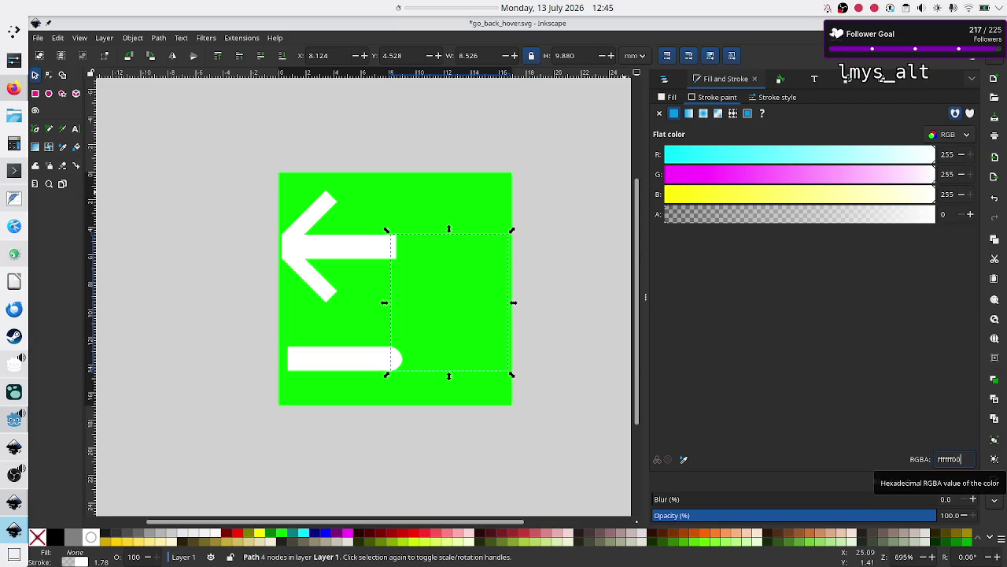
{"action": "key", "text": "BackSpace"}
{"action": "key", "text": "BackSpace"}
{"action": "key", "text": "BackSpace"}
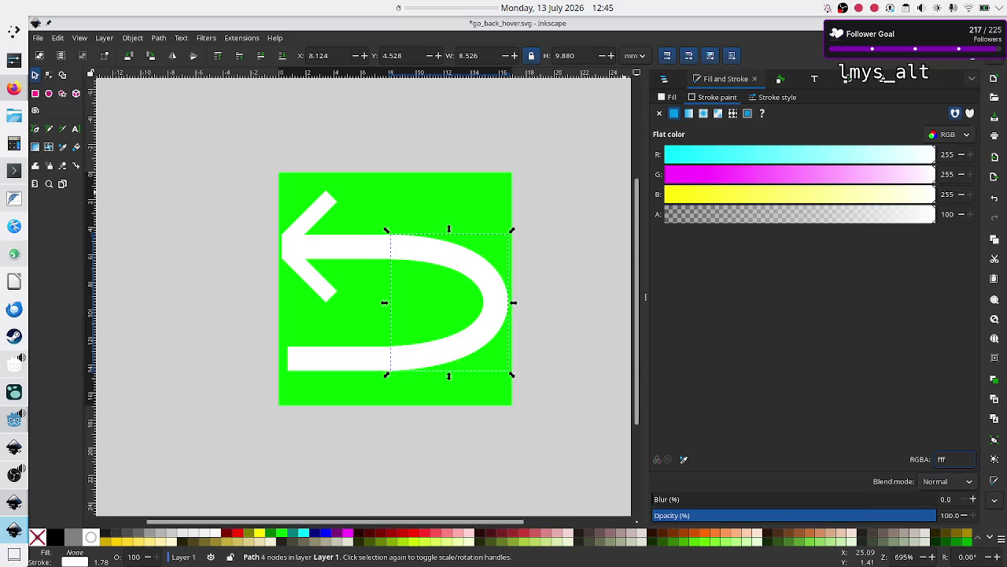
{"action": "type", "text": "00"}
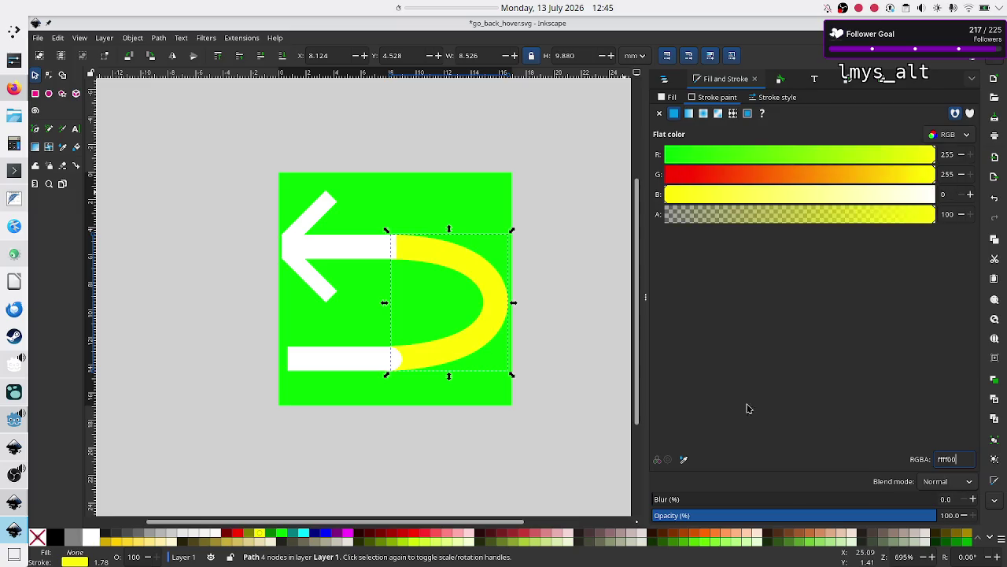
{"action": "key", "text": "Return"}
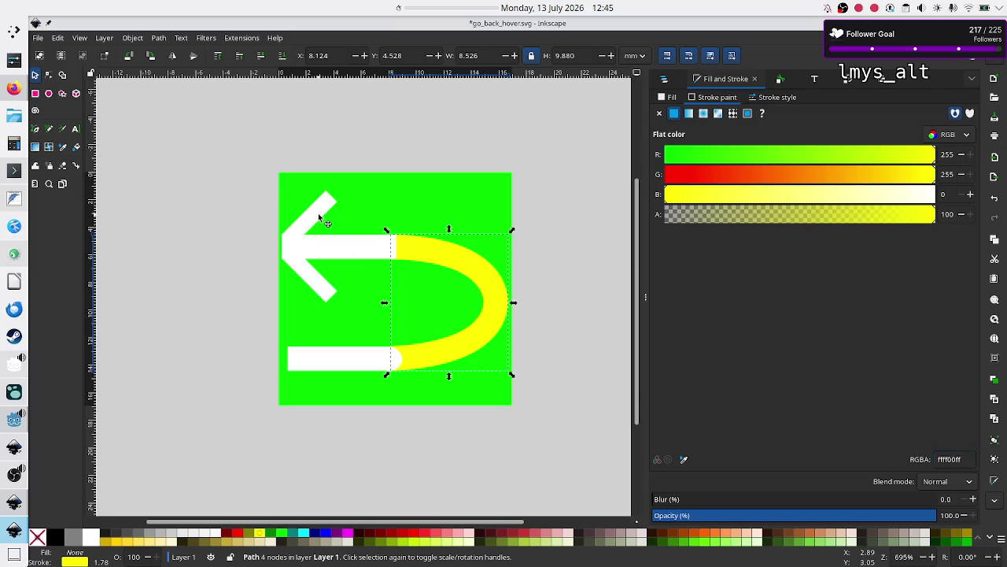
Set the fill of the four white arrow bars to yellow, ffff00ff
{"action": "left_click", "coordinate": [319, 216]}
{"action": "left_click", "coordinate": [313, 276], "text": "shift"}
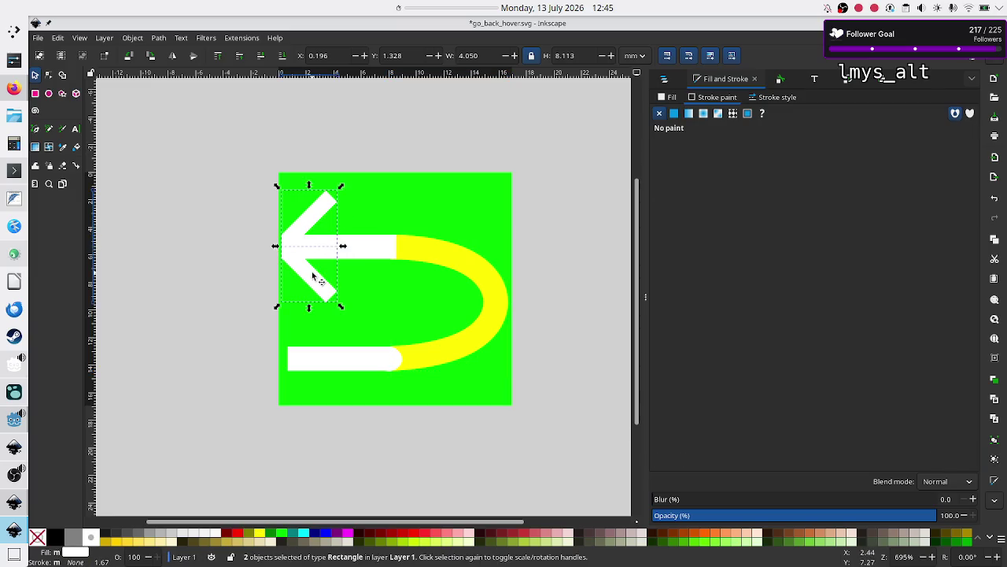
{"action": "left_click", "coordinate": [363, 253], "text": "shift"}
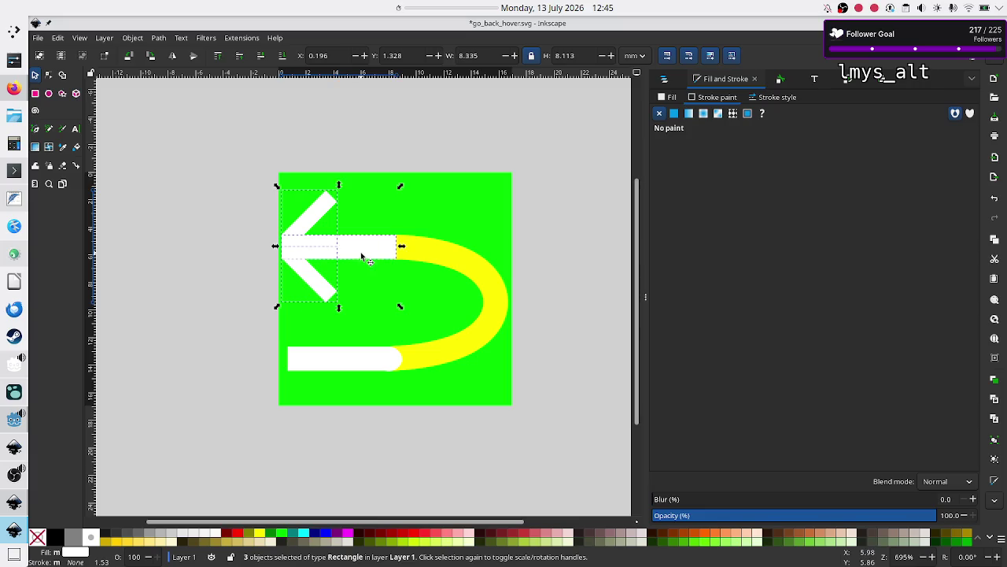
{"action": "left_click", "coordinate": [342, 360], "text": "shift"}
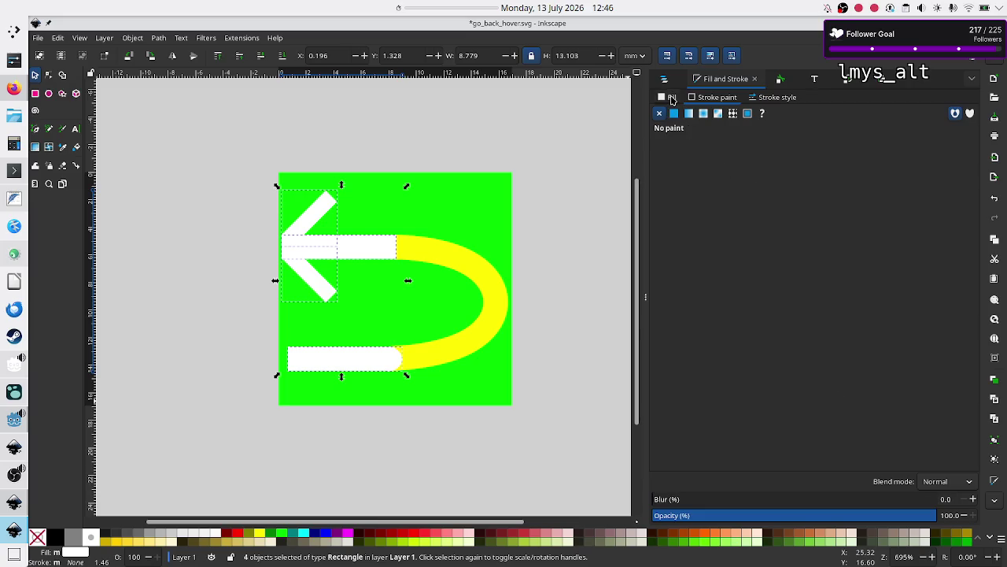
{"action": "left_click", "coordinate": [672, 98]}
{"action": "left_click", "coordinate": [965, 458]}
{"action": "key", "text": "BackSpace"}
{"action": "key", "text": "BackSpace"}
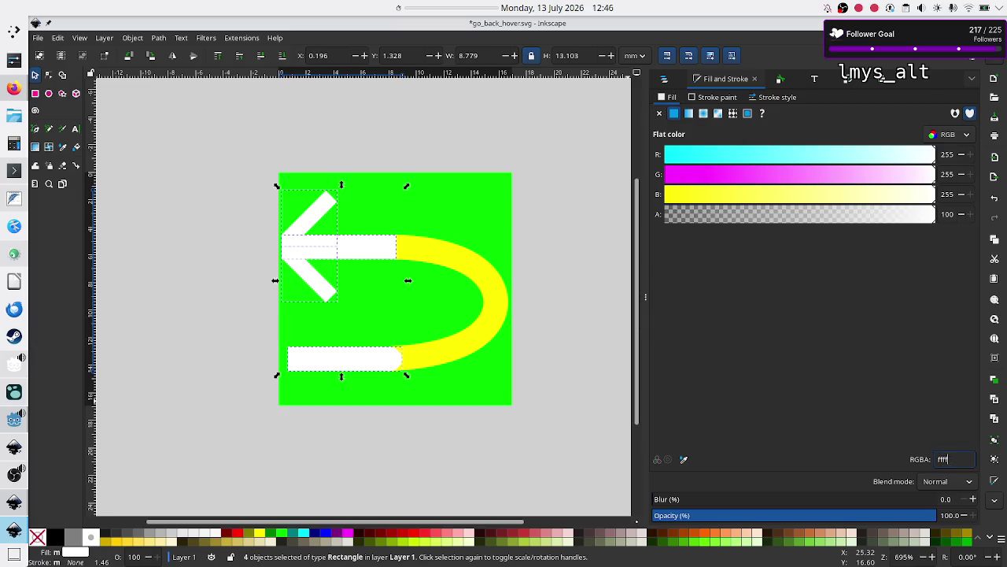
{"action": "type", "text": "00ff"}
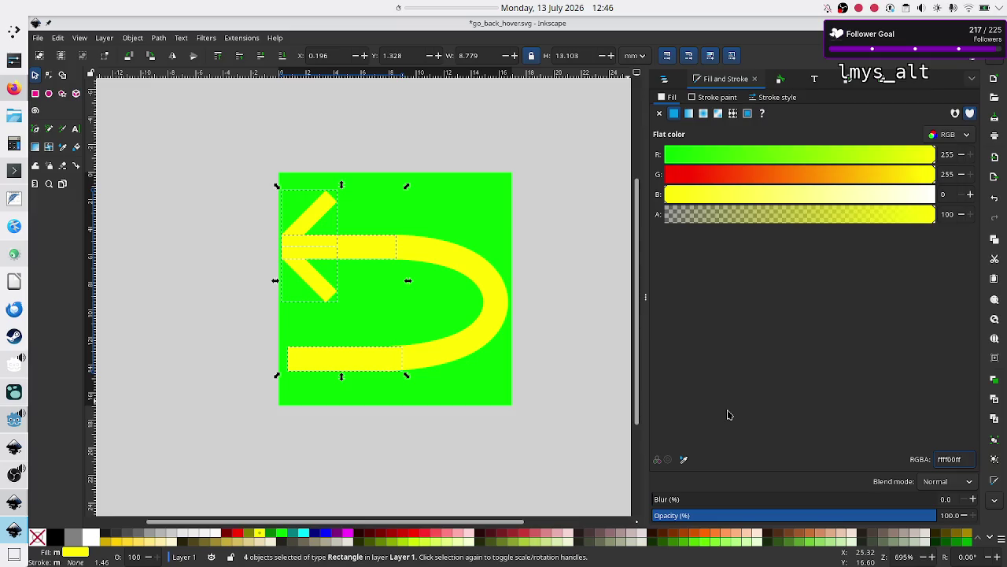
{"action": "left_click", "coordinate": [601, 376]}
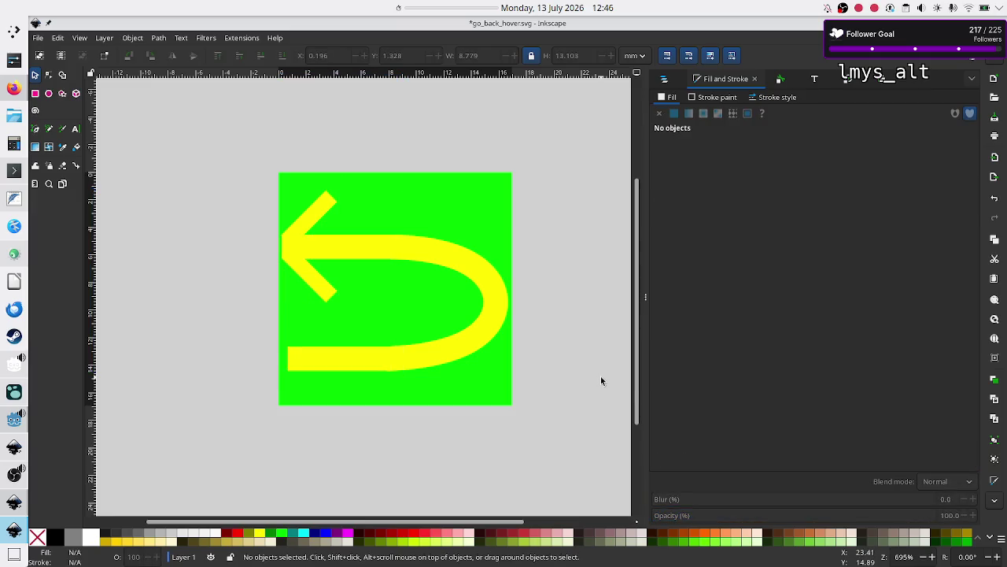
Select all five arrow pieces and group them
{"action": "left_click", "coordinate": [312, 216]}
{"action": "left_click", "coordinate": [316, 275], "text": "shift"}
{"action": "left_click", "coordinate": [355, 251], "text": "shift"}
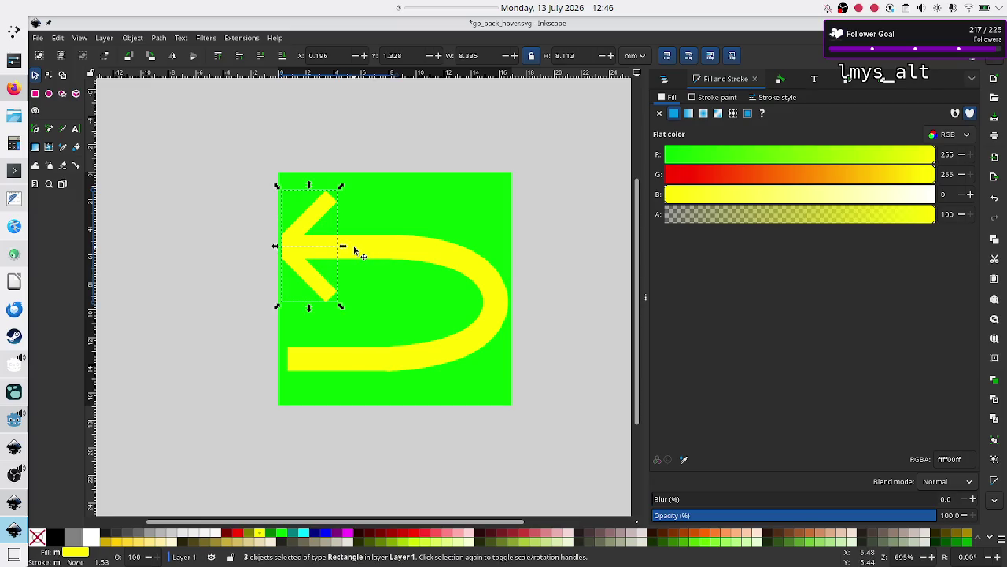
{"action": "left_click", "coordinate": [457, 266], "text": "shift"}
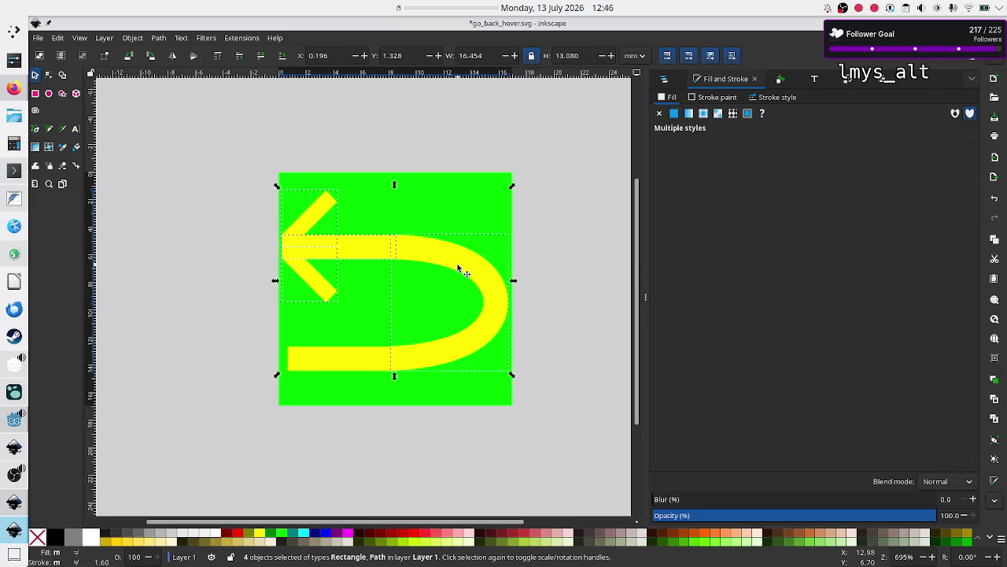
{"action": "left_click", "coordinate": [339, 360], "text": "shift"}
{"action": "key", "text": "ctrl+g"}
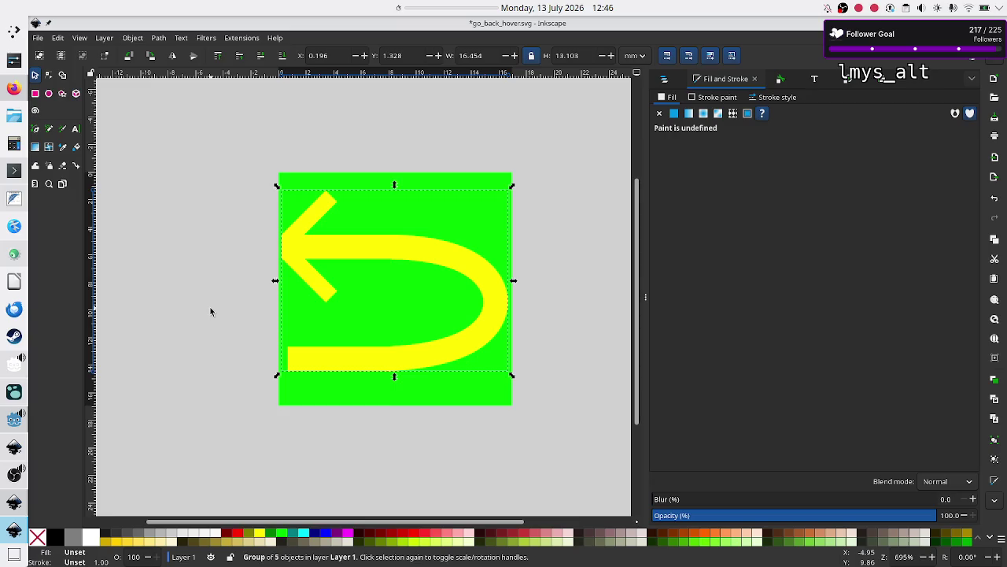
Deselect the group and save go_back_hover.svg
{"action": "key", "text": "Escape"}
{"action": "key", "text": "ctrl+s"}
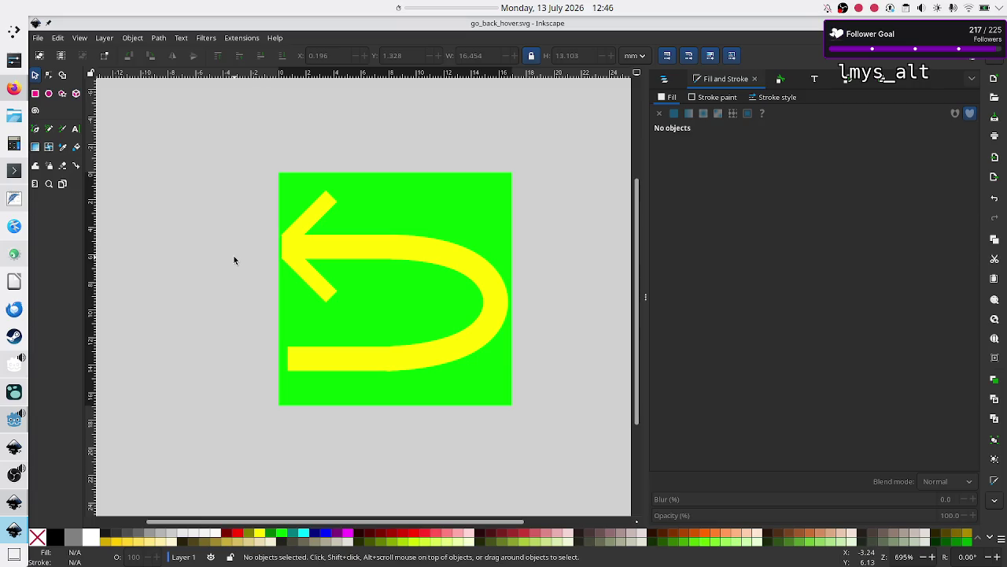
{"action": "key", "text": "ctrl+s"}
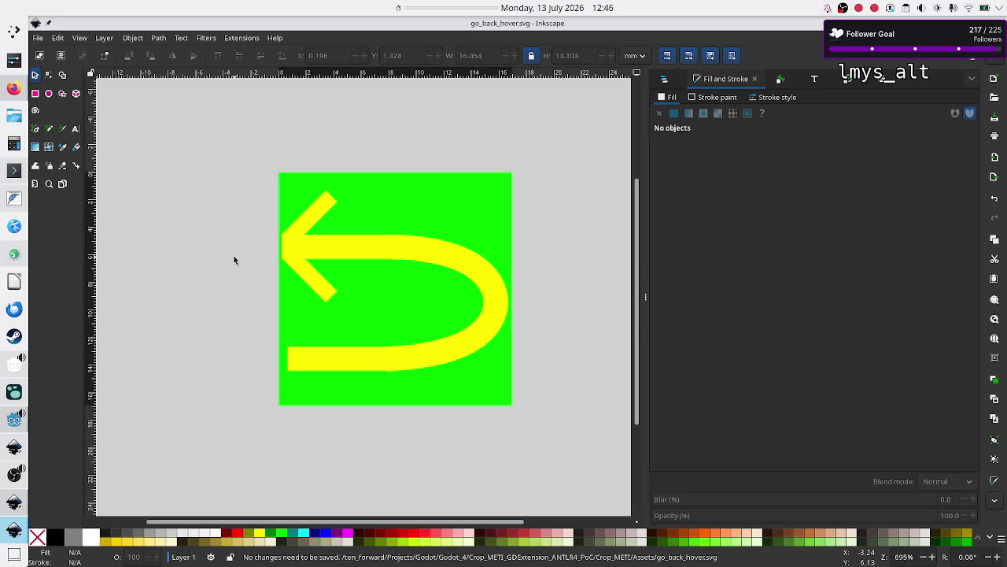
Save a copy named go_back_disabled.svg and select the icon group
{"action": "left_click", "coordinate": [37, 38]}
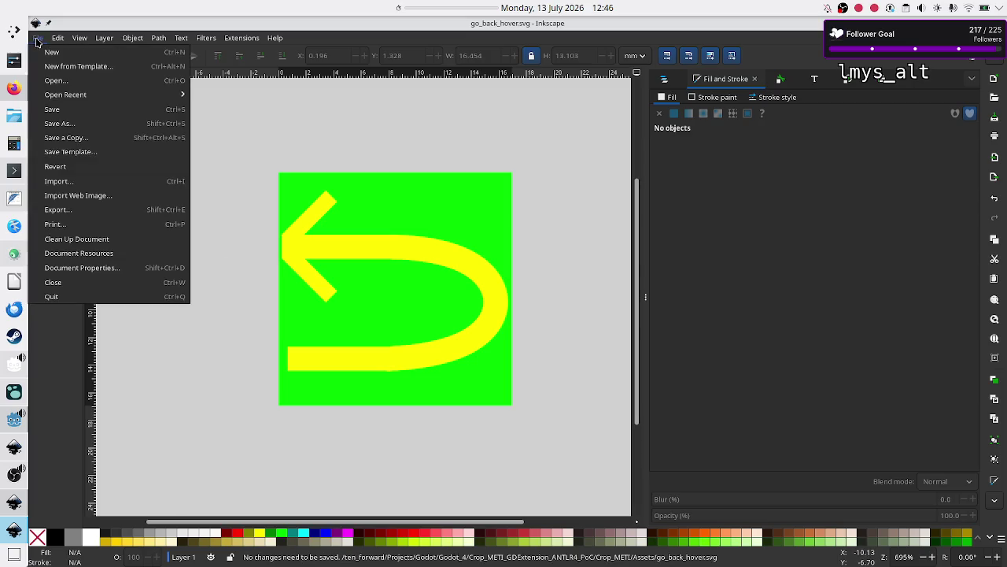
{"action": "left_click", "coordinate": [149, 123]}
{"action": "left_click", "coordinate": [513, 70]}
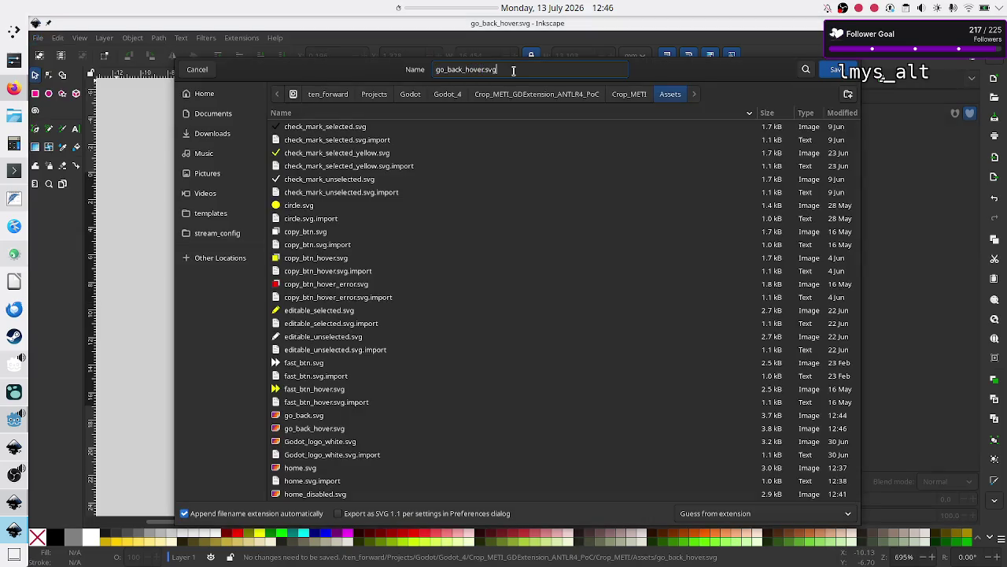
{"action": "key", "text": "BackSpace"}
{"action": "key", "text": "BackSpace"}
{"action": "key", "text": "BackSpace"}
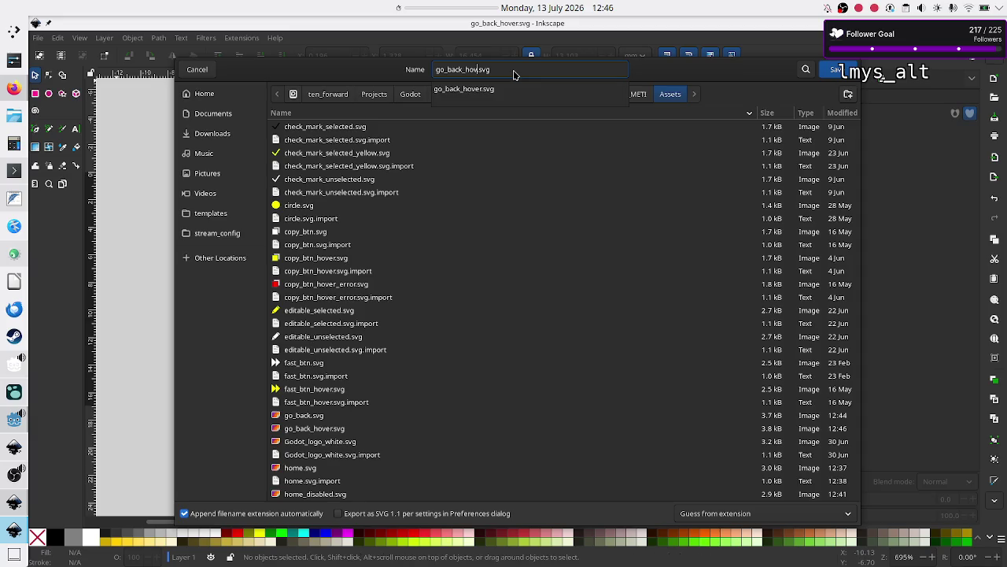
{"action": "type", "text": "disabled"}
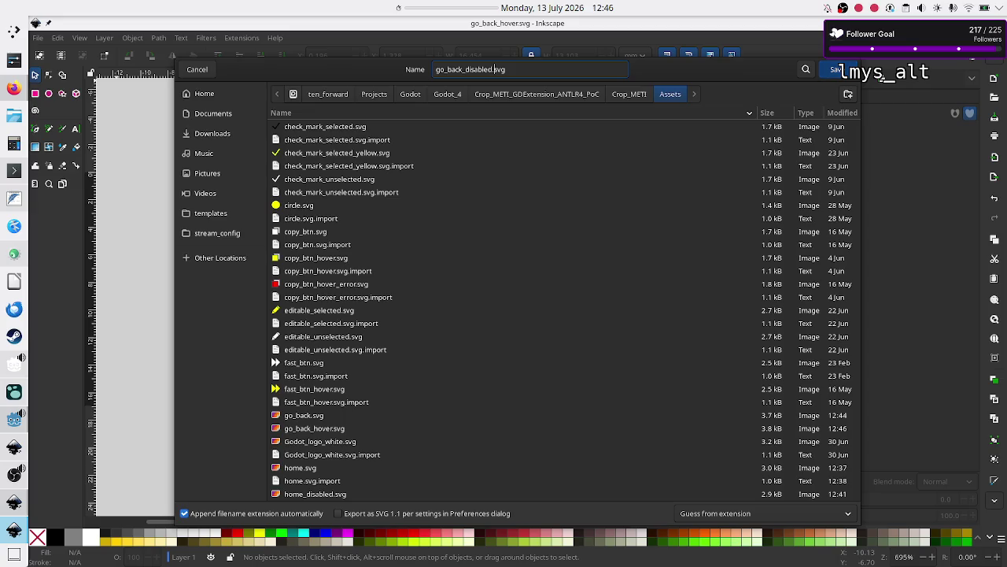
{"action": "key", "text": "Return"}
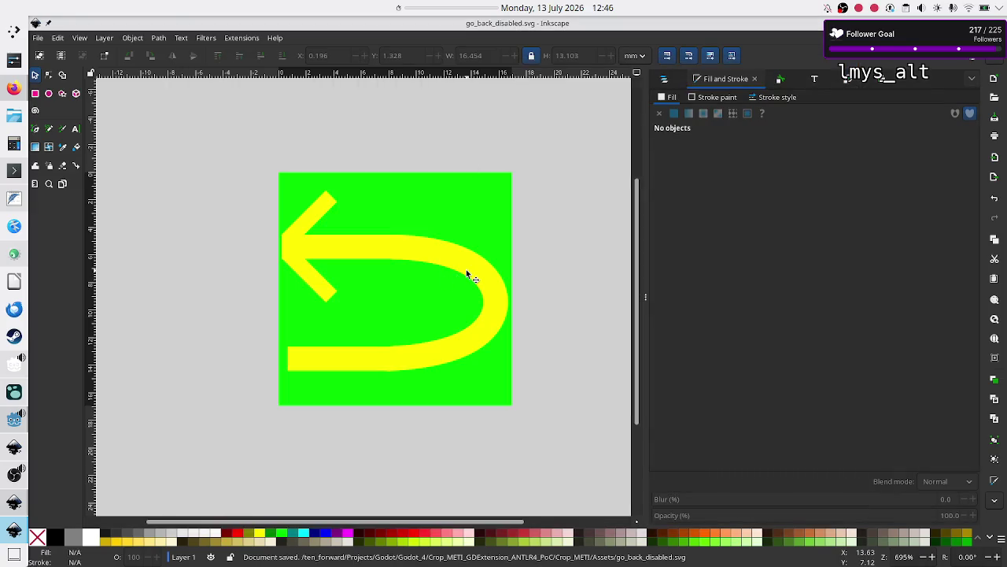
{"action": "left_click", "coordinate": [467, 273]}
Ungroup the icon and turn the curve's outline 50% grey
{"action": "key", "text": "ctrl"}
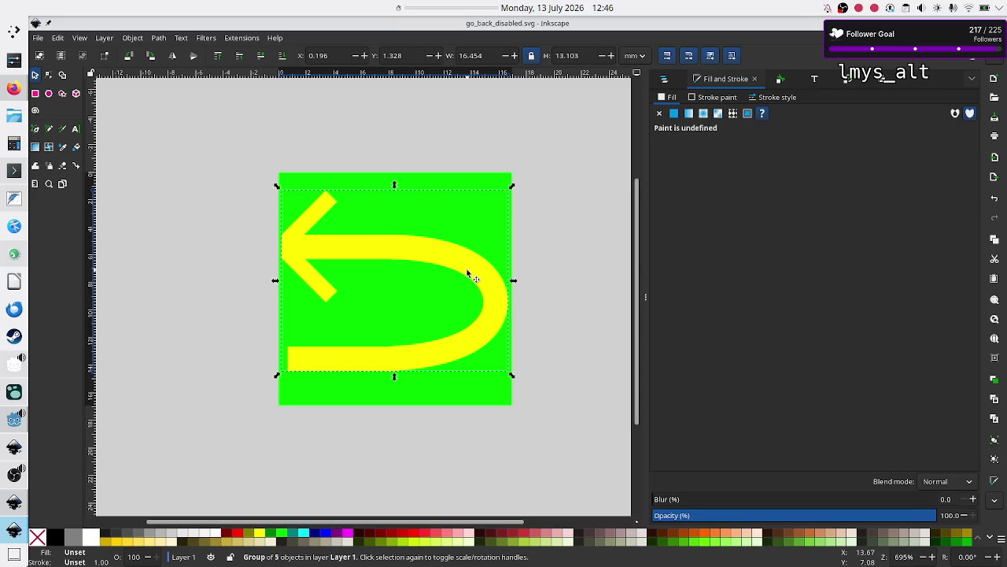
{"action": "key", "text": "ctrl+shift+g"}
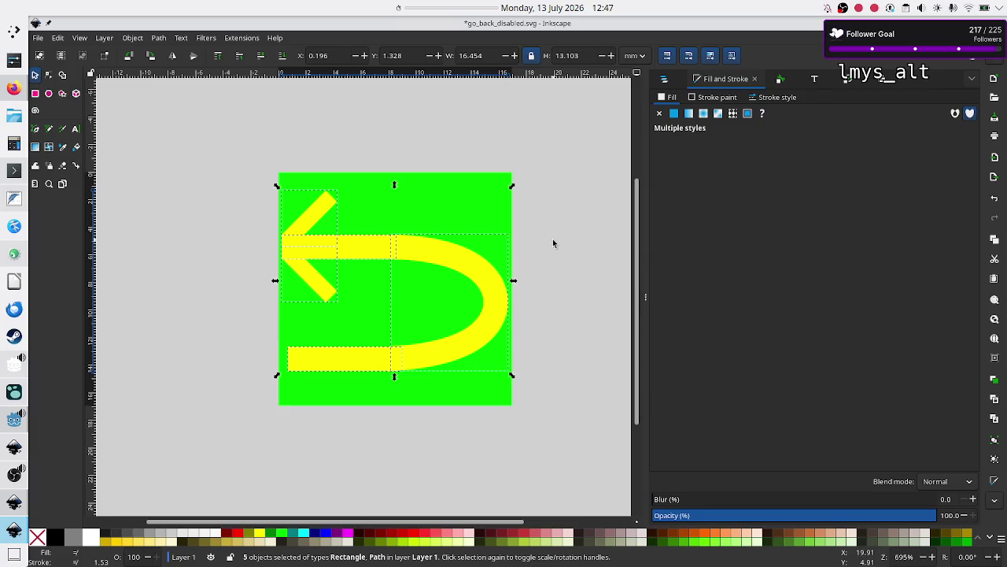
{"action": "left_click", "coordinate": [553, 243]}
{"action": "left_click", "coordinate": [478, 265]}
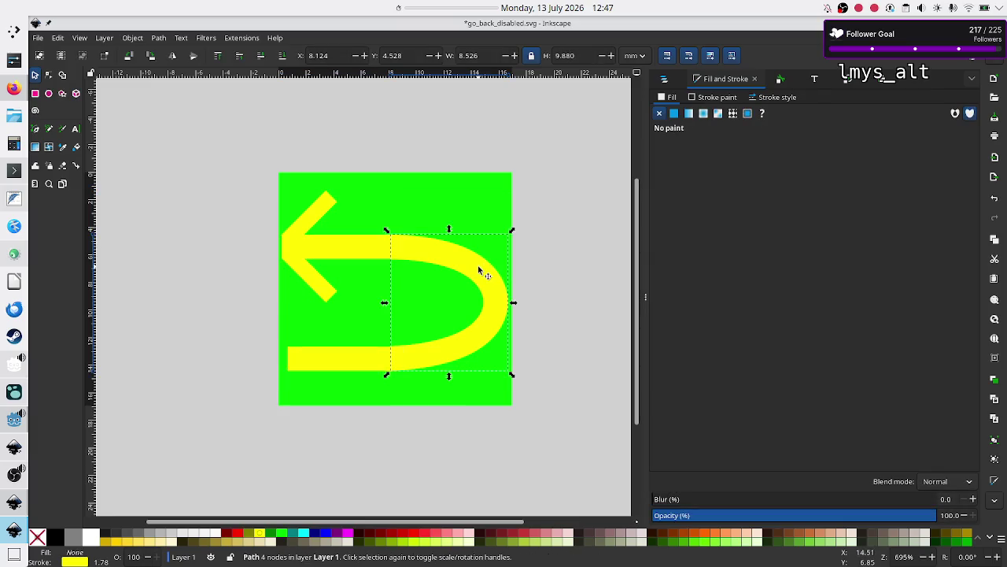
{"action": "left_click", "coordinate": [76, 537]}
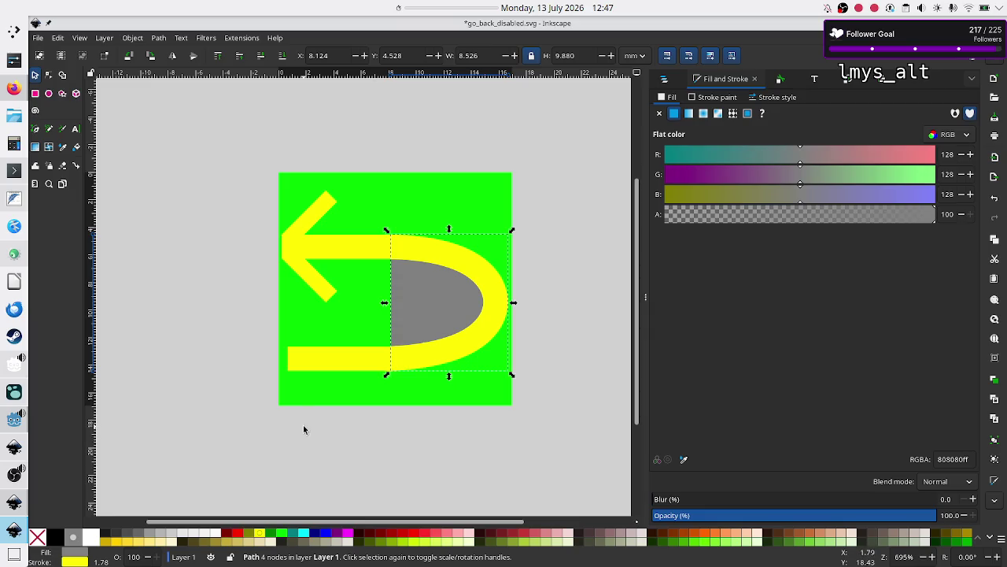
{"action": "key", "text": "ctrl+z"}
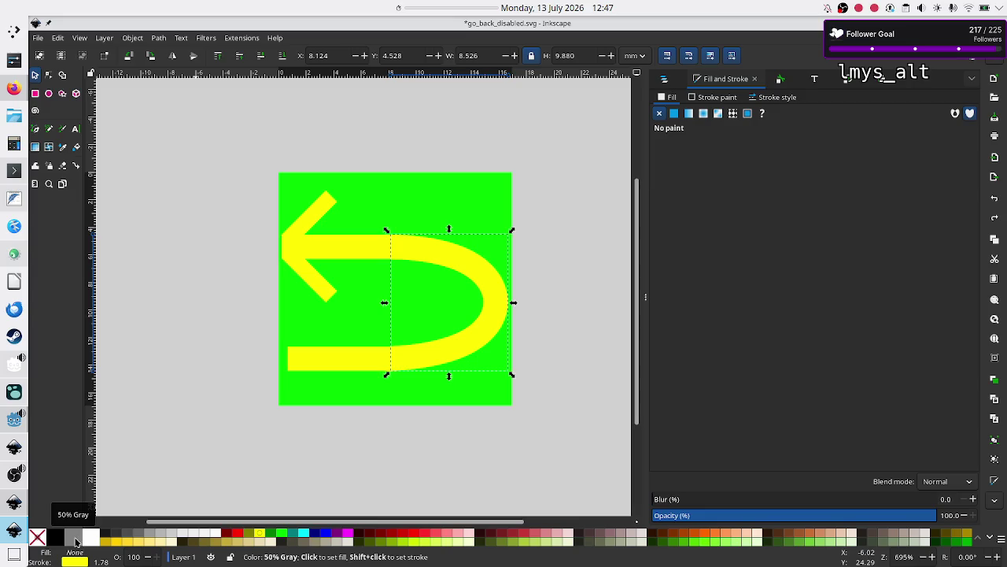
{"action": "left_click", "coordinate": [76, 540], "text": "shift"}
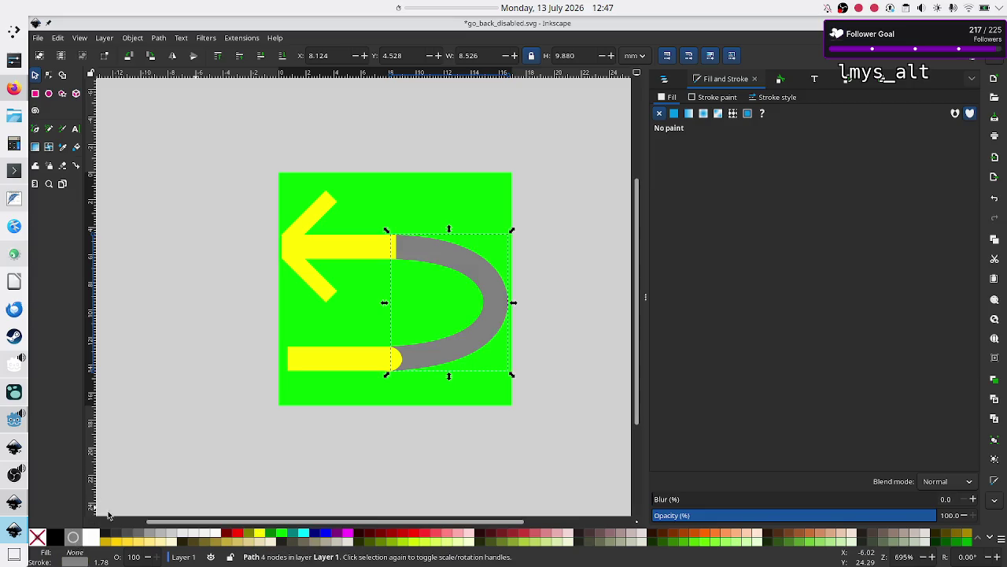
Turn the four yellow arrow bars 50% grey
{"action": "left_click", "coordinate": [317, 227]}
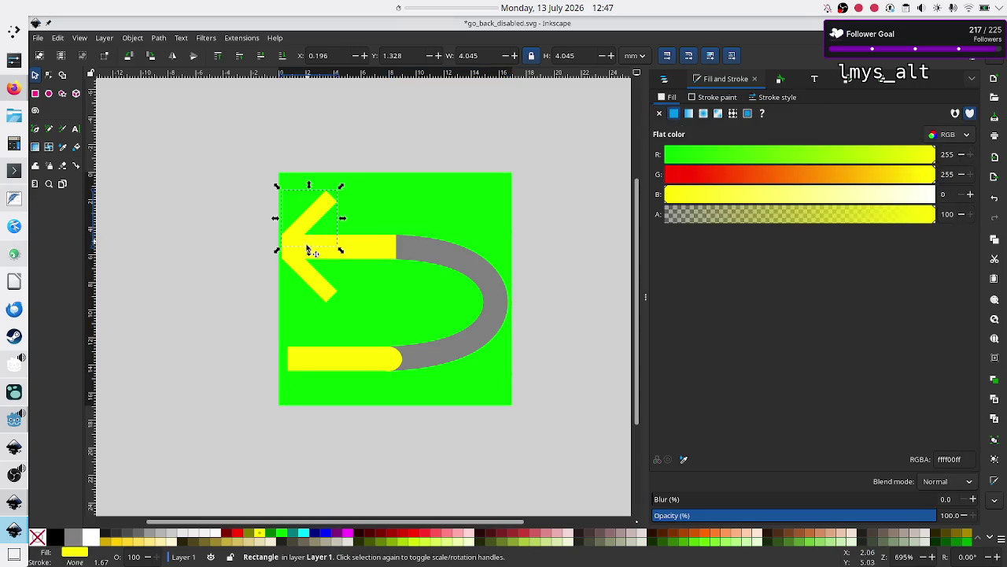
{"action": "left_click", "coordinate": [313, 268], "text": "shift"}
{"action": "left_click", "coordinate": [361, 252], "text": "shift"}
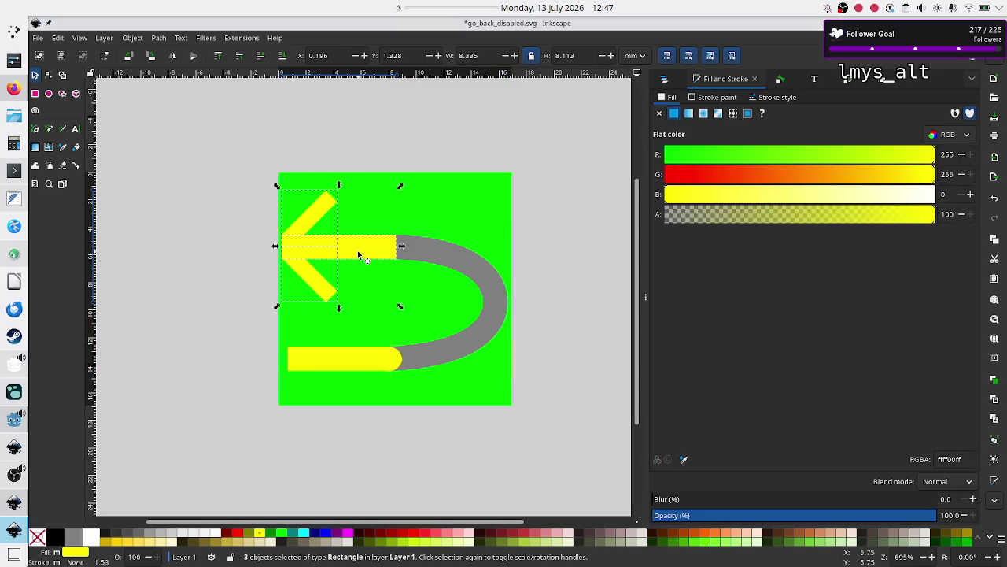
{"action": "left_click", "coordinate": [344, 347], "text": "shift"}
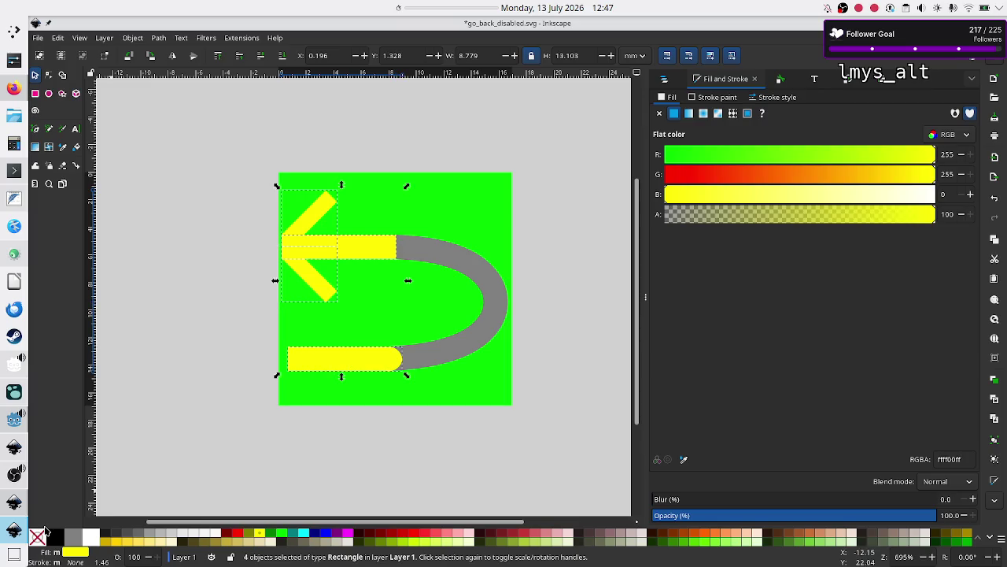
{"action": "left_click", "coordinate": [76, 537]}
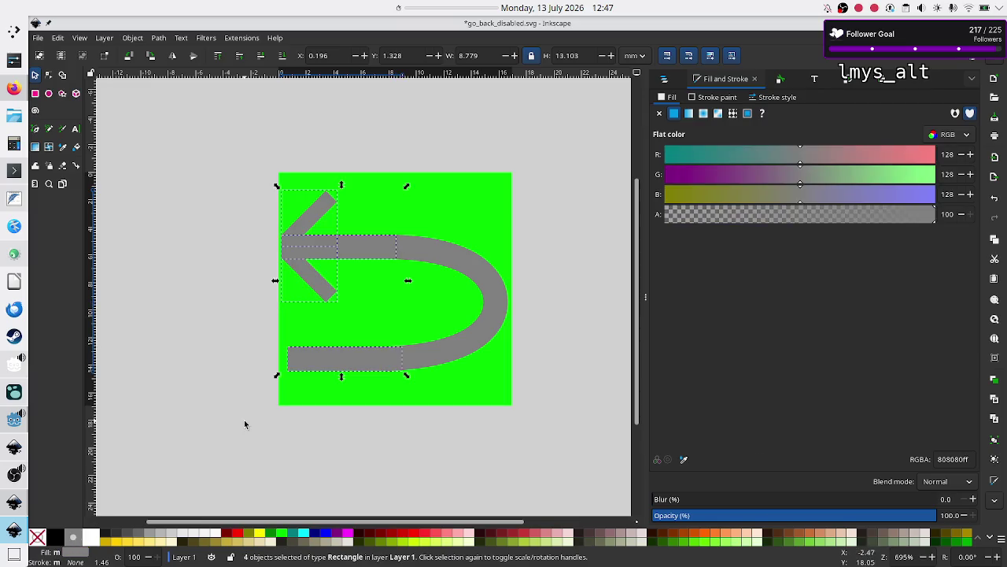
{"action": "left_click", "coordinate": [230, 447]}
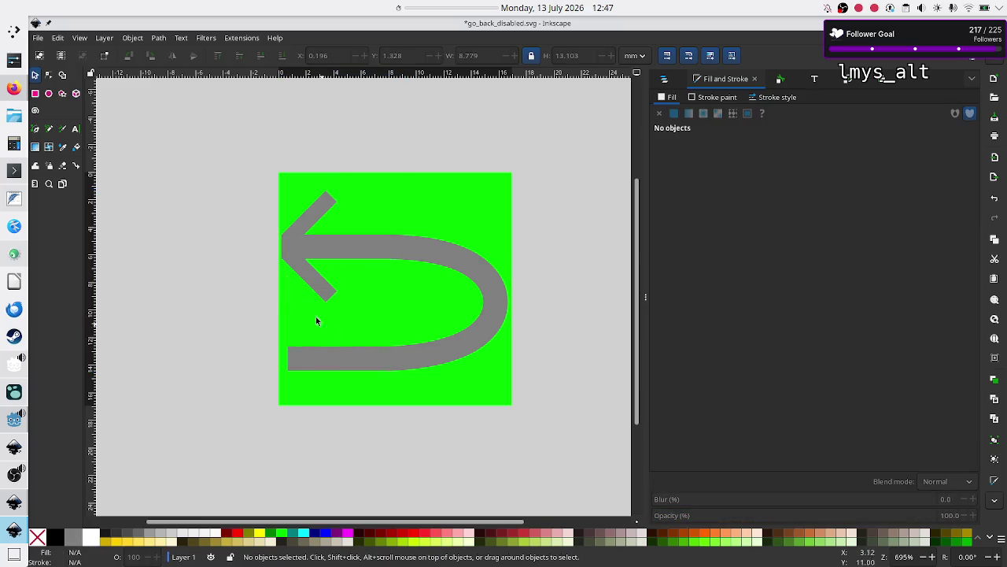
Regroup all the icon pieces and save go_back_disabled.svg
{"action": "mouse_move", "coordinate": [255, 147]}
{"action": "left_mouse_down"}
{"action": "mouse_move", "coordinate": [419, 273]}
{"action": "mouse_move", "coordinate": [502, 362]}
{"action": "mouse_move", "coordinate": [560, 448]}
{"action": "left_mouse_up"}
{"action": "key", "text": "ctrl+g"}
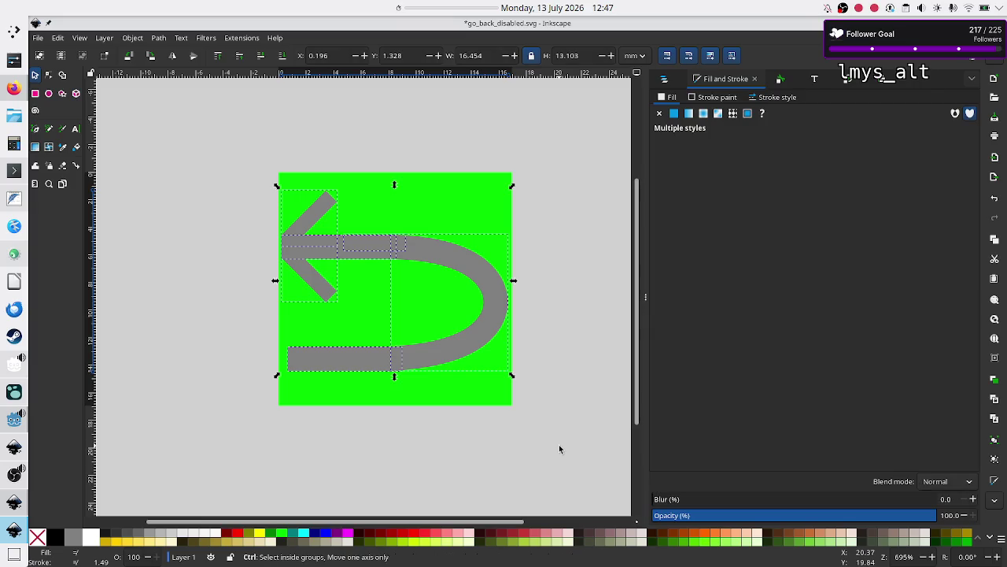
{"action": "left_click", "coordinate": [501, 470]}
{"action": "key", "text": "ctrl+s"}
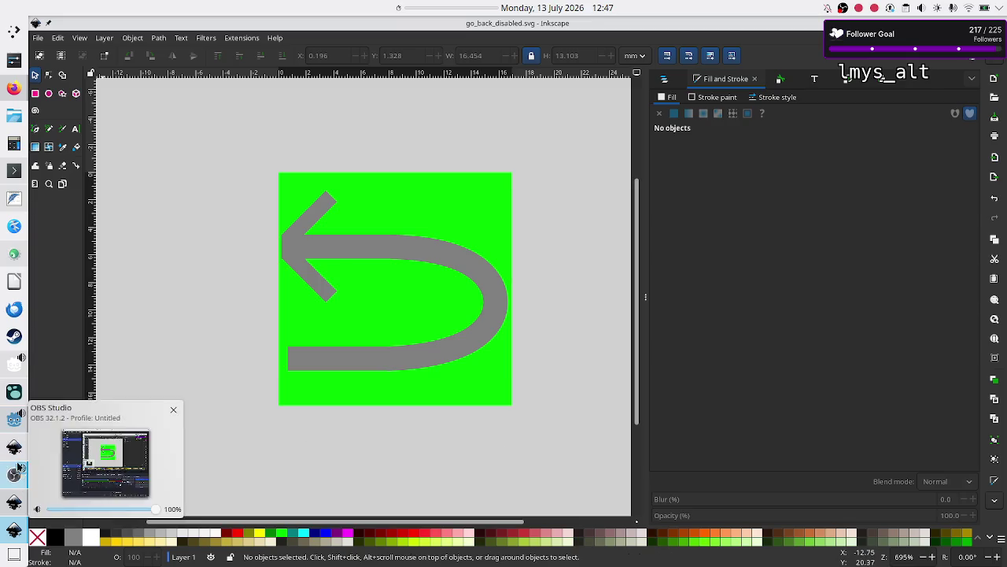
Filter FileSystem for go_back and set go_back.svg as Go_back's Normal texture
{"action": "left_click", "coordinate": [9, 422]}
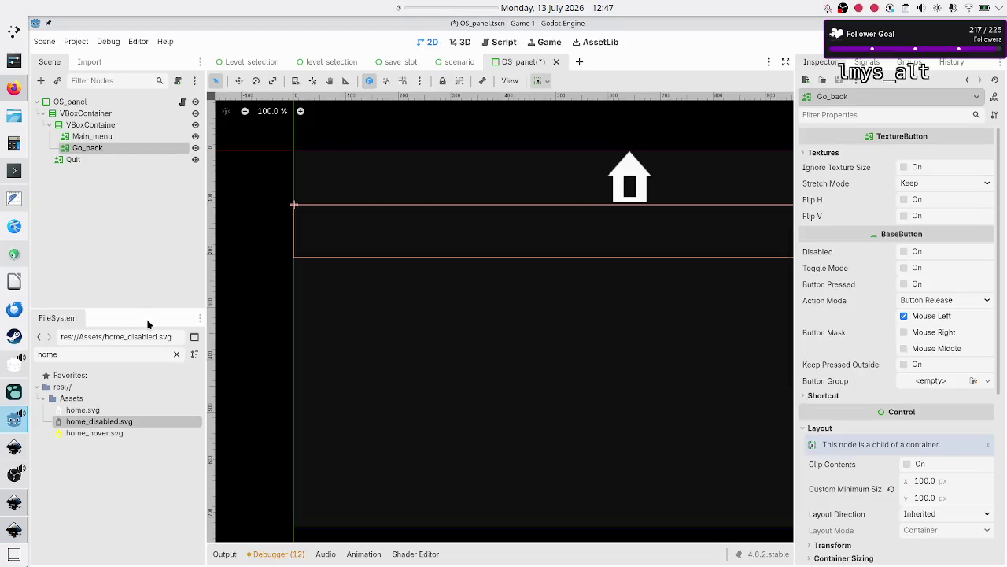
{"action": "left_click", "coordinate": [805, 153]}
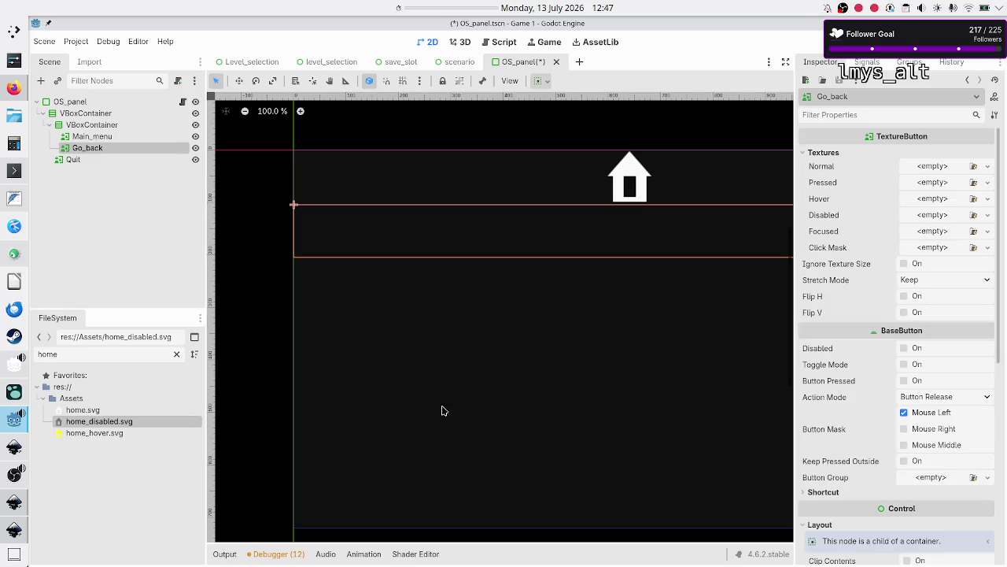
{"action": "double_click", "coordinate": [88, 355]}
{"action": "type", "text": "g"}
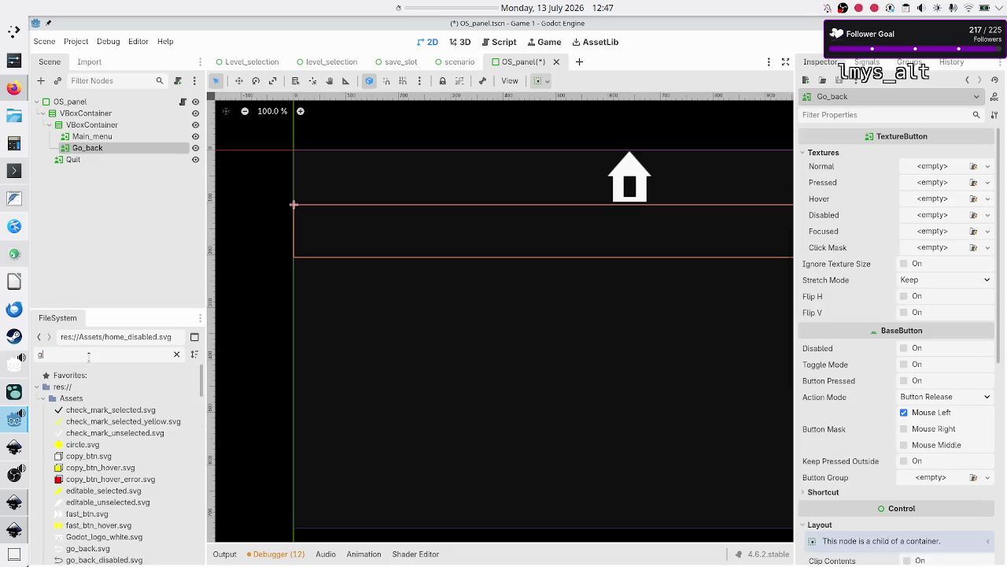
{"action": "type", "text": "o_"}
{"action": "type", "text": "bac"}
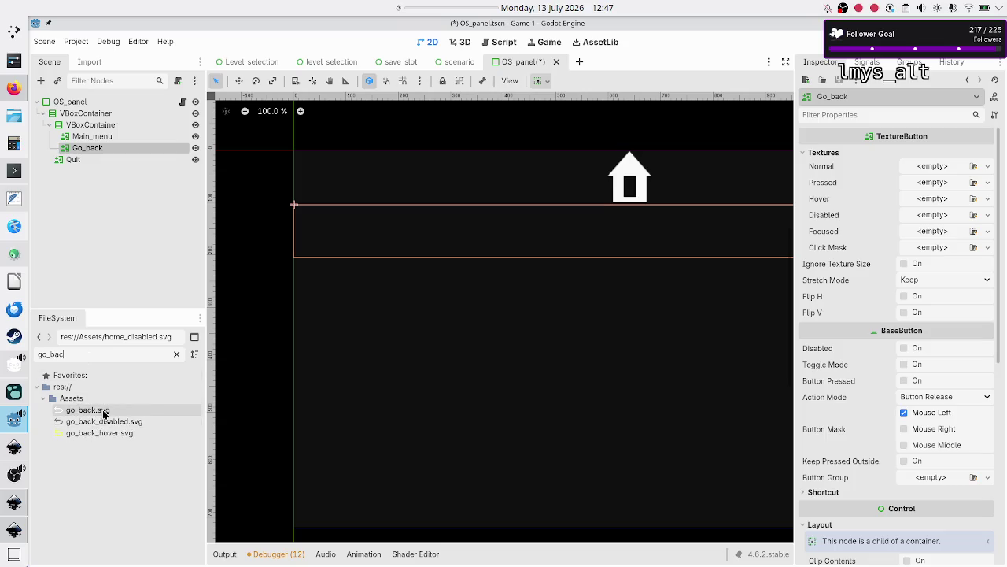
{"action": "left_click", "coordinate": [104, 410]}
{"action": "mouse_move", "coordinate": [286, 372]}
{"action": "left_mouse_down"}
{"action": "mouse_move", "coordinate": [292, 361]}
{"action": "mouse_move", "coordinate": [598, 306]}
{"action": "mouse_move", "coordinate": [732, 252]}
{"action": "mouse_move", "coordinate": [828, 195]}
{"action": "mouse_move", "coordinate": [923, 166]}
{"action": "left_mouse_up"}
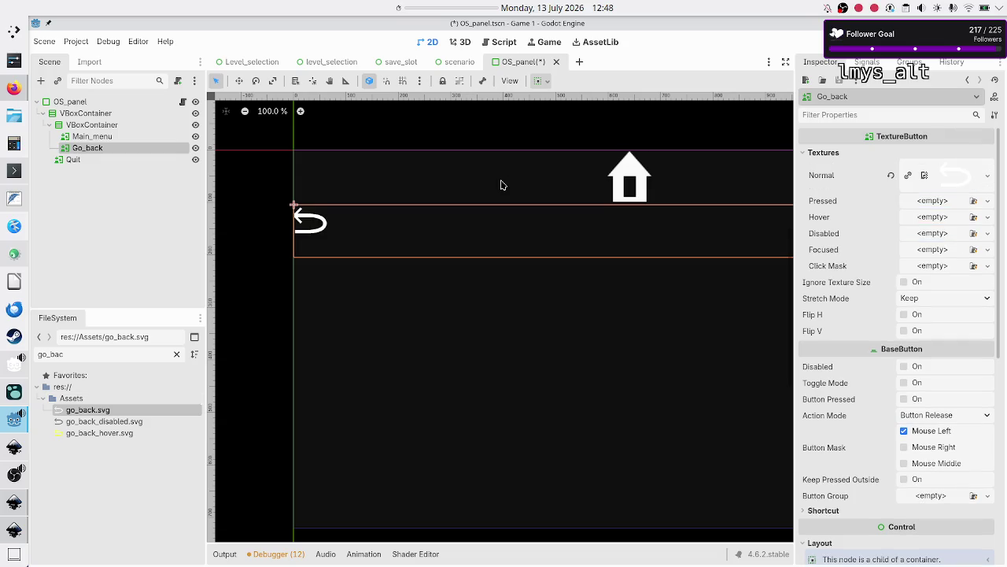
{"action": "mouse_move", "coordinate": [21, 96]}
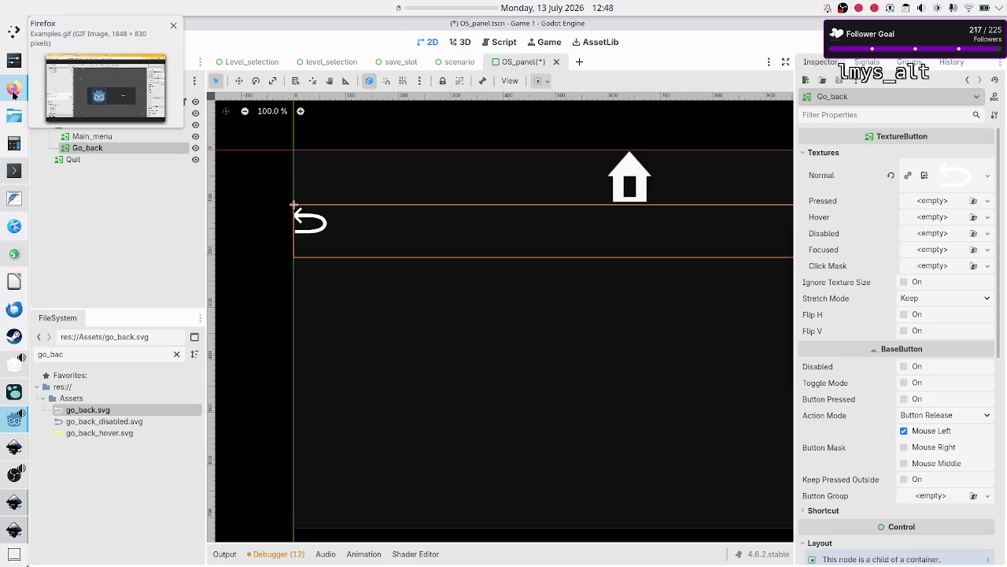
{"action": "left_click", "coordinate": [13, 89]}
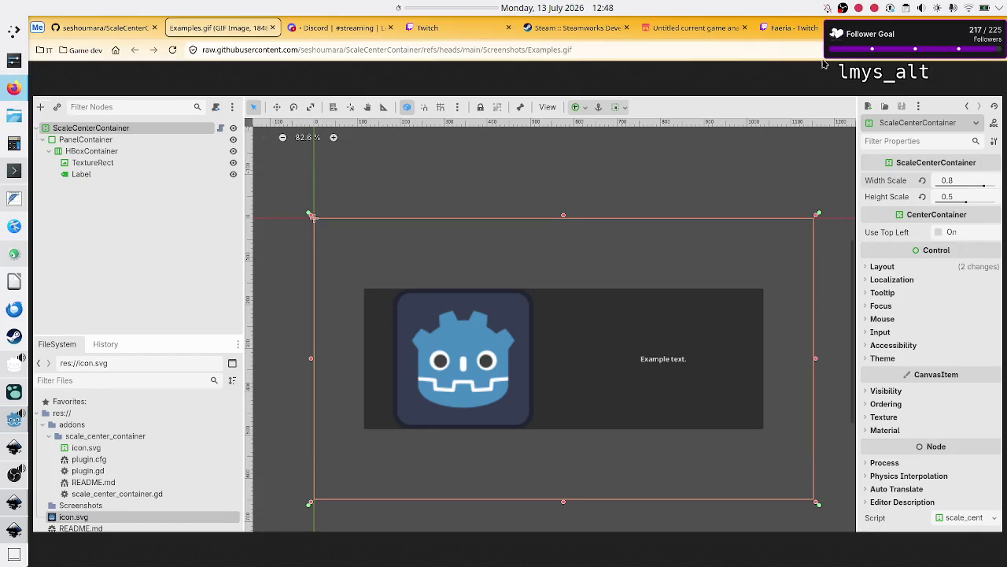
Search images for 'aseprite' in a new tab, then close that tab
{"action": "key", "text": "ctrl+t"}
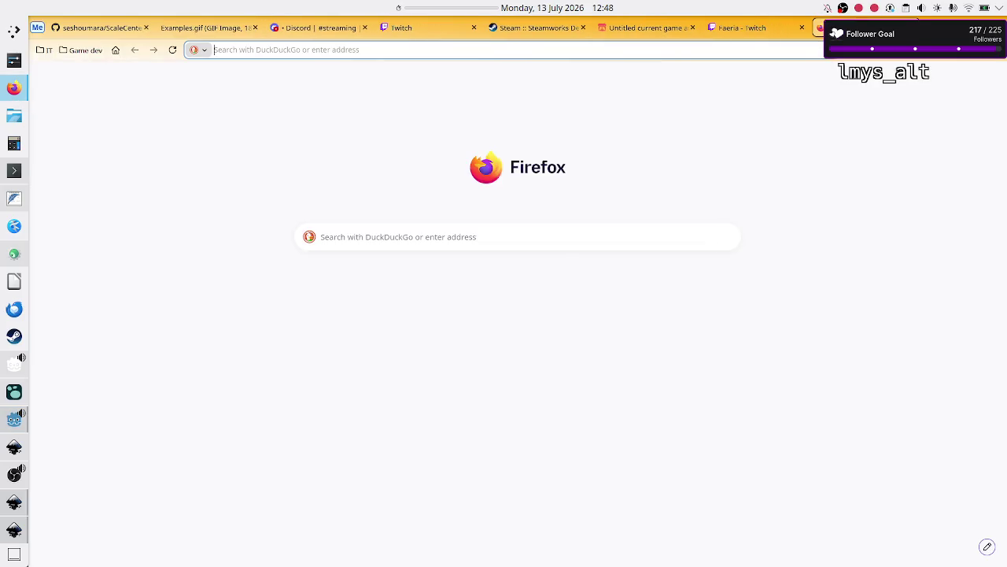
{"action": "left_click", "coordinate": [480, 236]}
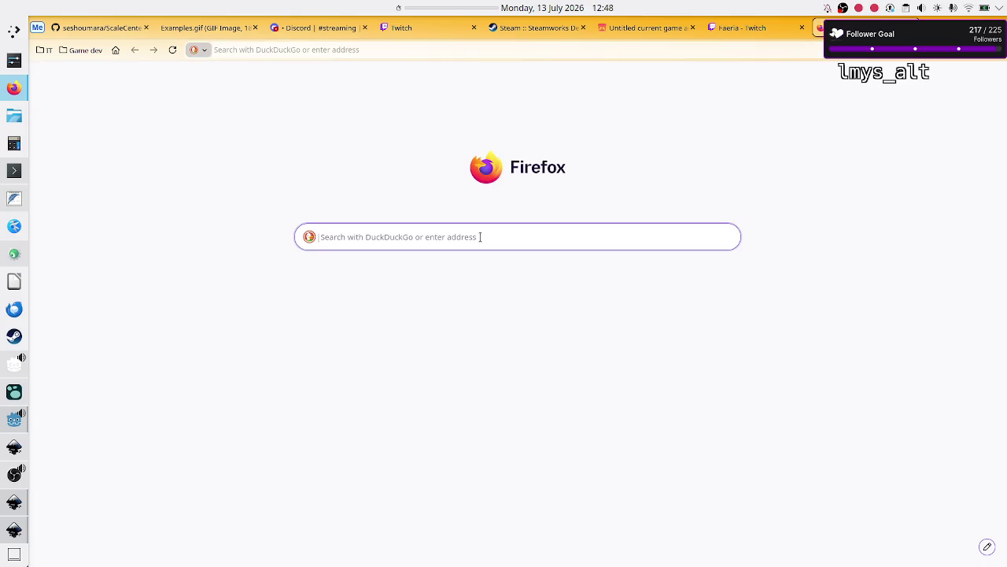
{"action": "type", "text": "aseprite"}
{"action": "key", "text": "Return"}
{"action": "left_click", "coordinate": [153, 108]}
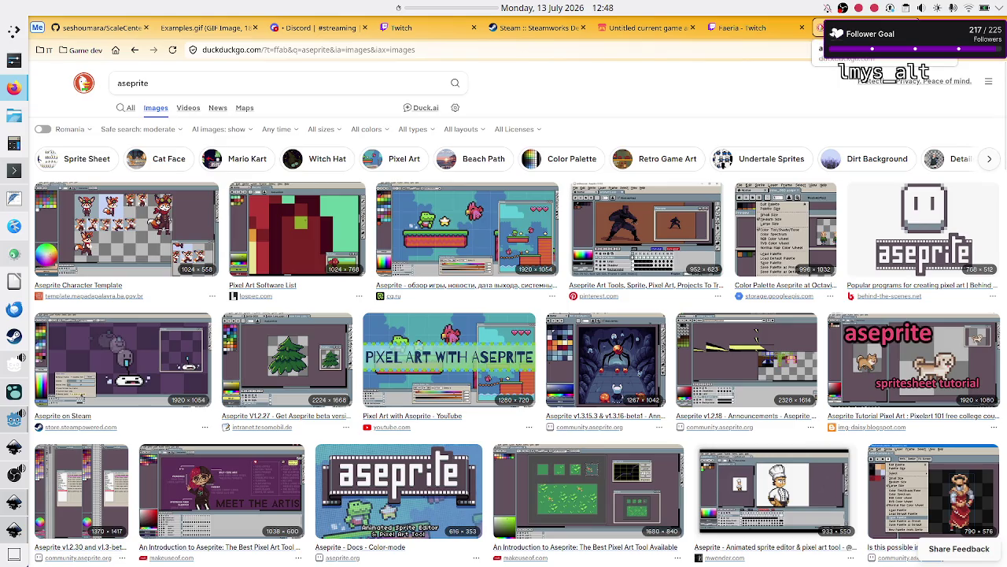
{"action": "key", "text": "ctrl+w"}
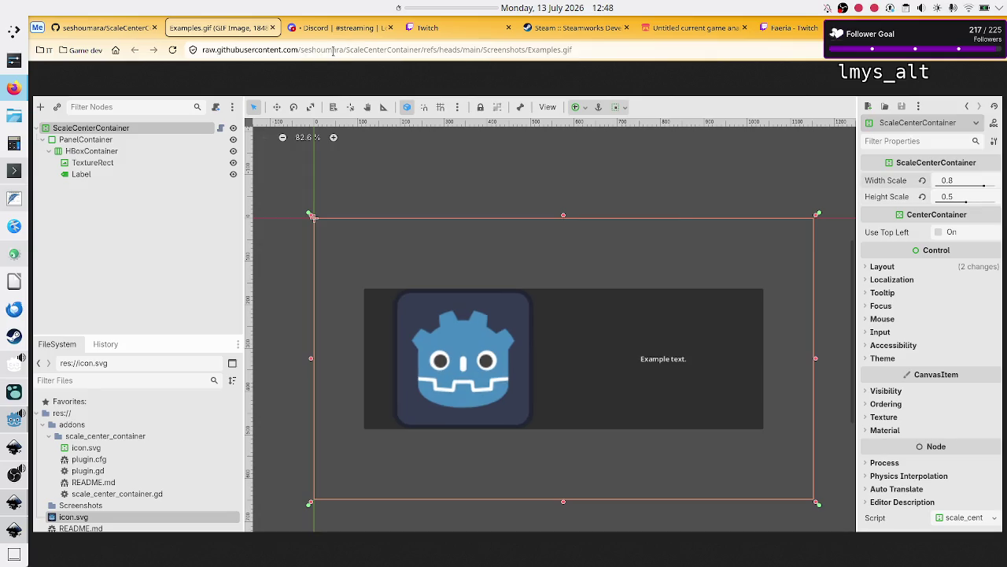
Close the Examples.gif tab, view the Twitch dashboard, and return to Godot
{"action": "left_click", "coordinate": [272, 29]}
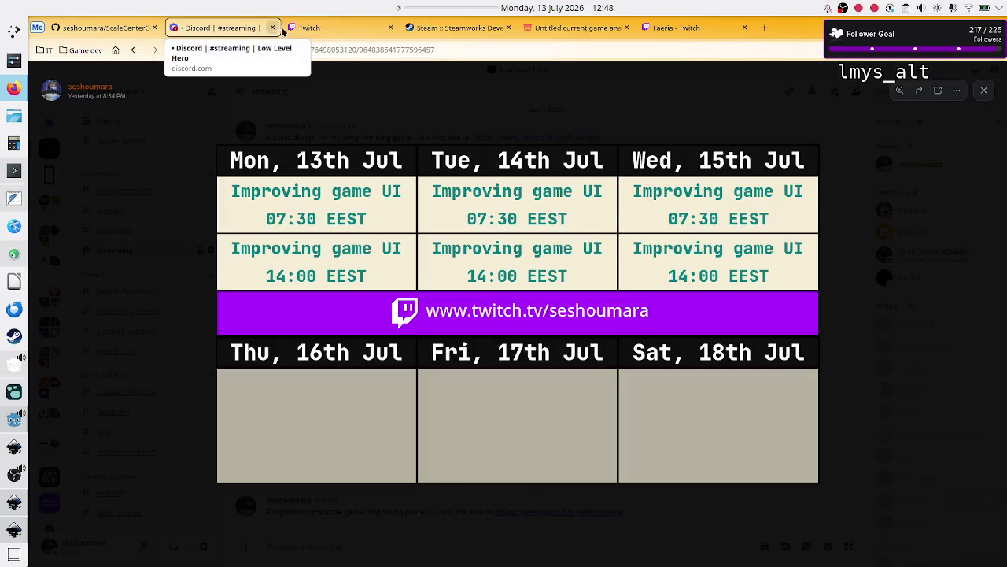
{"action": "left_click", "coordinate": [332, 32]}
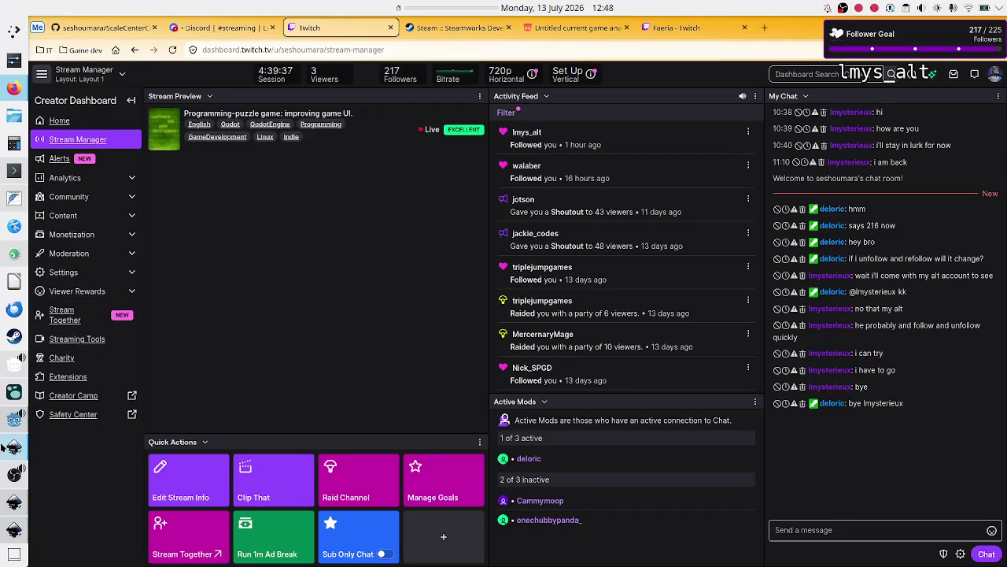
{"action": "left_click", "coordinate": [14, 421]}
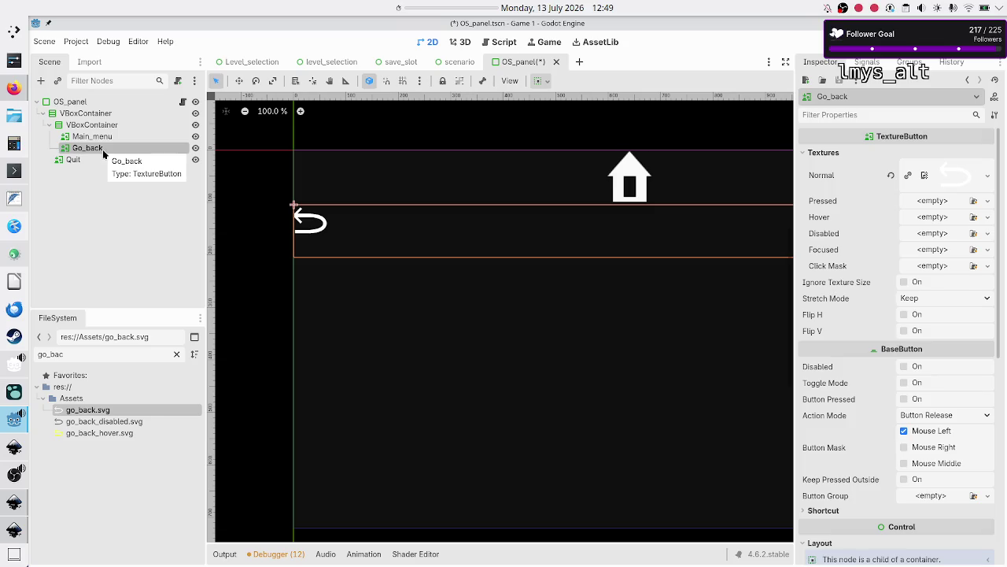
Assign go_back.svg to Pressed, go_back_hover.svg to Hover and Focused, go_back_disabled.svg to Disabled, then clear the filter
{"action": "mouse_move", "coordinate": [91, 410]}
{"action": "left_mouse_down"}
{"action": "mouse_move", "coordinate": [695, 214]}
{"action": "mouse_move", "coordinate": [912, 198]}
{"action": "left_mouse_up"}
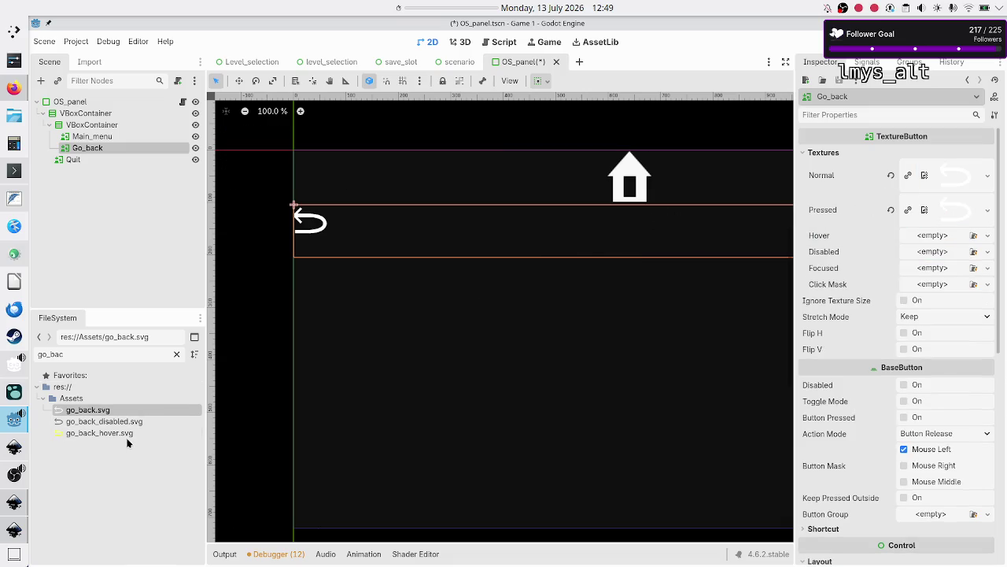
{"action": "mouse_move", "coordinate": [129, 431]}
{"action": "left_mouse_down"}
{"action": "mouse_move", "coordinate": [309, 425]}
{"action": "mouse_move", "coordinate": [924, 236]}
{"action": "left_mouse_up"}
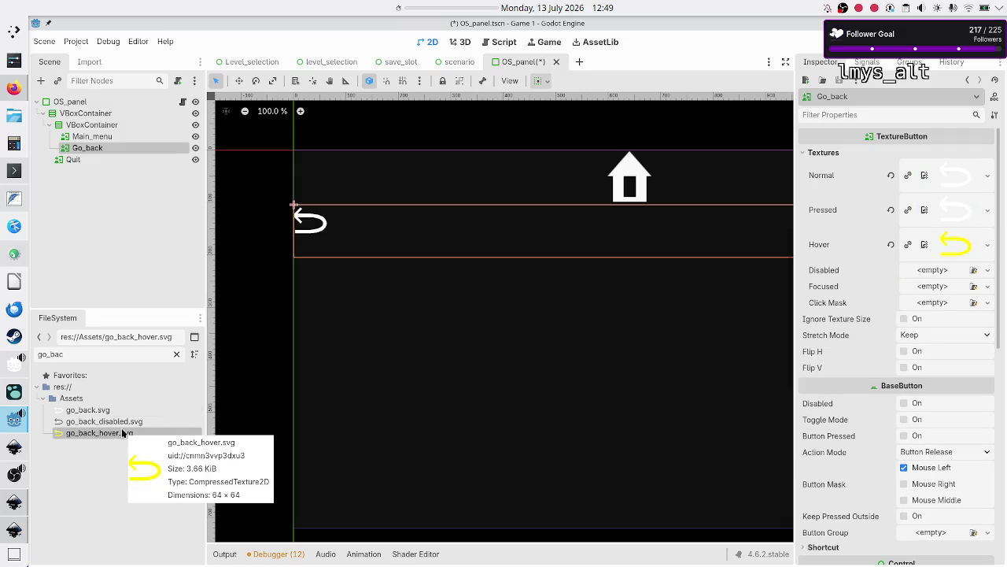
{"action": "mouse_move", "coordinate": [123, 433]}
{"action": "left_mouse_down"}
{"action": "mouse_move", "coordinate": [157, 472]}
{"action": "mouse_move", "coordinate": [289, 427]}
{"action": "mouse_move", "coordinate": [362, 384]}
{"action": "mouse_move", "coordinate": [598, 341]}
{"action": "mouse_move", "coordinate": [703, 334]}
{"action": "mouse_move", "coordinate": [891, 275]}
{"action": "mouse_move", "coordinate": [918, 273]}
{"action": "mouse_move", "coordinate": [919, 285]}
{"action": "left_mouse_up"}
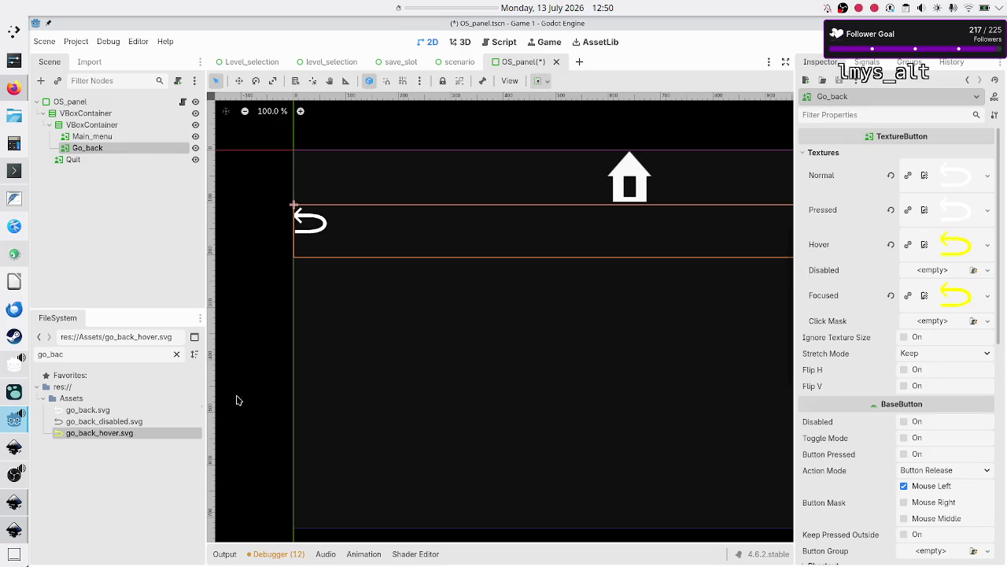
{"action": "left_click", "coordinate": [127, 420]}
{"action": "mouse_move", "coordinate": [127, 421]}
{"action": "left_mouse_down"}
{"action": "mouse_move", "coordinate": [369, 398]}
{"action": "mouse_move", "coordinate": [624, 342]}
{"action": "mouse_move", "coordinate": [846, 277]}
{"action": "mouse_move", "coordinate": [928, 269]}
{"action": "left_mouse_up"}
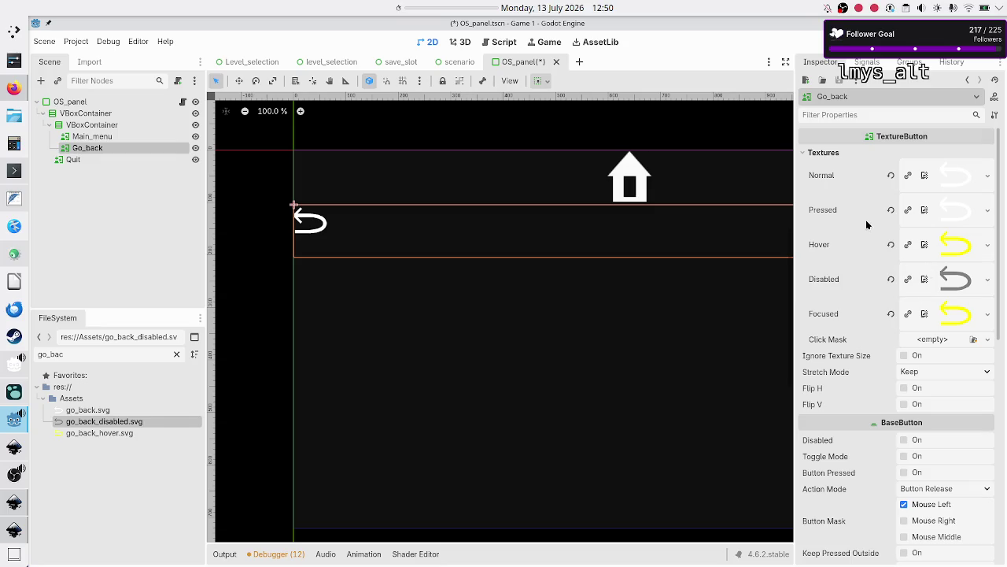
{"action": "left_click", "coordinate": [176, 353]}
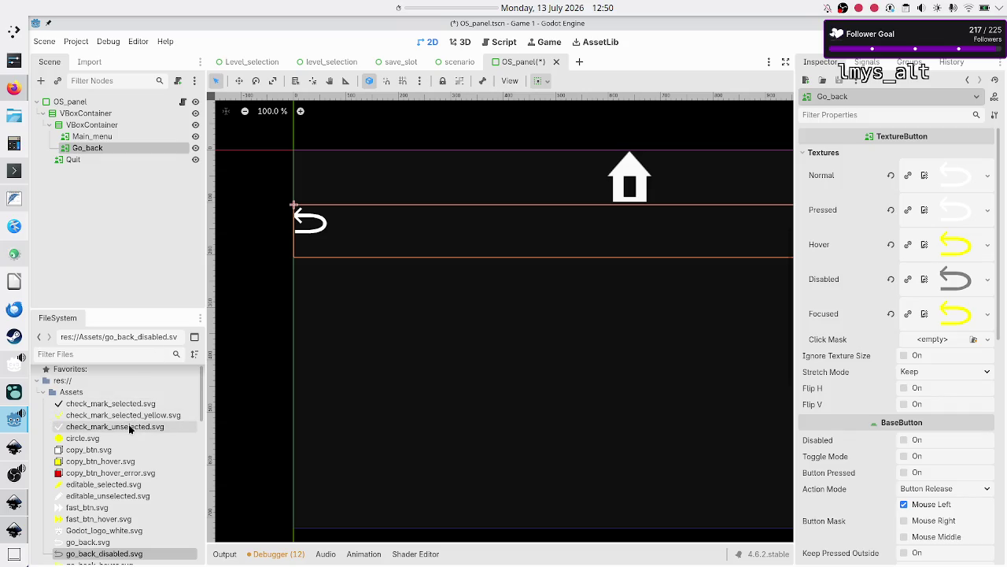
{"action": "scroll", "coordinate": [129, 424], "scroll_direction": "down", "scroll_amount": 1}
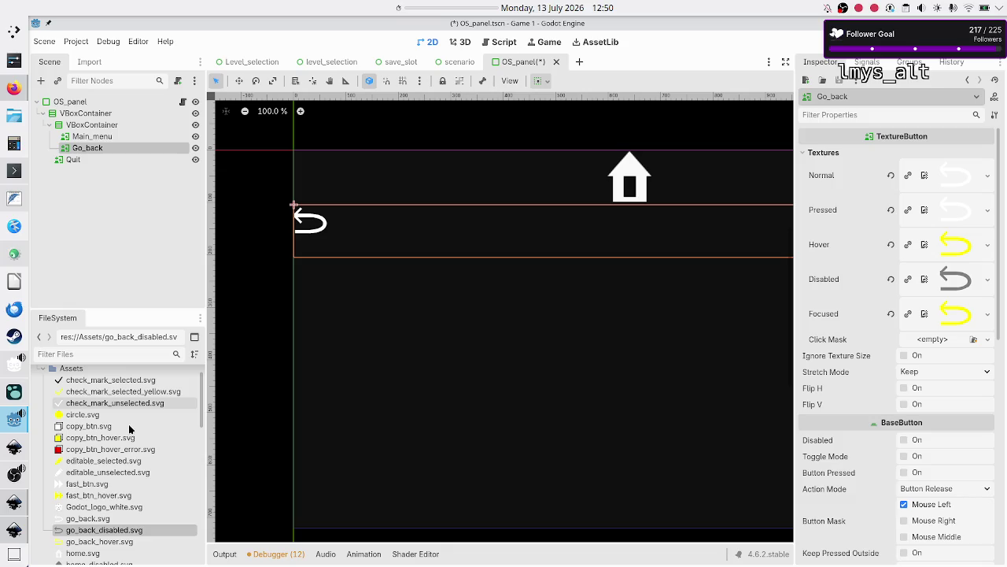
{"action": "scroll", "coordinate": [130, 429], "scroll_direction": "down", "scroll_amount": 2}
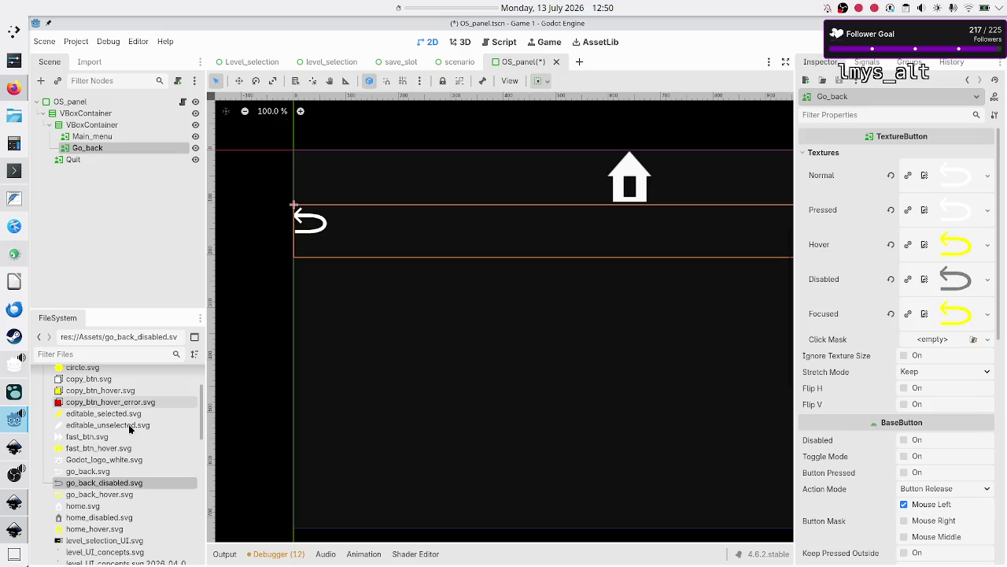
{"action": "scroll", "coordinate": [130, 427], "scroll_direction": "down", "scroll_amount": 5}
{"action": "scroll", "coordinate": [130, 429], "scroll_direction": "down", "scroll_amount": 2}
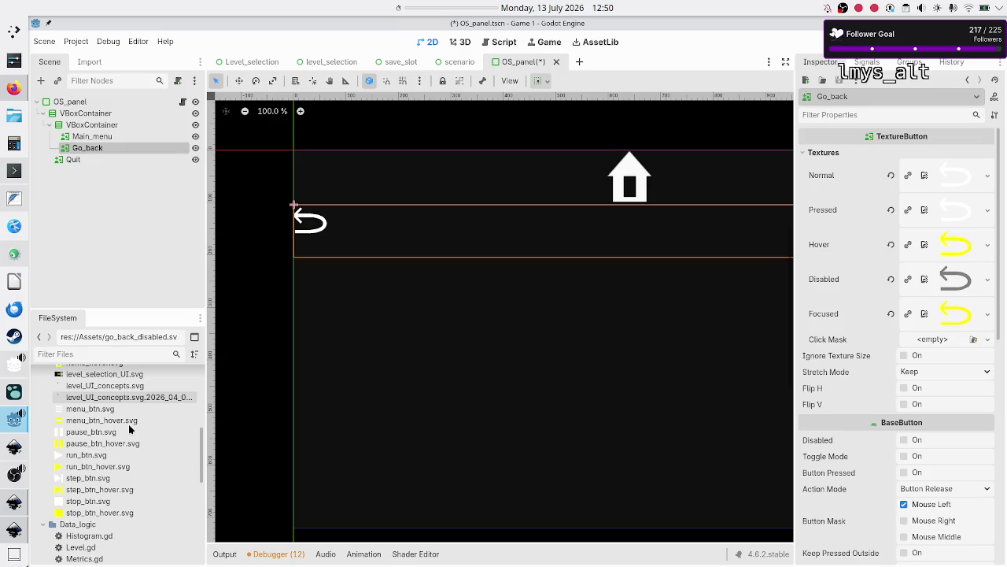
{"action": "scroll", "coordinate": [129, 424], "scroll_direction": "down", "scroll_amount": 2}
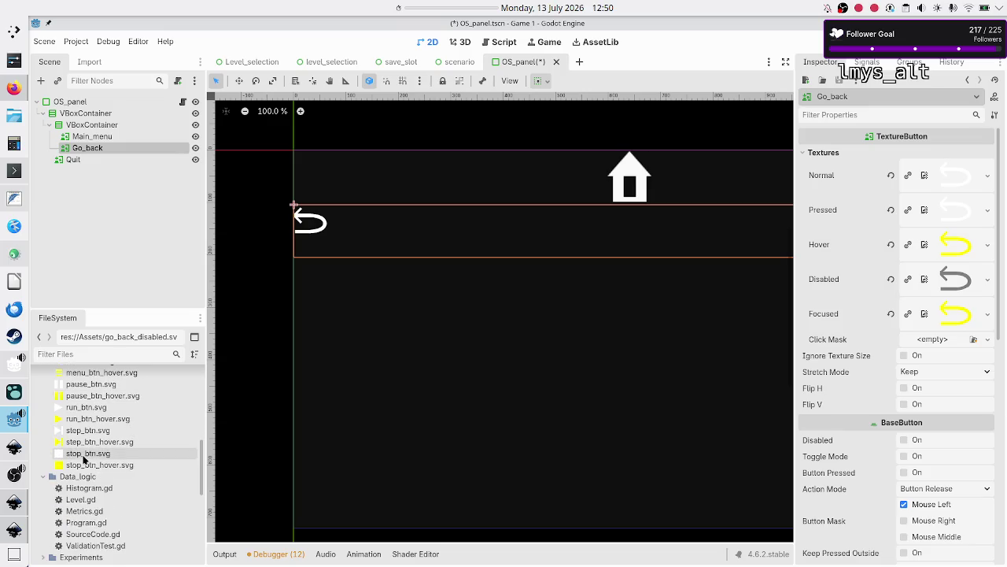
{"action": "mouse_move", "coordinate": [88, 466]}
{"action": "scroll", "coordinate": [89, 466], "scroll_direction": "up", "scroll_amount": 9}
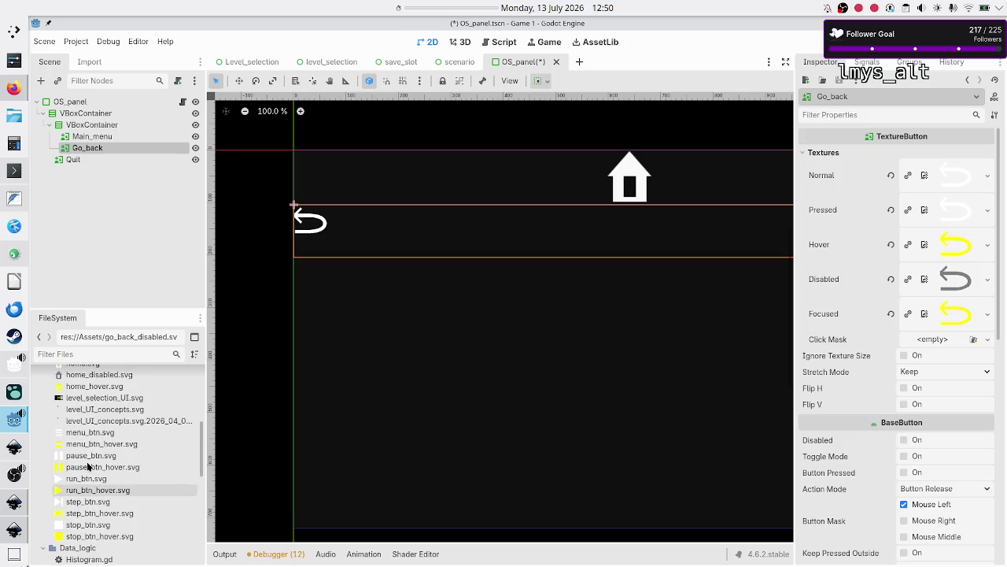
{"action": "scroll", "coordinate": [88, 466], "scroll_direction": "down", "scroll_amount": 9}
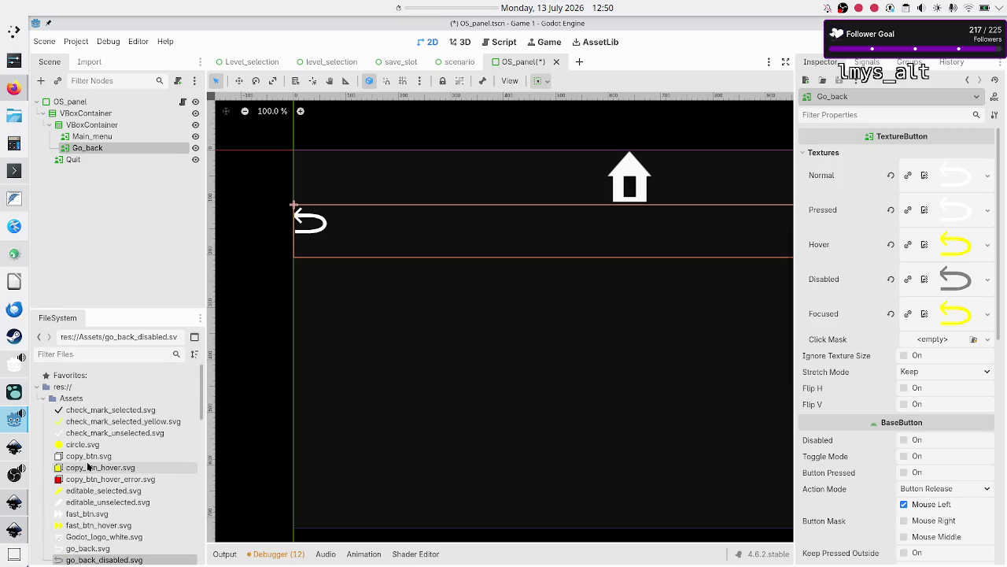
{"action": "scroll", "coordinate": [88, 466], "scroll_direction": "down", "scroll_amount": 2}
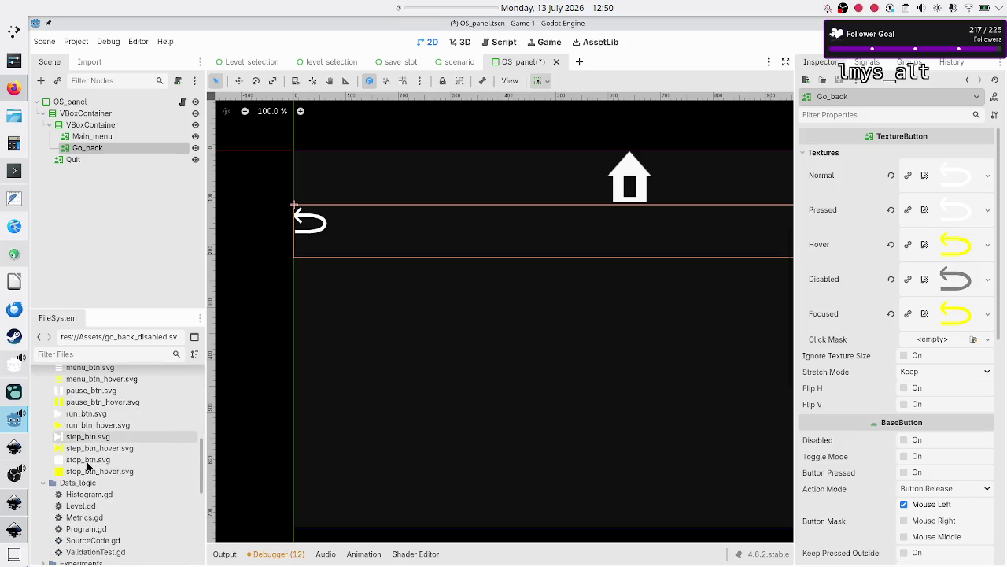
{"action": "scroll", "coordinate": [88, 466], "scroll_direction": "up", "scroll_amount": 5}
{"action": "scroll", "coordinate": [88, 466], "scroll_direction": "up", "scroll_amount": 5}
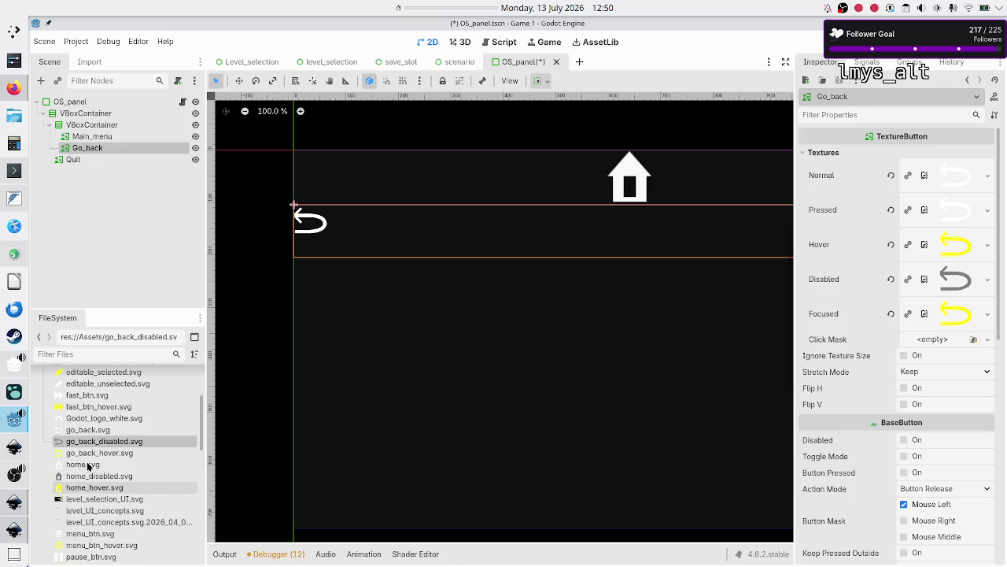
{"action": "scroll", "coordinate": [89, 466], "scroll_direction": "down", "scroll_amount": 4}
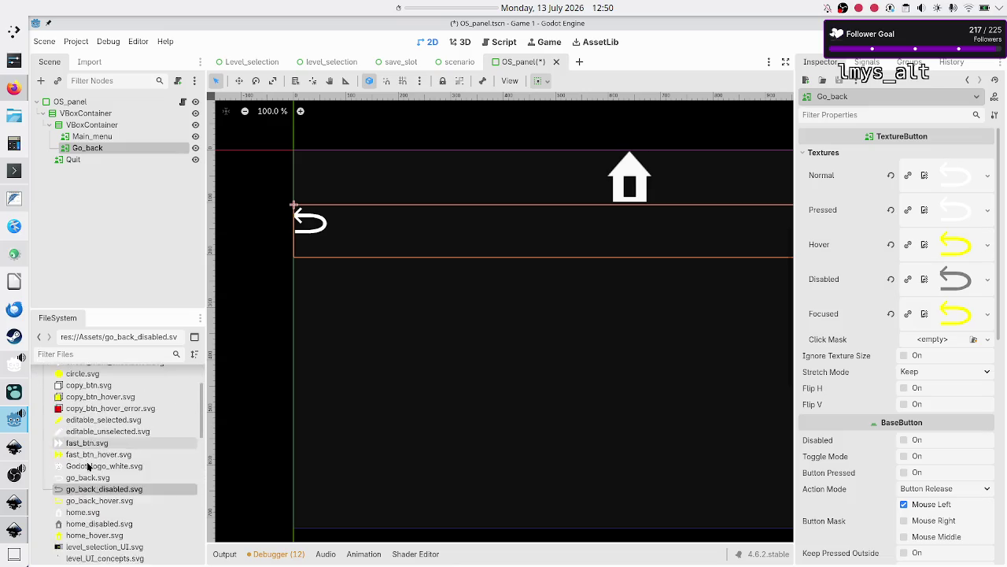
{"action": "scroll", "coordinate": [88, 466], "scroll_direction": "down", "scroll_amount": 4}
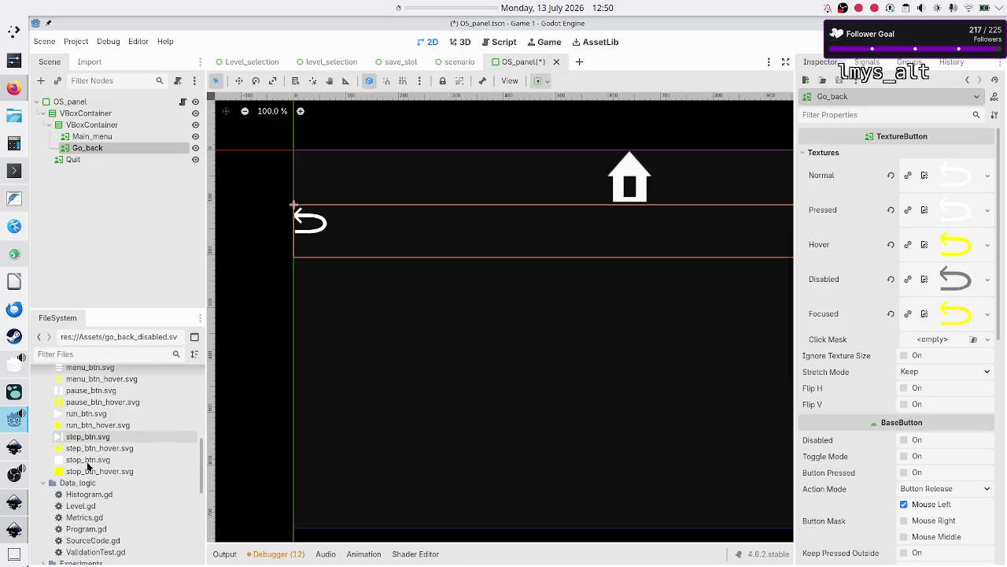
{"action": "scroll", "coordinate": [88, 466], "scroll_direction": "up", "scroll_amount": 8}
{"action": "scroll", "coordinate": [88, 466], "scroll_direction": "down", "scroll_amount": 8}
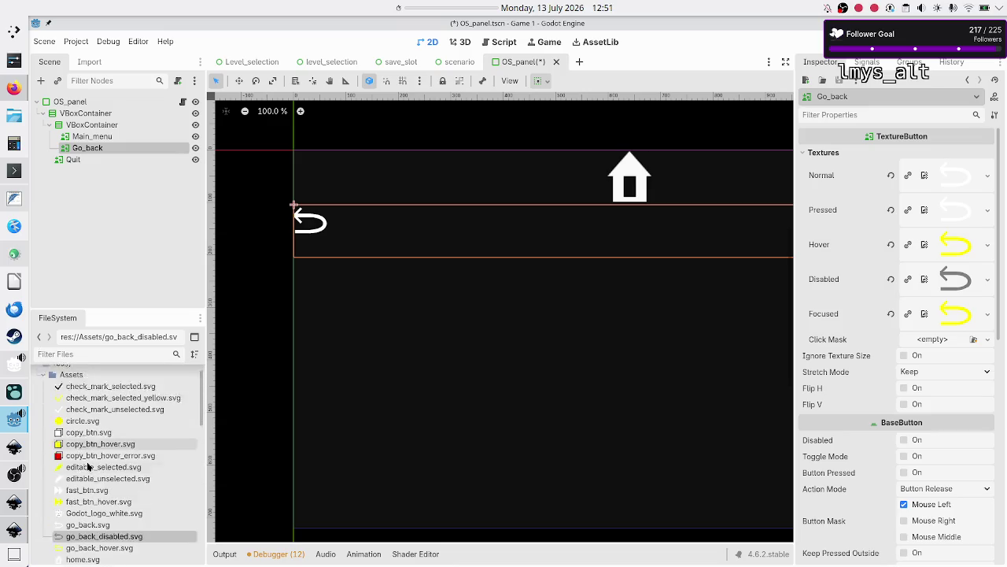
{"action": "scroll", "coordinate": [88, 466], "scroll_direction": "up", "scroll_amount": 3}
{"action": "scroll", "coordinate": [88, 466], "scroll_direction": "up", "scroll_amount": 5}
{"action": "scroll", "coordinate": [88, 465], "scroll_direction": "down", "scroll_amount": 8}
{"action": "scroll", "coordinate": [89, 466], "scroll_direction": "up", "scroll_amount": 9}
{"action": "scroll", "coordinate": [88, 466], "scroll_direction": "down", "scroll_amount": 5}
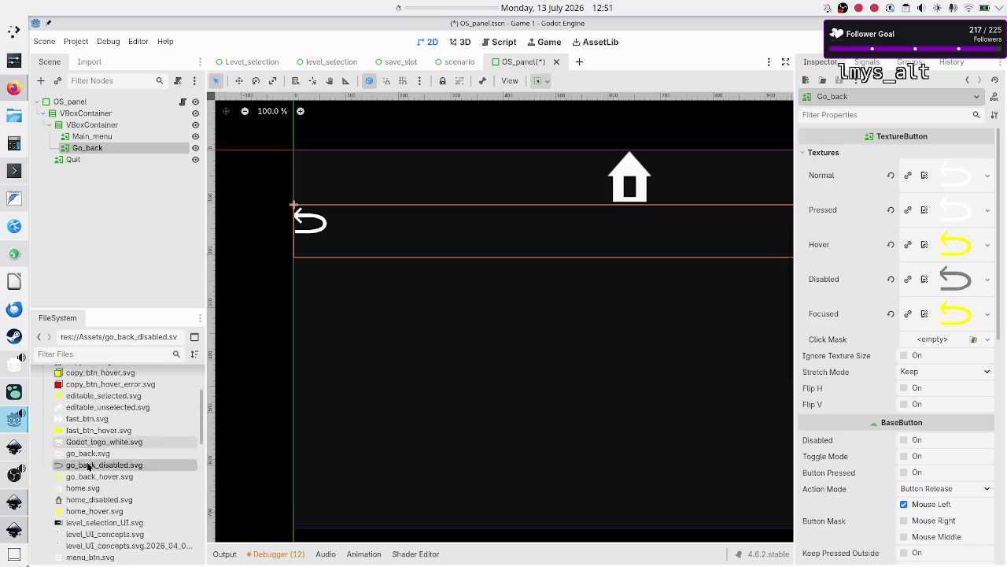
{"action": "scroll", "coordinate": [88, 465], "scroll_direction": "up", "scroll_amount": 5}
{"action": "scroll", "coordinate": [88, 466], "scroll_direction": "down", "scroll_amount": 2}
{"action": "scroll", "coordinate": [88, 466], "scroll_direction": "down", "scroll_amount": 5}
{"action": "scroll", "coordinate": [89, 466], "scroll_direction": "up", "scroll_amount": 7}
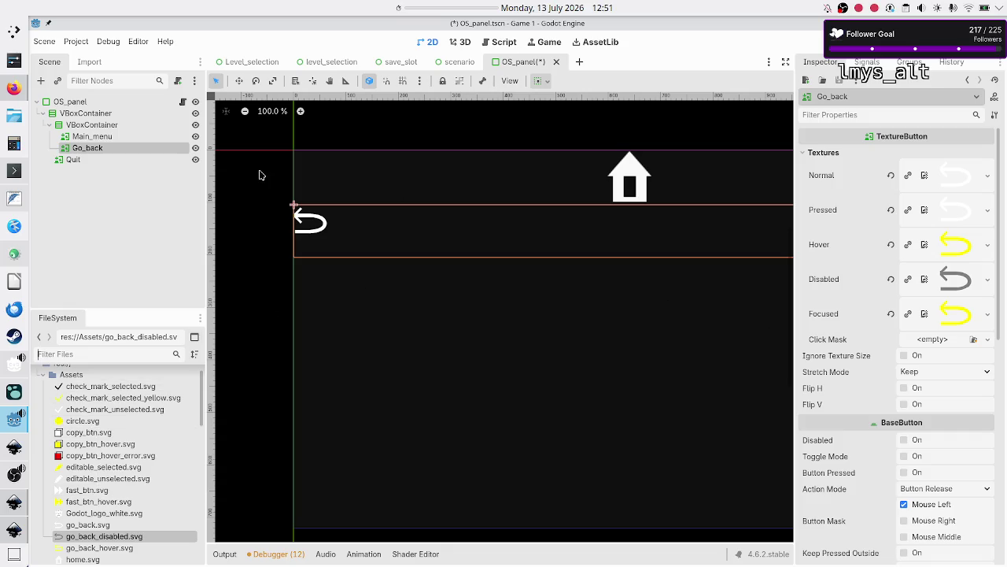
{"action": "left_click", "coordinate": [904, 356]}
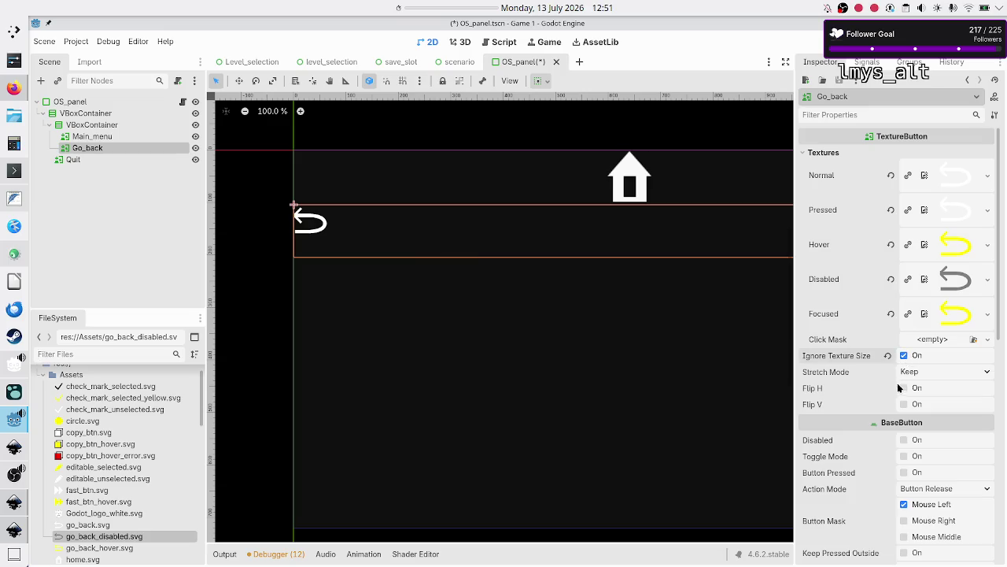
Set Go_back's Stretch Mode to Keep Aspect Centered
{"action": "left_click", "coordinate": [919, 375]}
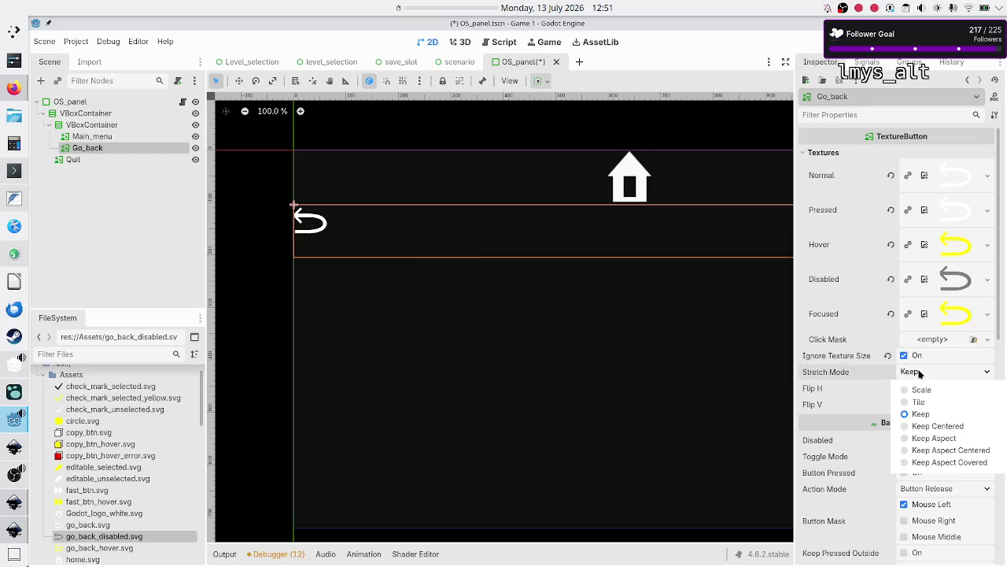
{"action": "left_click", "coordinate": [945, 452]}
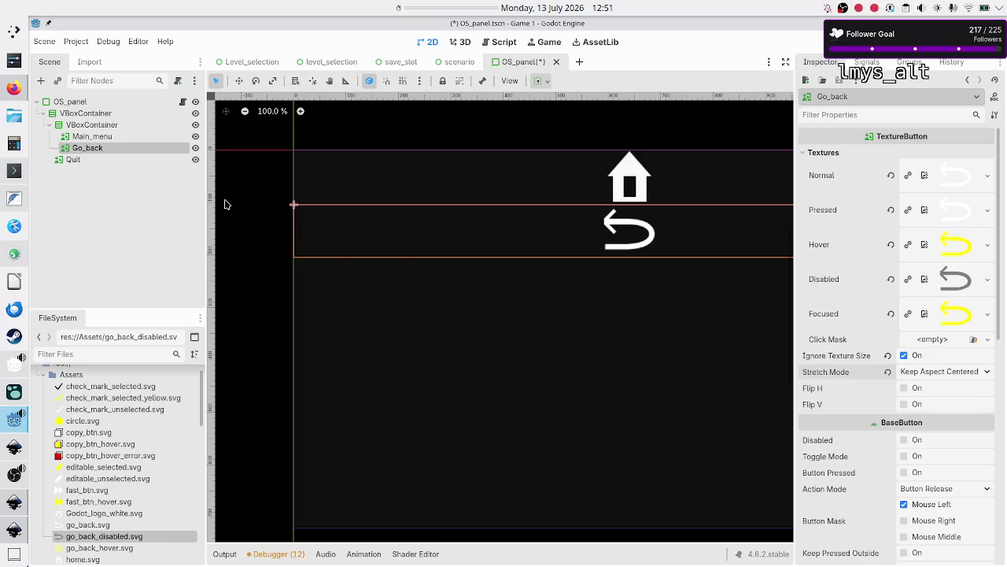
Select the Quit button node and save the OS_panel scene with Ctrl+S
{"action": "left_click", "coordinate": [130, 192]}
{"action": "left_click", "coordinate": [91, 159]}
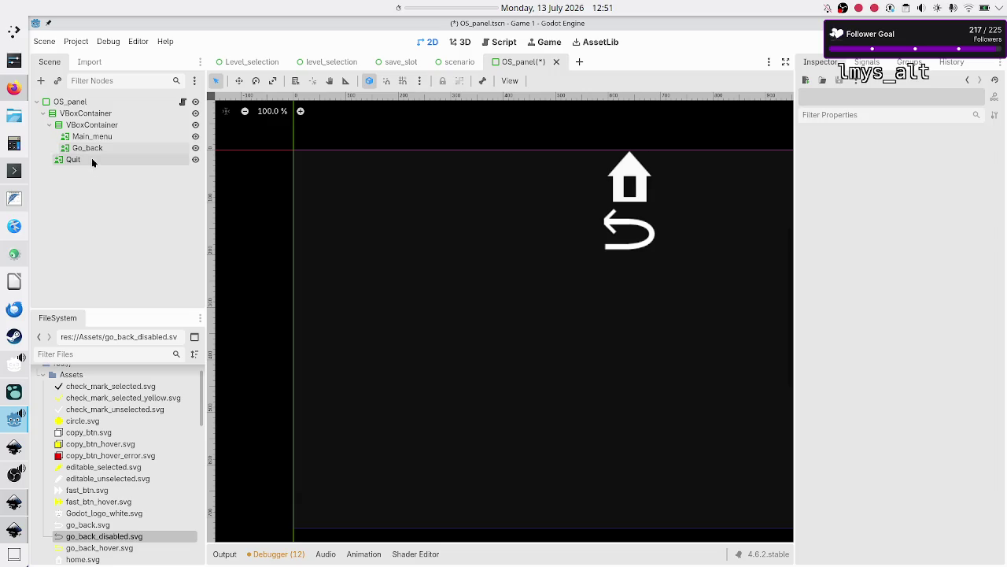
{"action": "key", "text": "ctrl+s"}
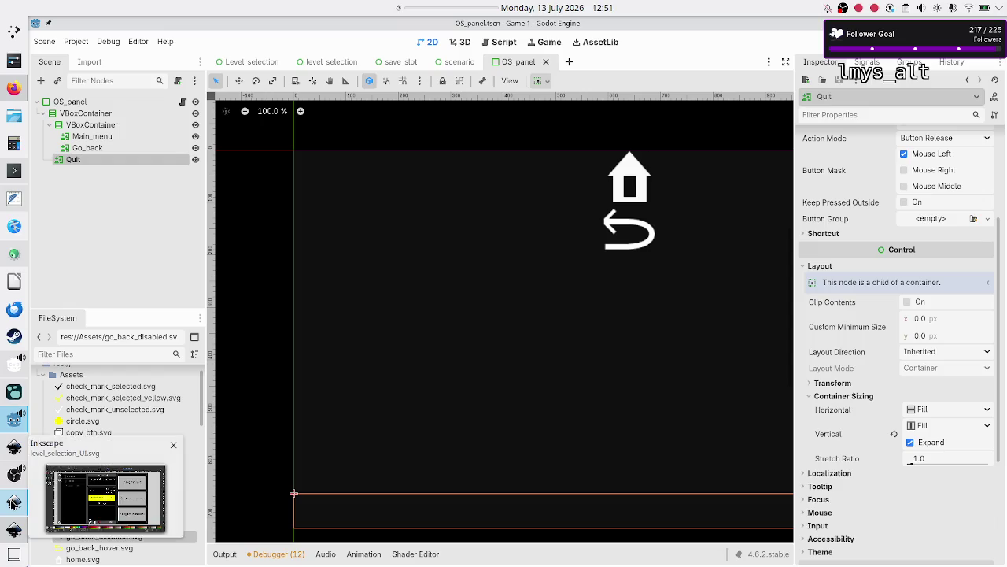
{"action": "left_click", "coordinate": [14, 502]}
Select the power icon in the mockup, then open go_back_disabled.svg in Inkscape from Godot
{"action": "left_click", "coordinate": [138, 492]}
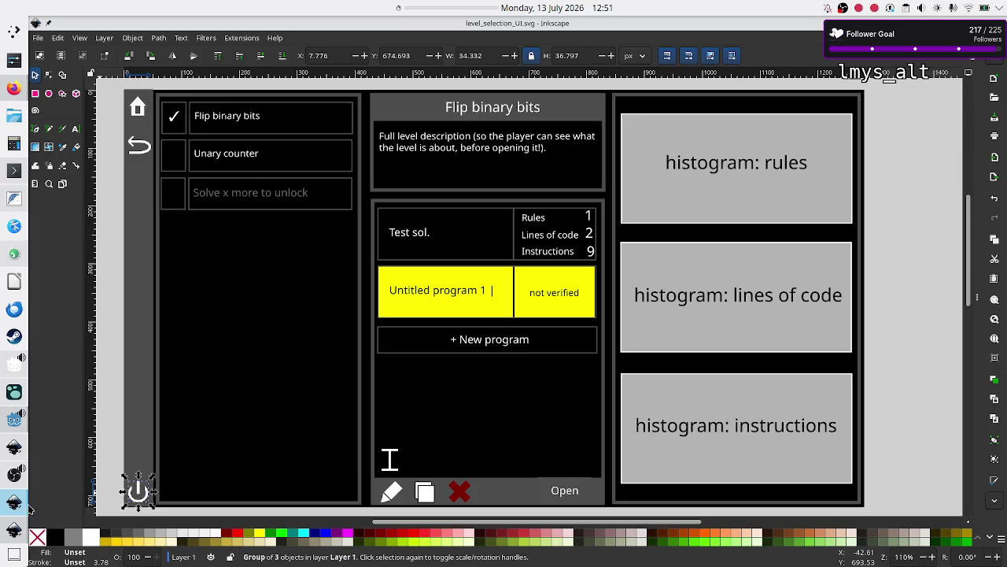
{"action": "left_click", "coordinate": [14, 503]}
{"action": "double_click", "coordinate": [104, 536]}
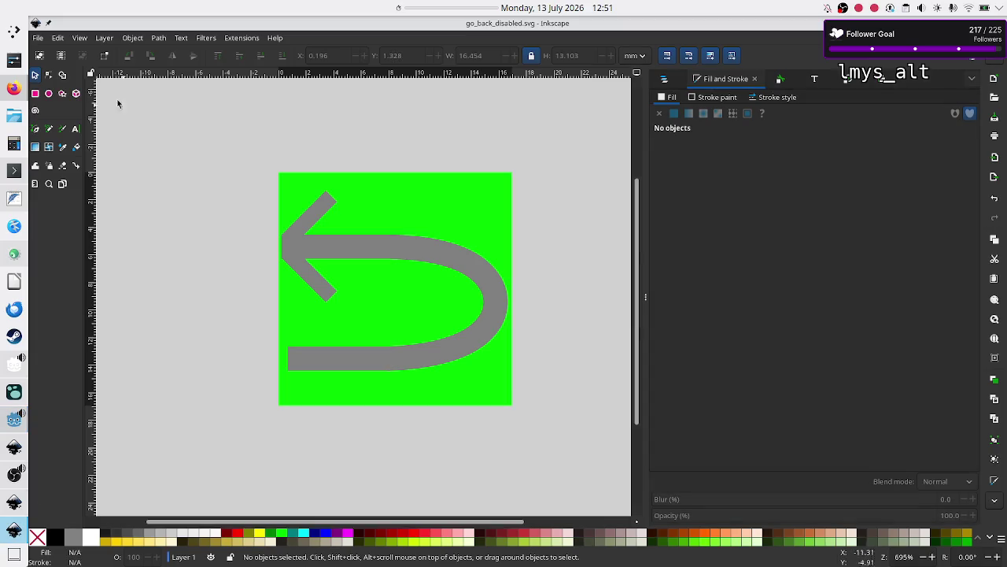
Save the document as a copy named quit.svg in the Assets folder
{"action": "left_click", "coordinate": [37, 37]}
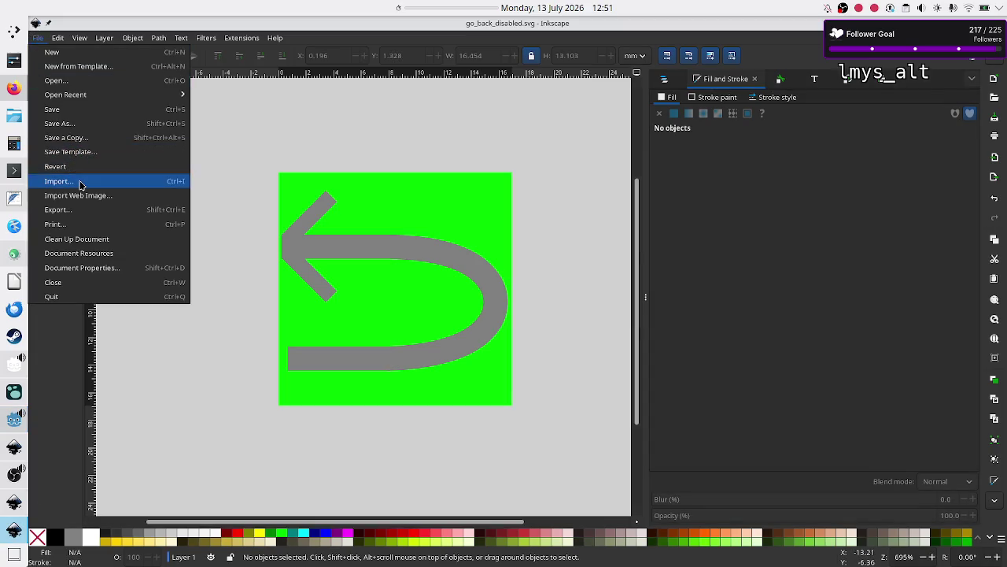
{"action": "left_click", "coordinate": [90, 126]}
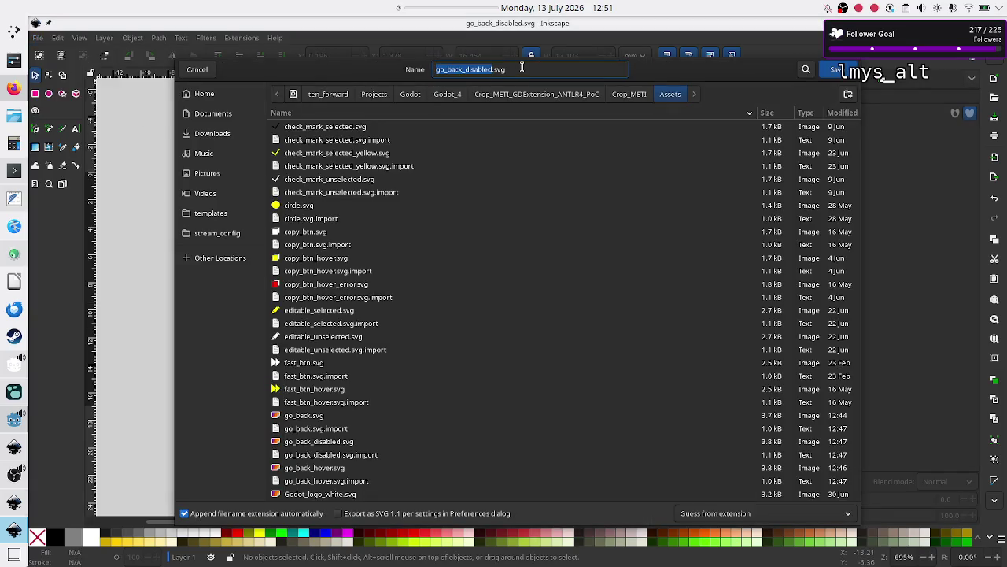
{"action": "left_click", "coordinate": [521, 68]}
{"action": "key", "text": "Left"}
{"action": "key", "text": "Left"}
{"action": "key", "text": "Left"}
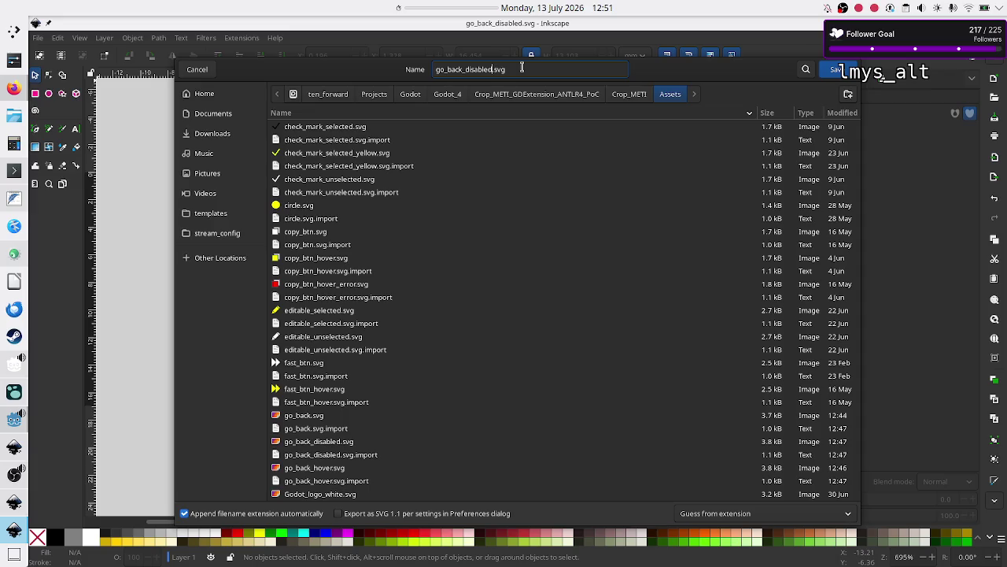
{"action": "key", "text": "BackSpace"}
{"action": "key", "text": "BackSpace"}
{"action": "key", "text": "BackSpace"}
{"action": "key", "text": "BackSpace"}
{"action": "type", "text": "quit"}
{"action": "left_click", "coordinate": [833, 73]}
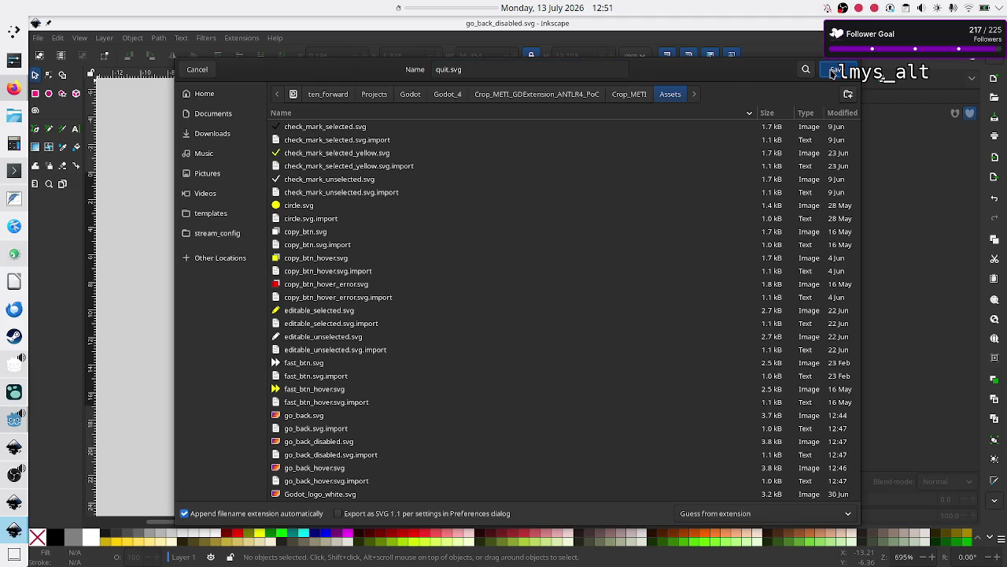
{"action": "left_click", "coordinate": [387, 258]}
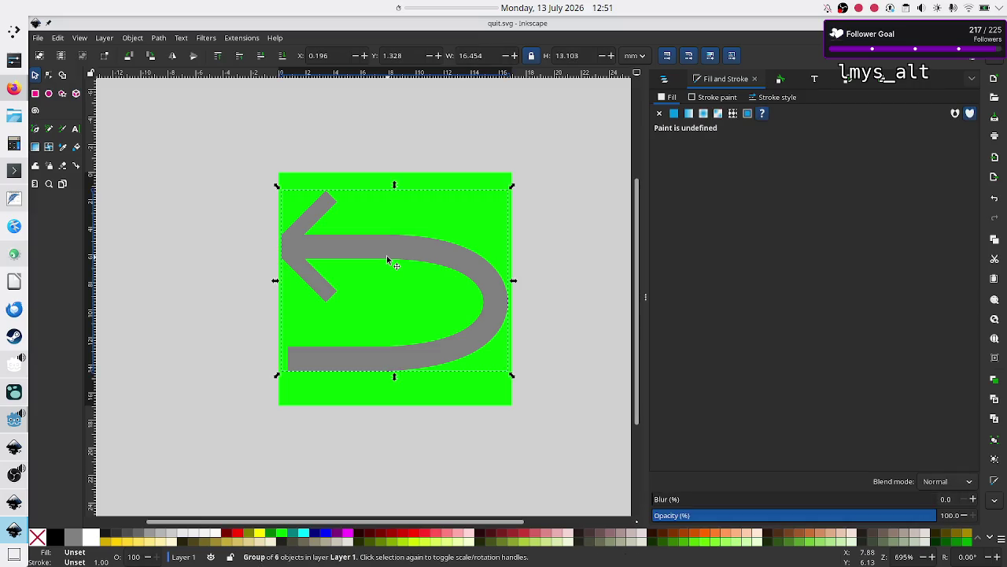
Delete the gray arrow in quit.svg and paste the white power icon onto the green square
{"action": "key", "text": "Delete"}
{"action": "key", "text": "ctrl+v"}
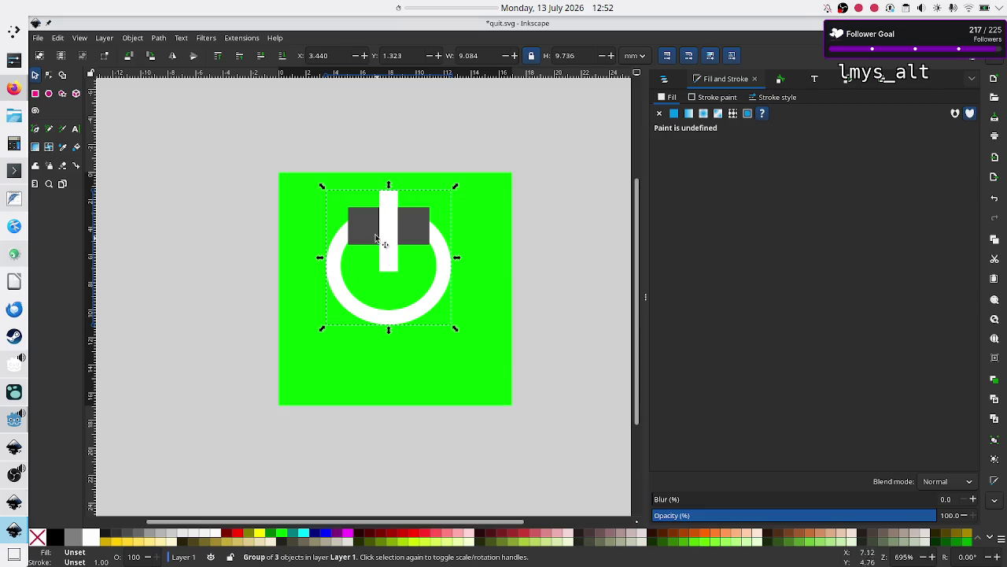
{"action": "key", "text": "alt+Tab"}
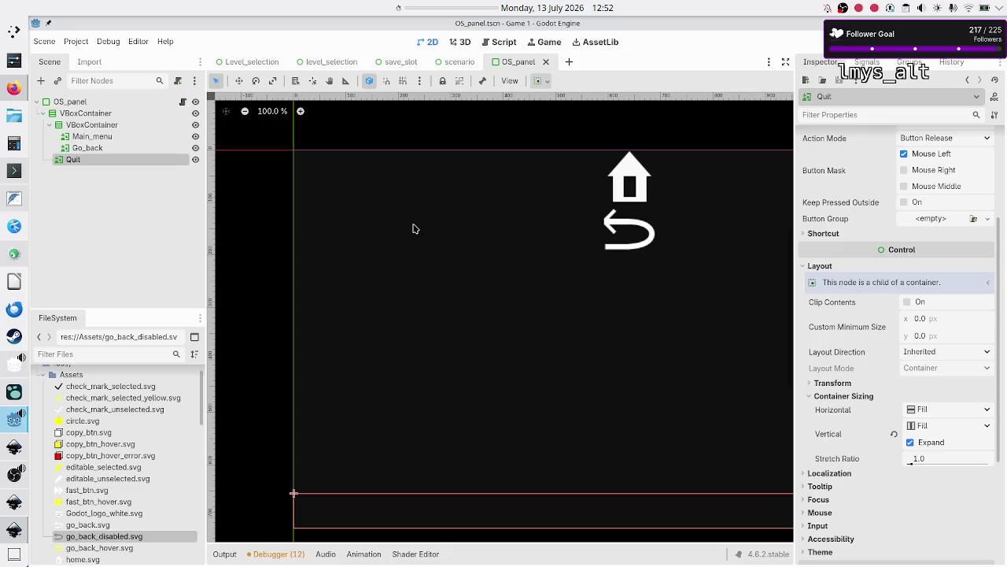
{"action": "left_click", "coordinate": [14, 501]}
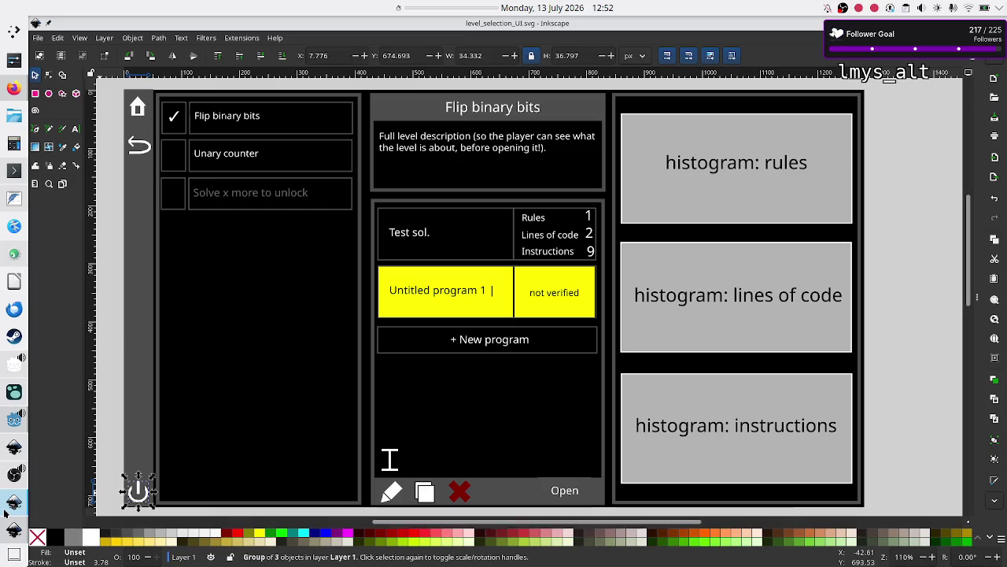
Deselect the mockup's power icon and bring the quit.svg document back to the front
{"action": "left_click", "coordinate": [107, 376]}
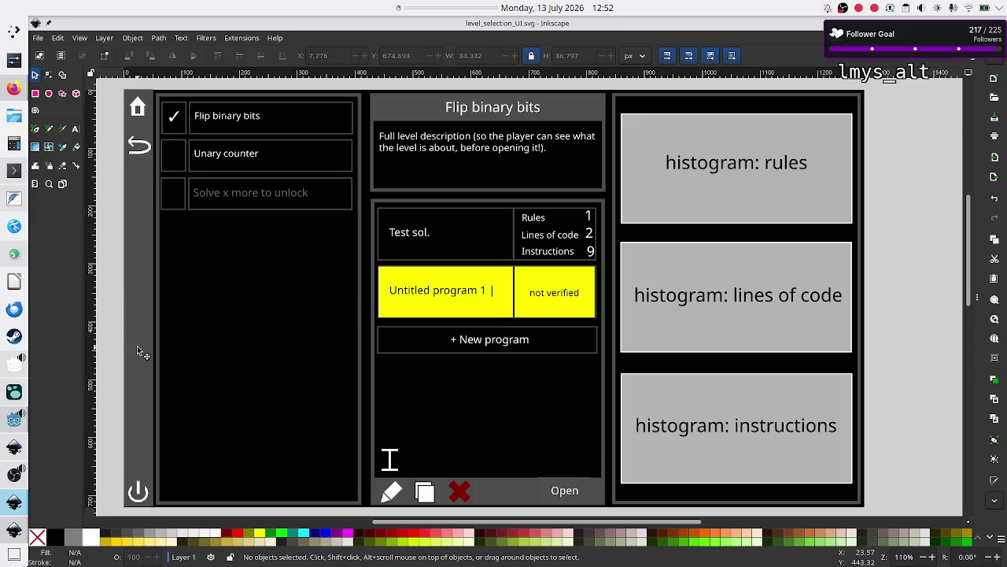
{"action": "key", "text": "alt+Tab"}
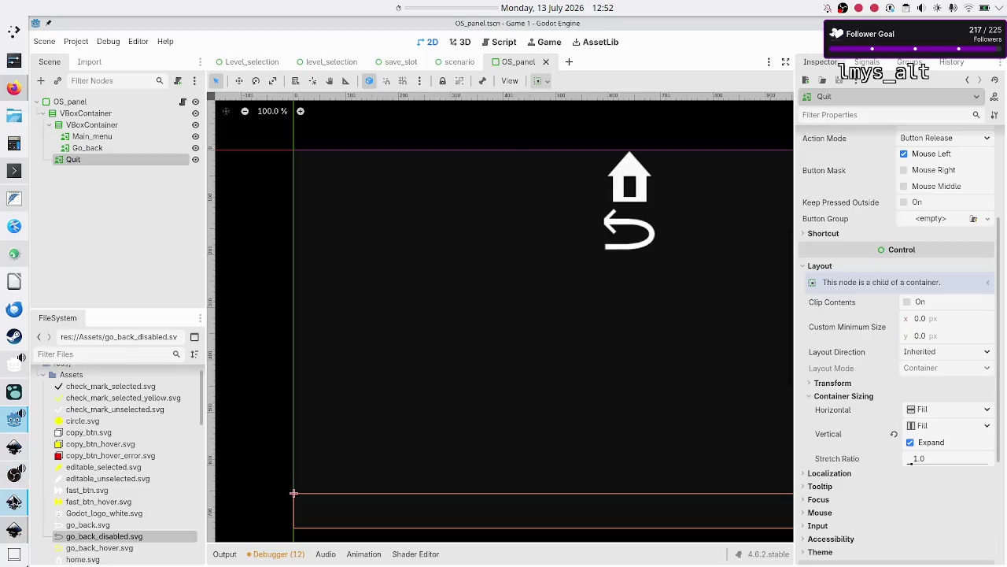
{"action": "left_click", "coordinate": [15, 501]}
{"action": "mouse_move", "coordinate": [14, 502]}
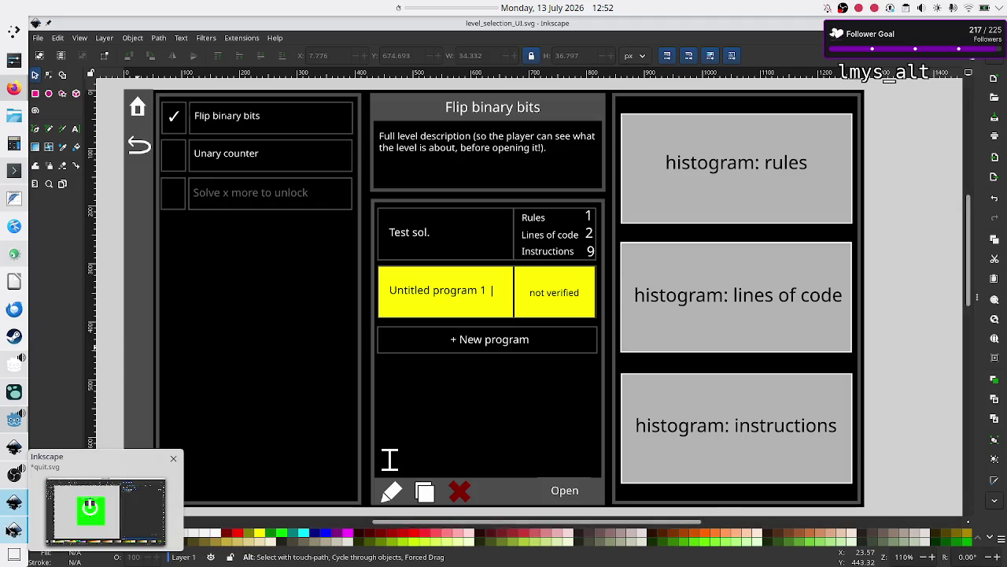
{"action": "left_click", "coordinate": [102, 503]}
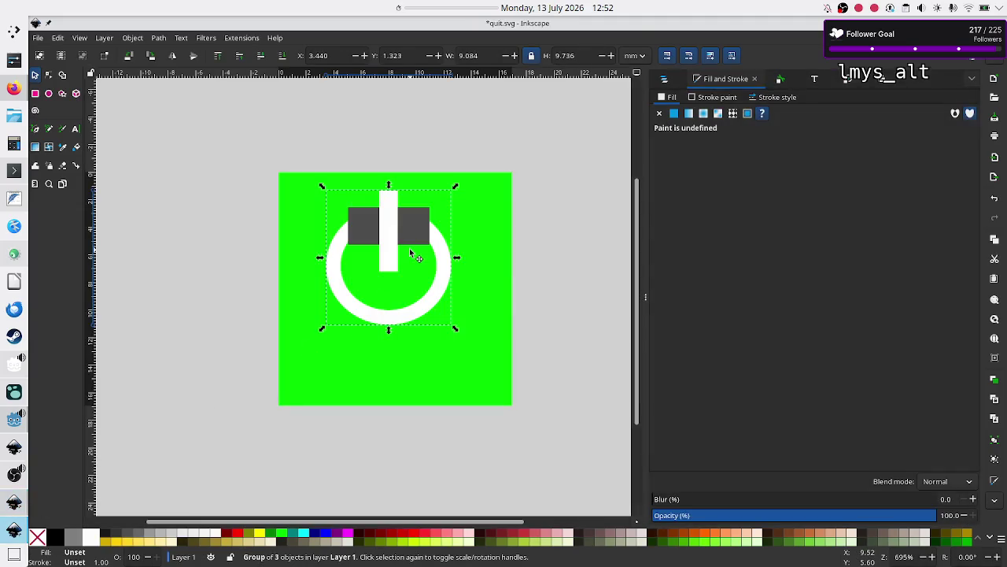
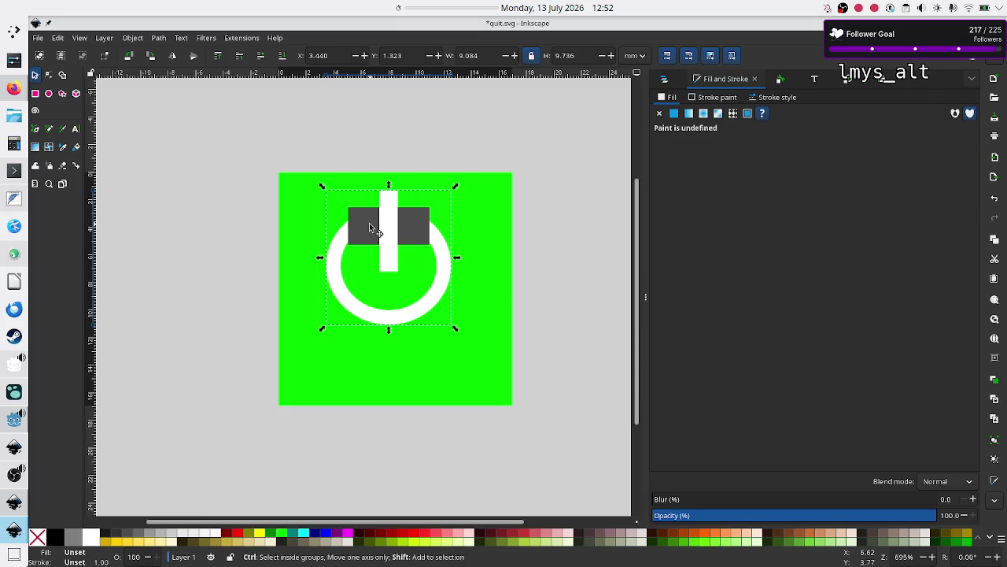
Ungroup the power icon and select the dark rectangle together with the white ring
{"action": "key", "text": "ctrl+shift+g"}
{"action": "left_click", "coordinate": [250, 241]}
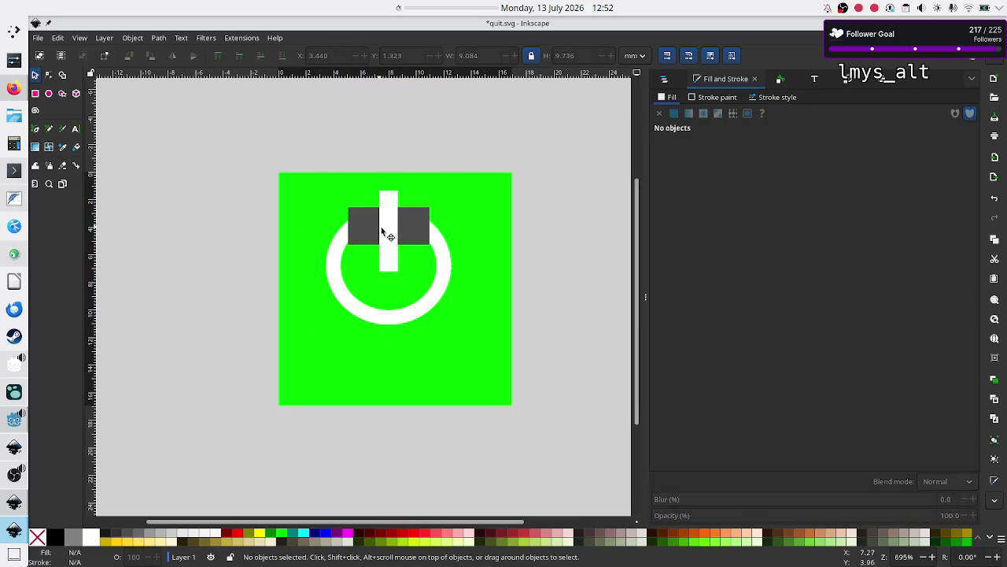
{"action": "left_click", "coordinate": [354, 234]}
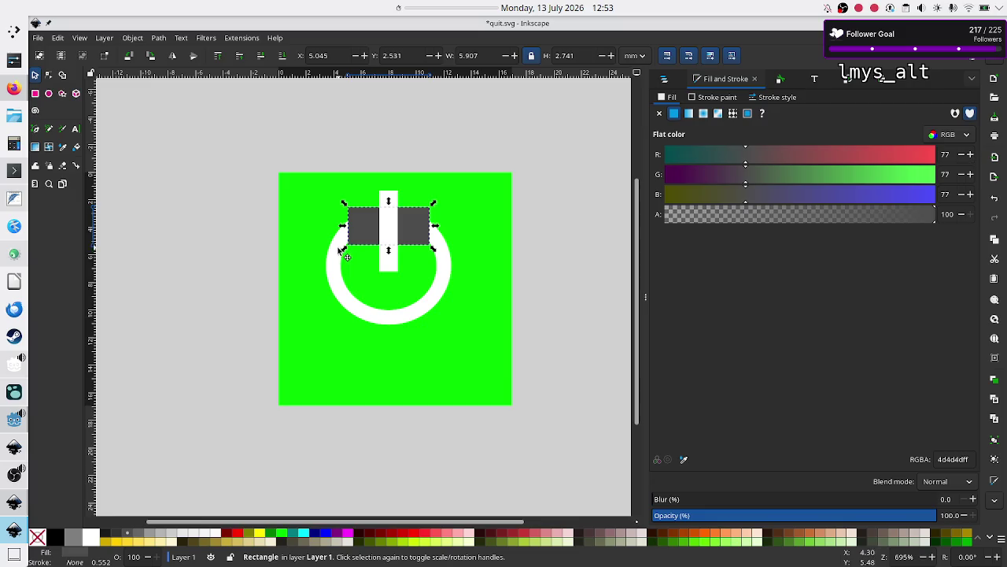
{"action": "left_click", "coordinate": [336, 252], "text": "shift"}
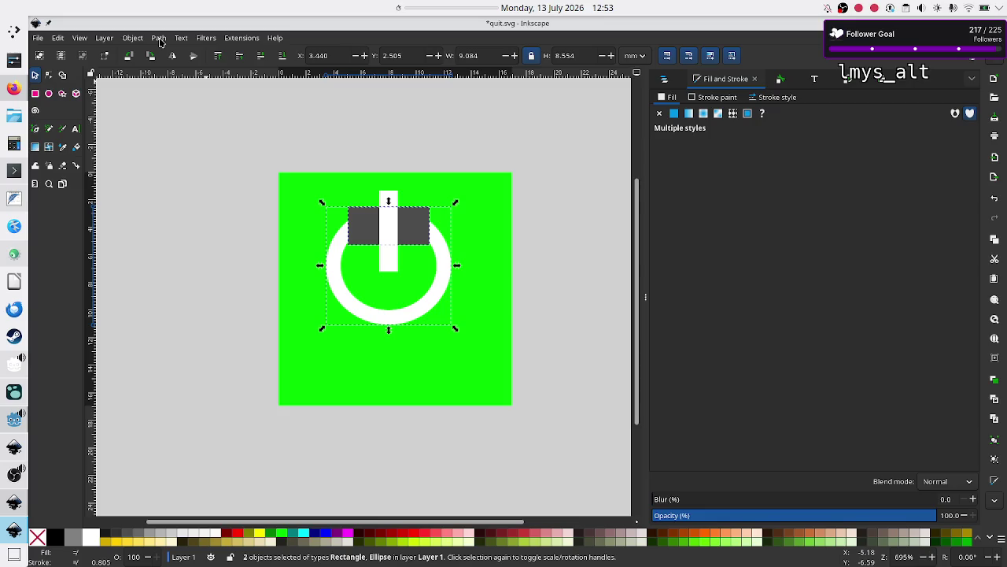
Apply Path > Split Path to the ring and rectangle, then reselect the dark rectangle
{"action": "left_click", "coordinate": [159, 38]}
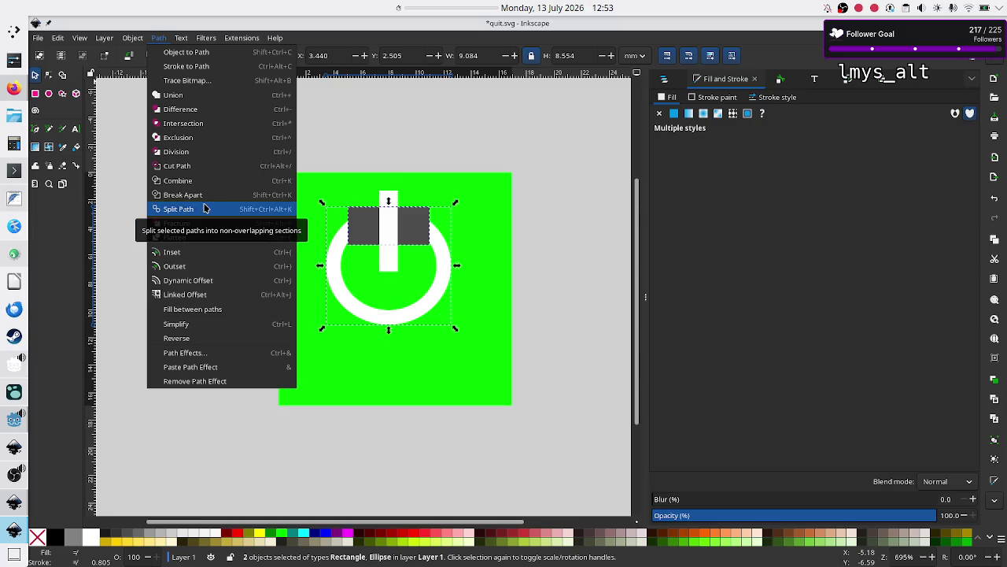
{"action": "left_click", "coordinate": [205, 208]}
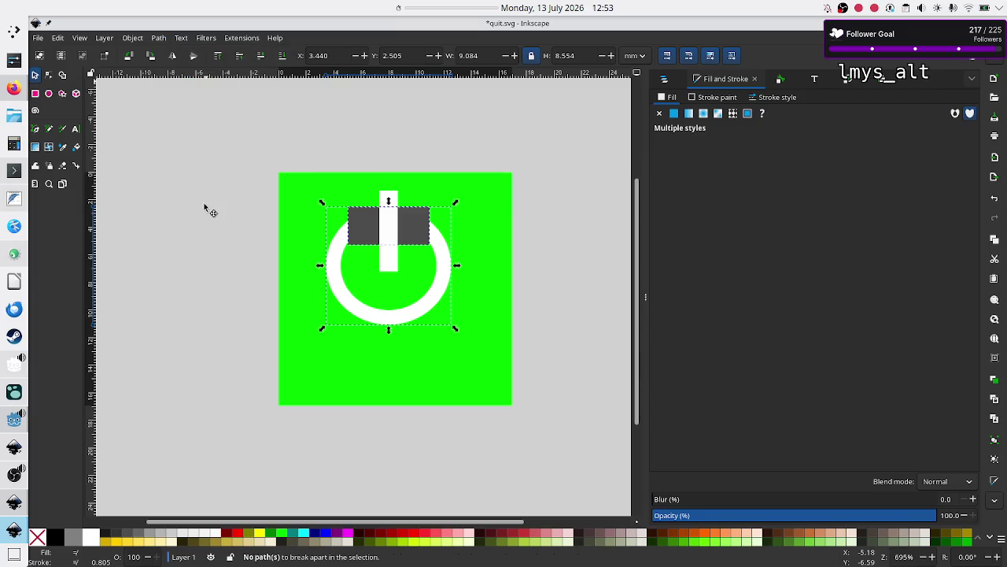
{"action": "left_click", "coordinate": [236, 244]}
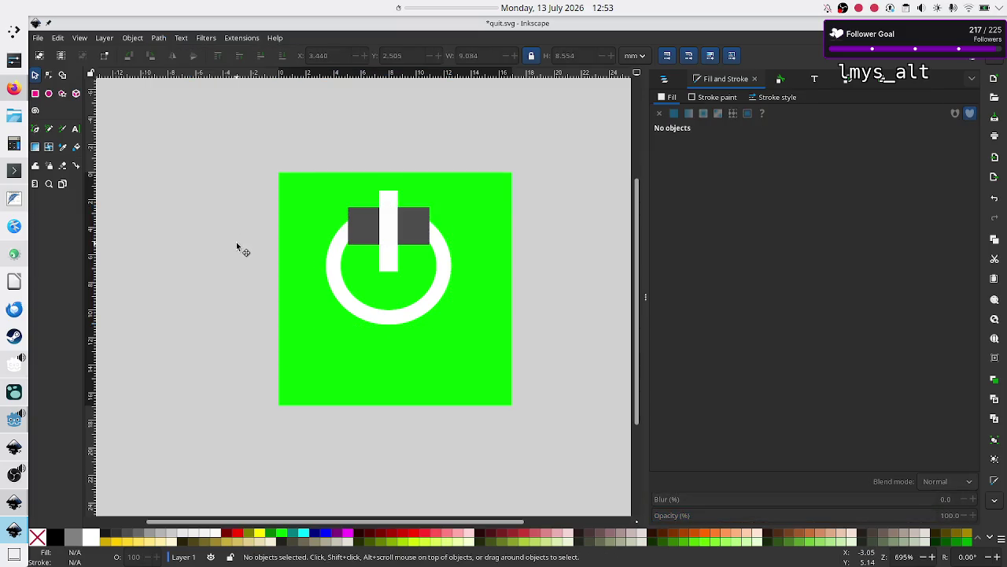
{"action": "left_click", "coordinate": [410, 240]}
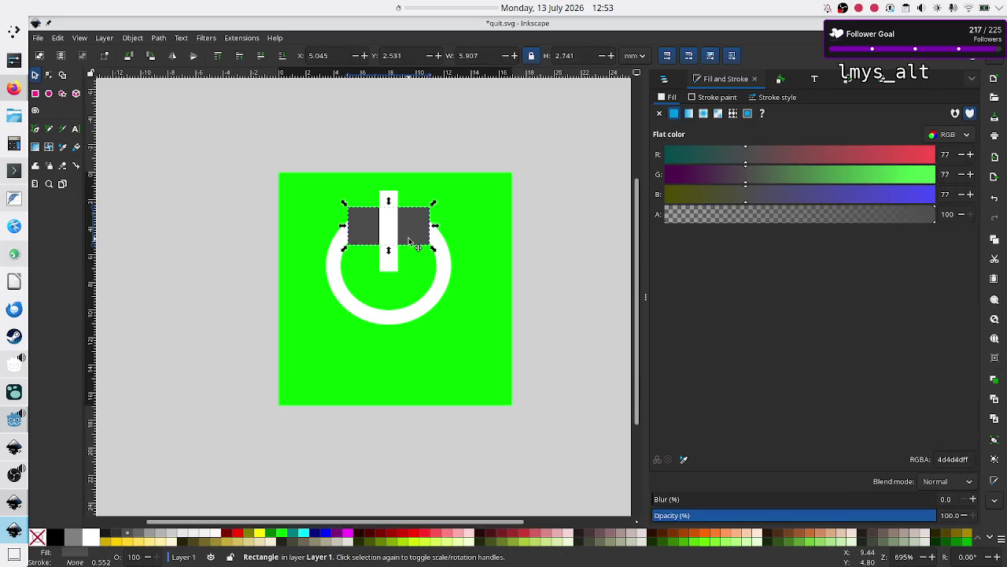
Move the dark rectangle off the ring, then undo the move
{"action": "left_click_drag", "start_coordinate": [409, 241], "coordinate": [482, 222]}
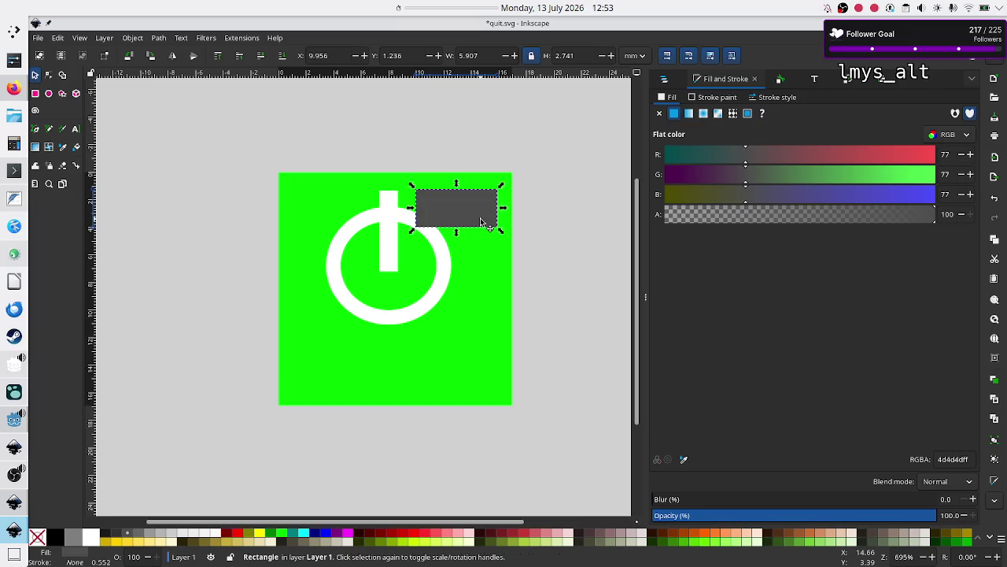
{"action": "left_click", "coordinate": [368, 221]}
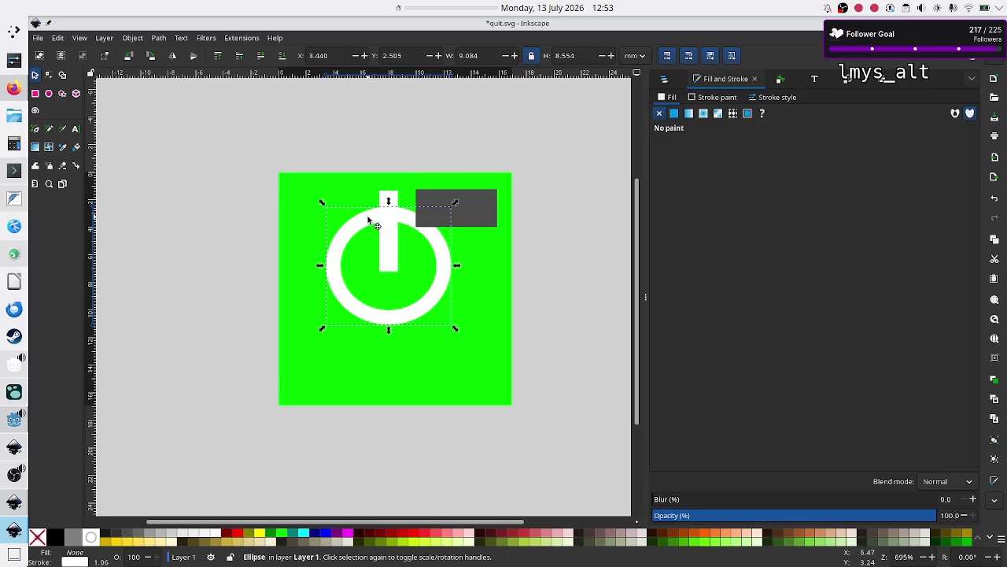
{"action": "key", "text": "ctrl+z"}
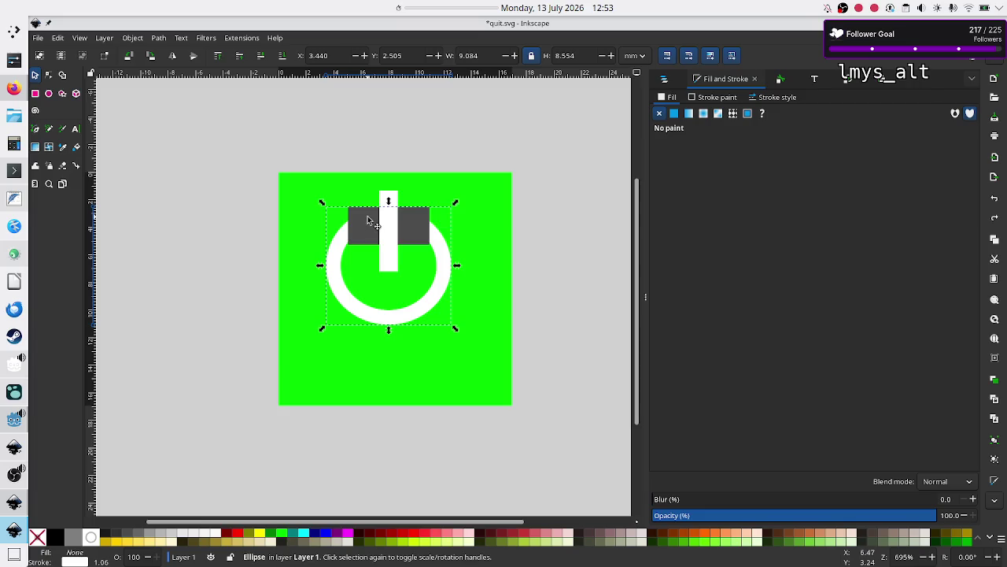
Select the dark rectangle and white ring and apply Path > Break Apart
{"action": "left_click", "coordinate": [371, 226], "text": "shift"}
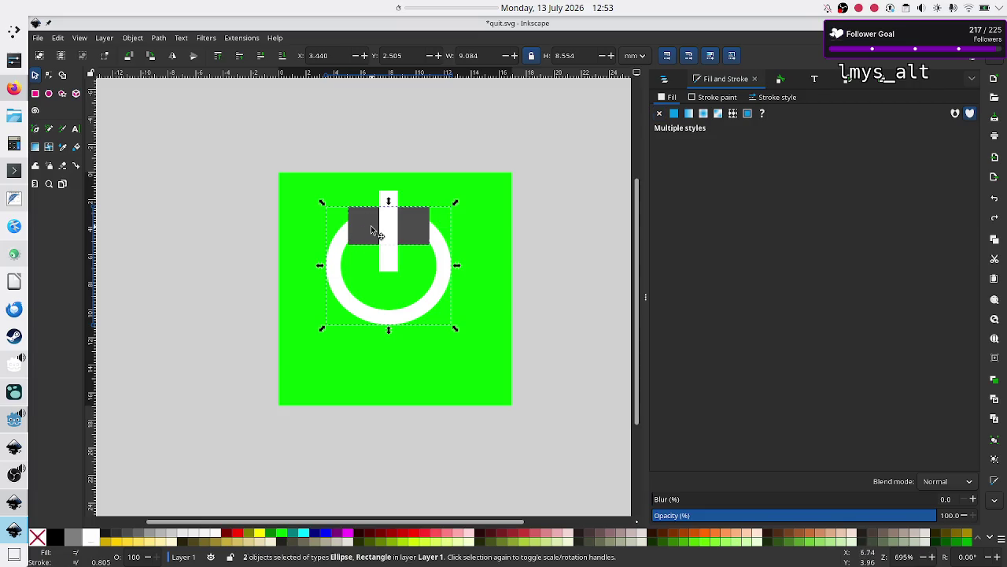
{"action": "left_click", "coordinate": [232, 268]}
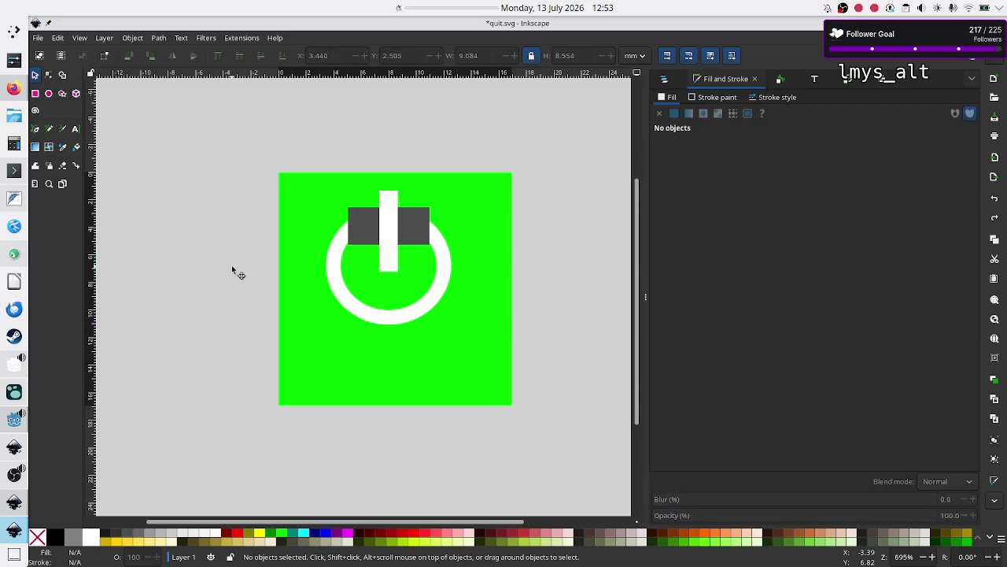
{"action": "left_click", "coordinate": [353, 238]}
{"action": "left_click", "coordinate": [349, 299], "text": "shift"}
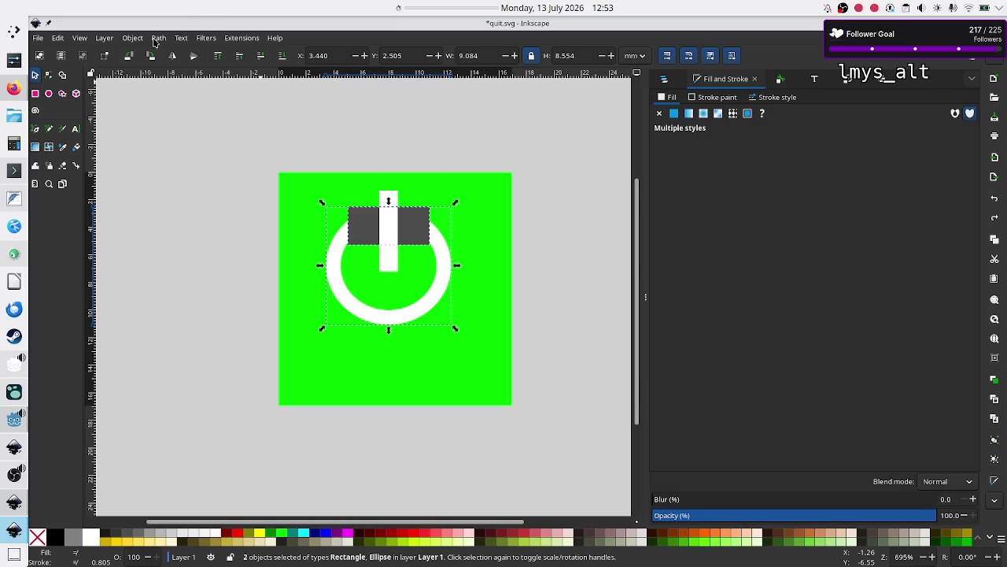
{"action": "left_click", "coordinate": [131, 38]}
{"action": "mouse_move", "coordinate": [158, 38]}
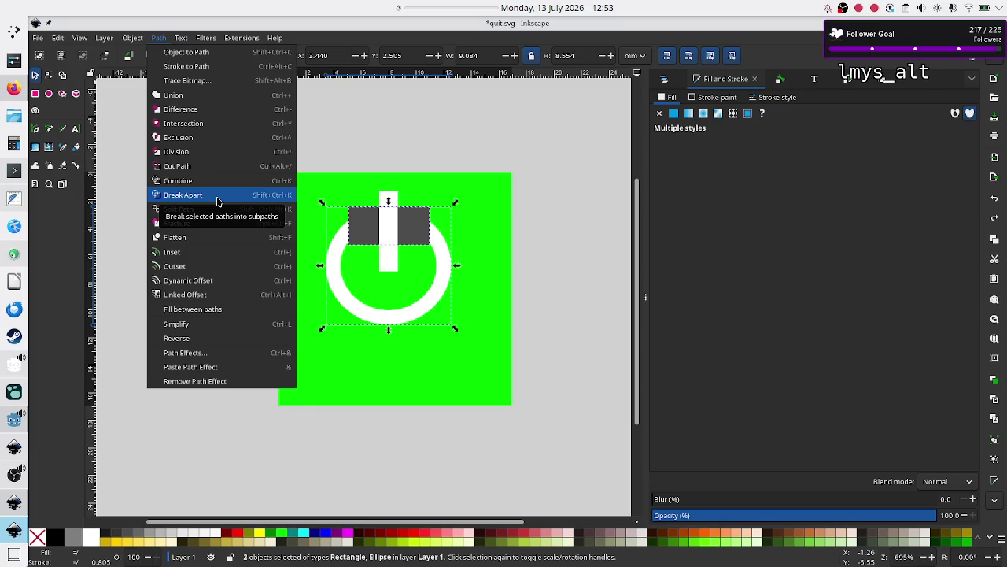
{"action": "left_click", "coordinate": [219, 201]}
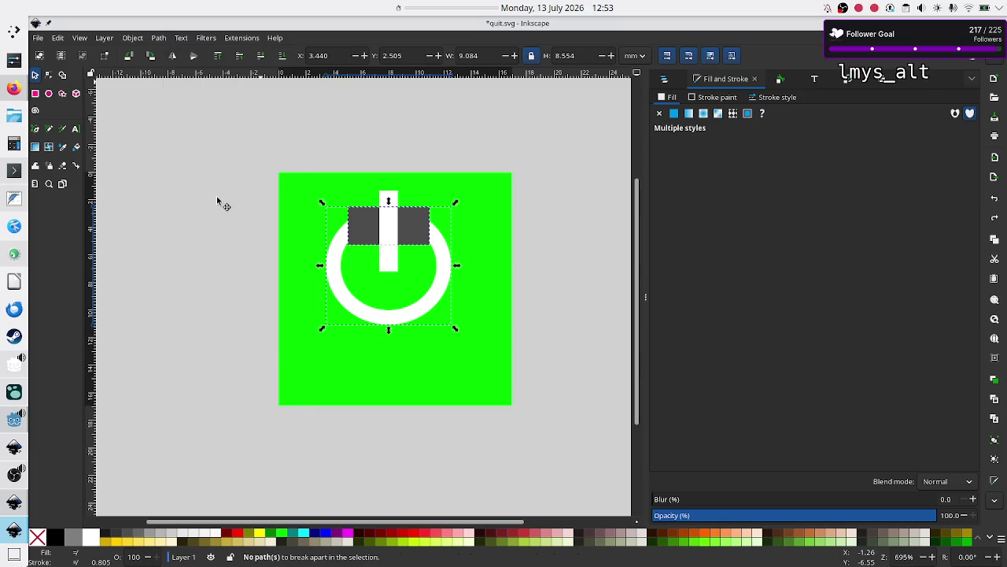
Drag the dark rectangle below the icon, then undo back to the original grouped icon
{"action": "left_click", "coordinate": [229, 239]}
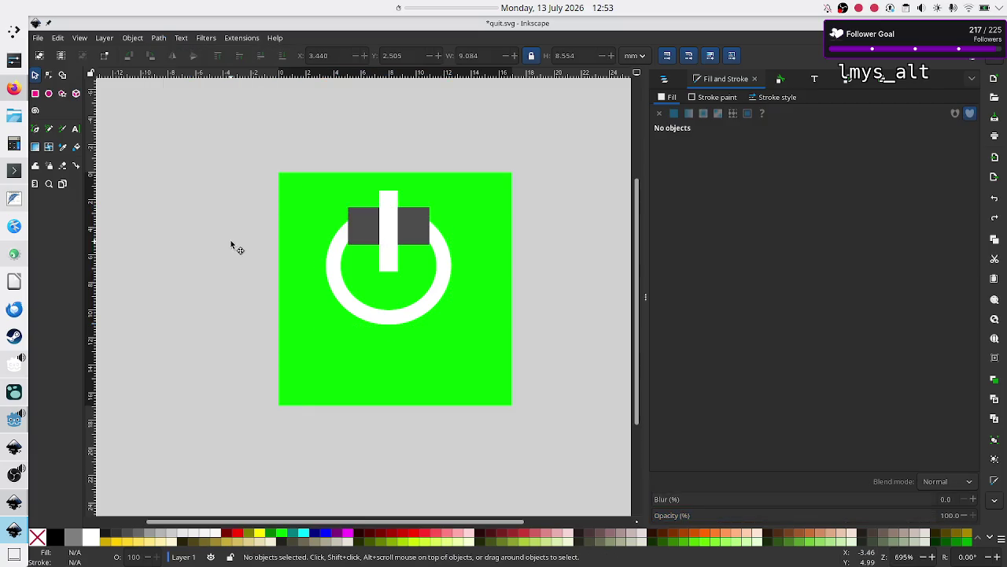
{"action": "left_click", "coordinate": [362, 222]}
{"action": "mouse_move", "coordinate": [363, 226]}
{"action": "left_mouse_down"}
{"action": "mouse_move", "coordinate": [323, 284]}
{"action": "mouse_move", "coordinate": [225, 313]}
{"action": "left_mouse_up"}
{"action": "left_click", "coordinate": [373, 222]}
{"action": "key", "text": "ctrl+z"}
{"action": "key", "text": "ctrl+z"}
{"action": "key", "text": "Escape"}
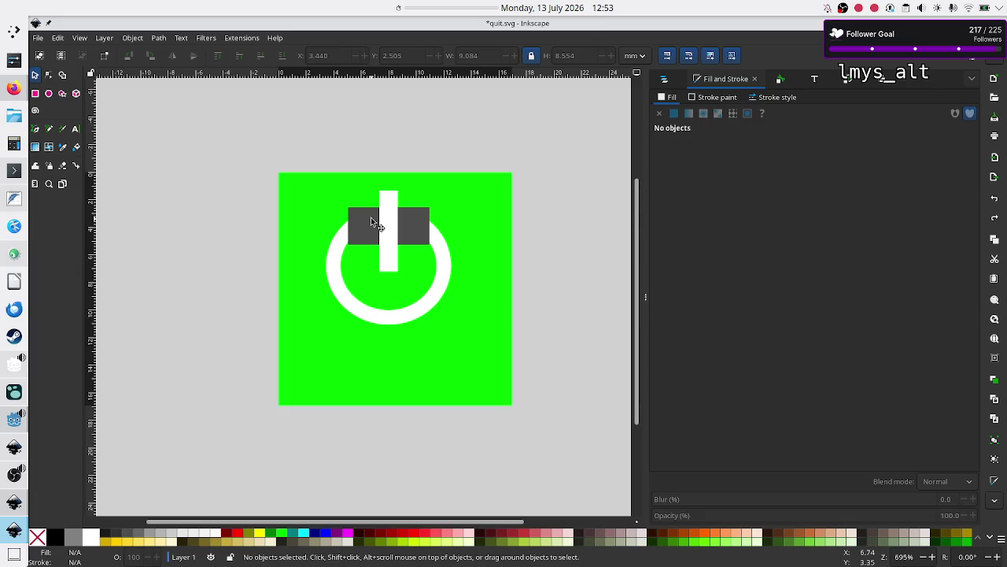
{"action": "left_click", "coordinate": [371, 217]}
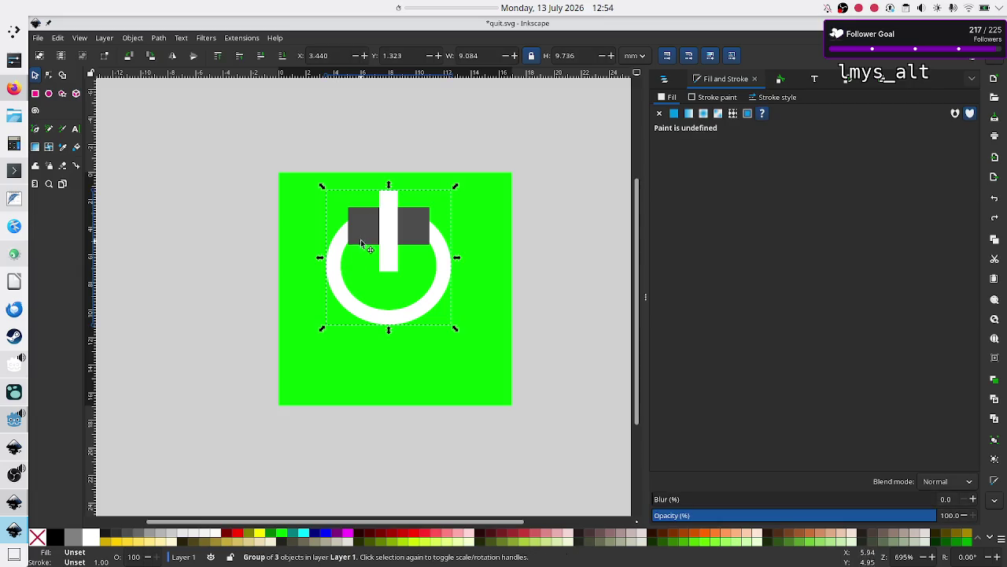
Select the power icon group, delete it, and undo the deletion
{"action": "left_click", "coordinate": [547, 264]}
{"action": "left_click", "coordinate": [366, 228]}
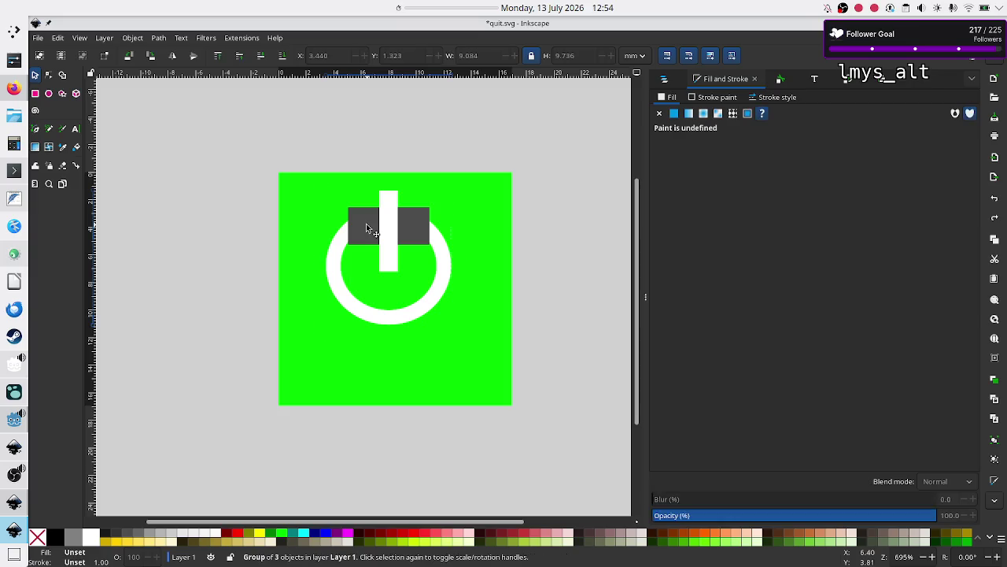
{"action": "key", "text": "Escape"}
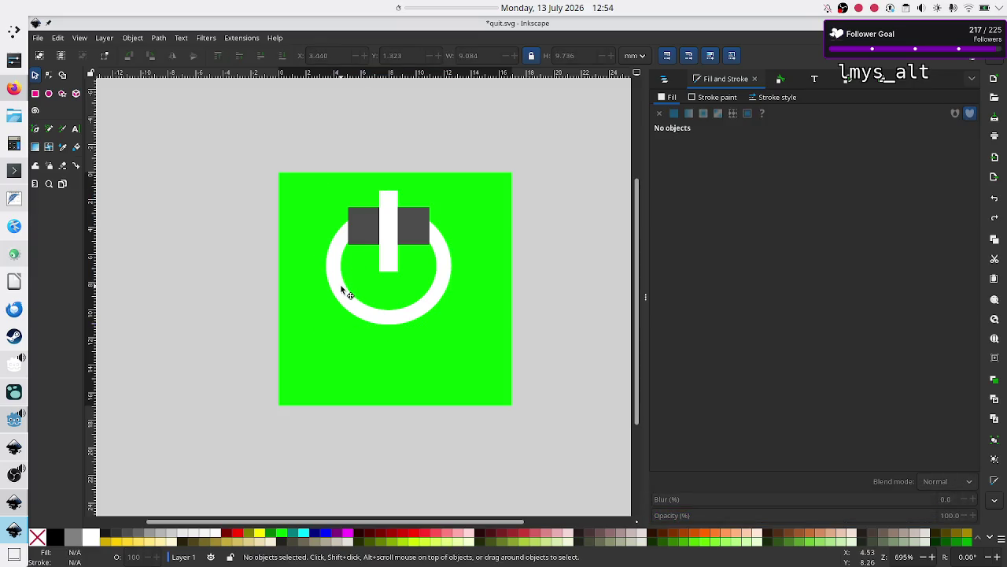
{"action": "left_click", "coordinate": [336, 289]}
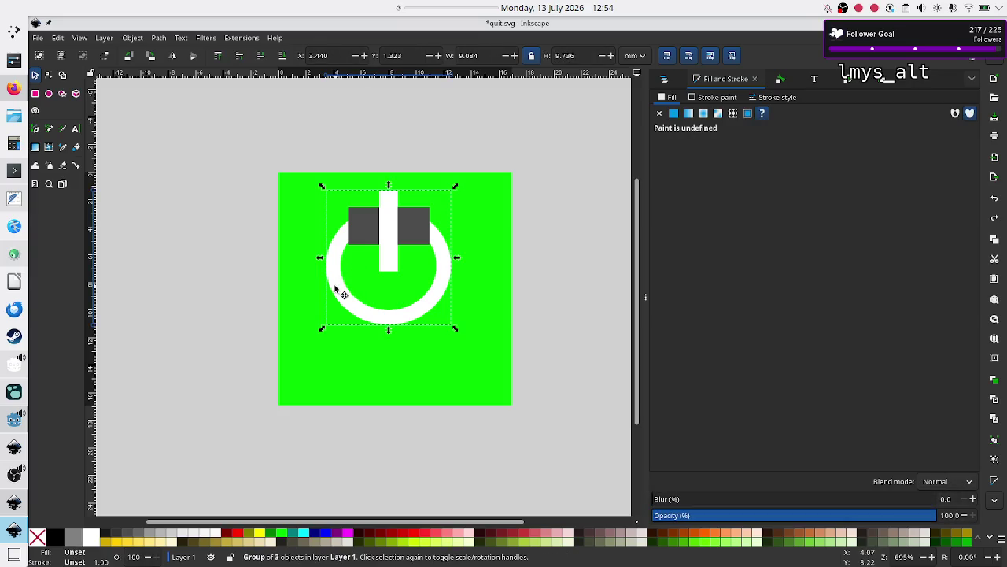
{"action": "left_click", "coordinate": [555, 241]}
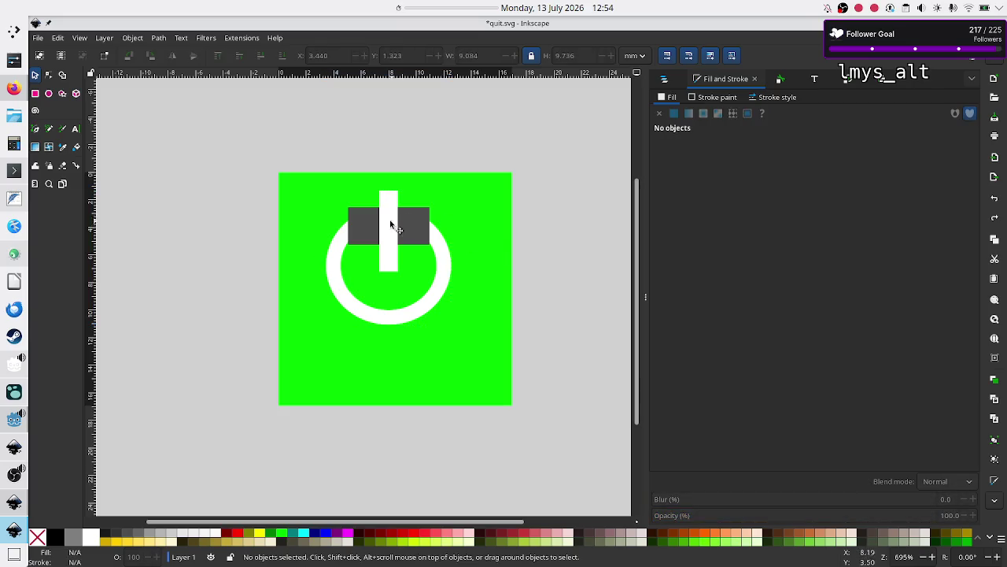
{"action": "left_click", "coordinate": [333, 266]}
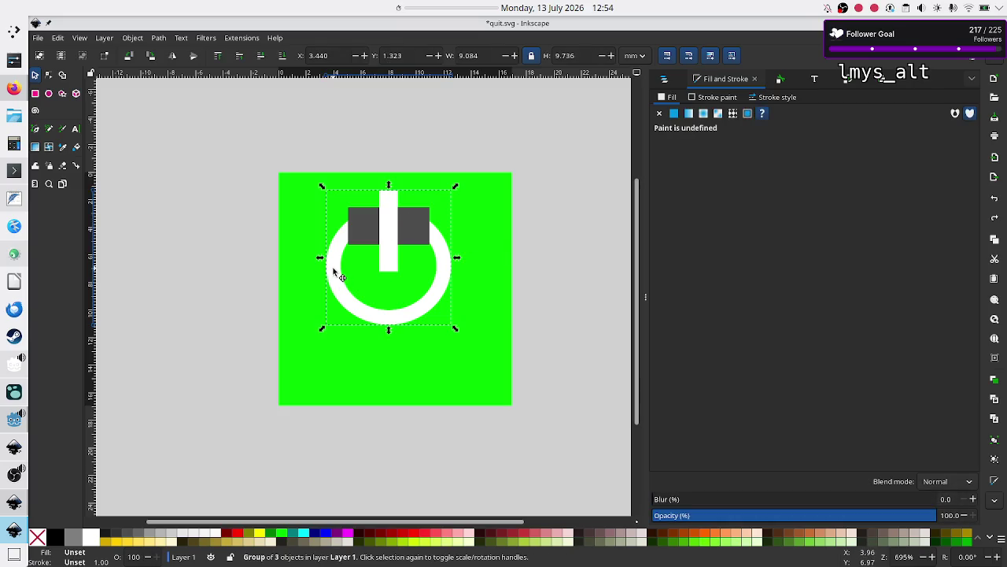
{"action": "left_click", "coordinate": [374, 227], "text": "shift"}
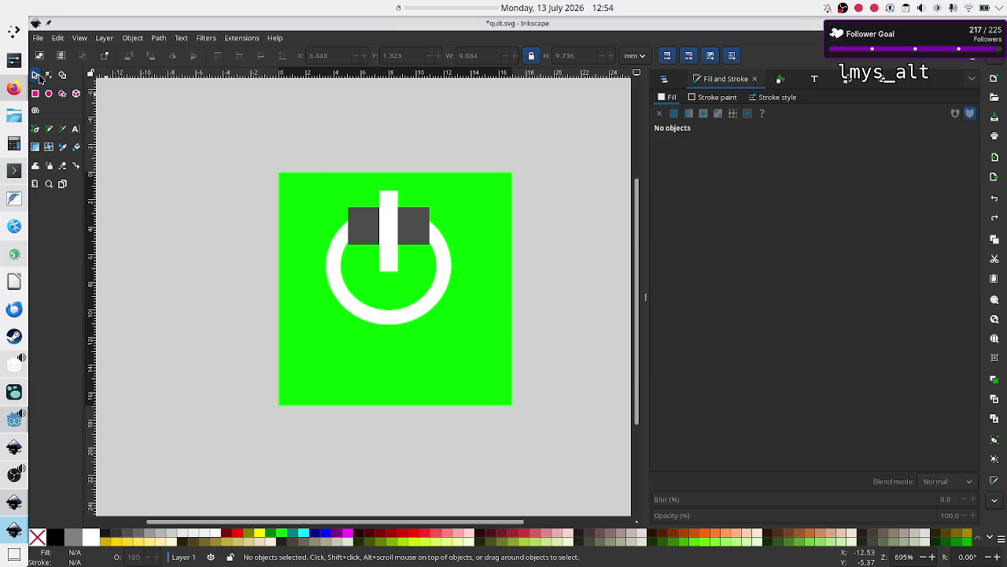
{"action": "left_click", "coordinate": [367, 230]}
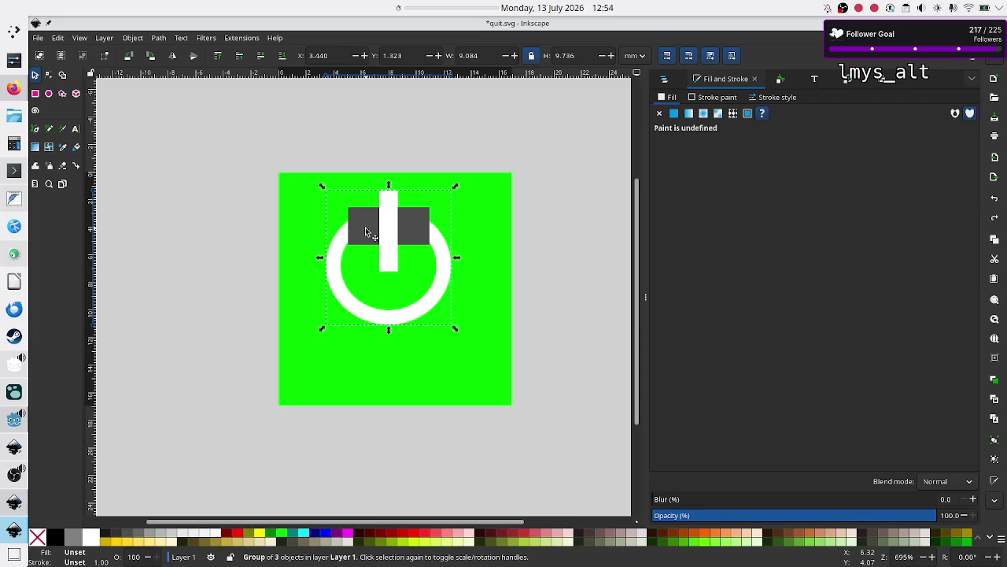
{"action": "key", "text": "Delete"}
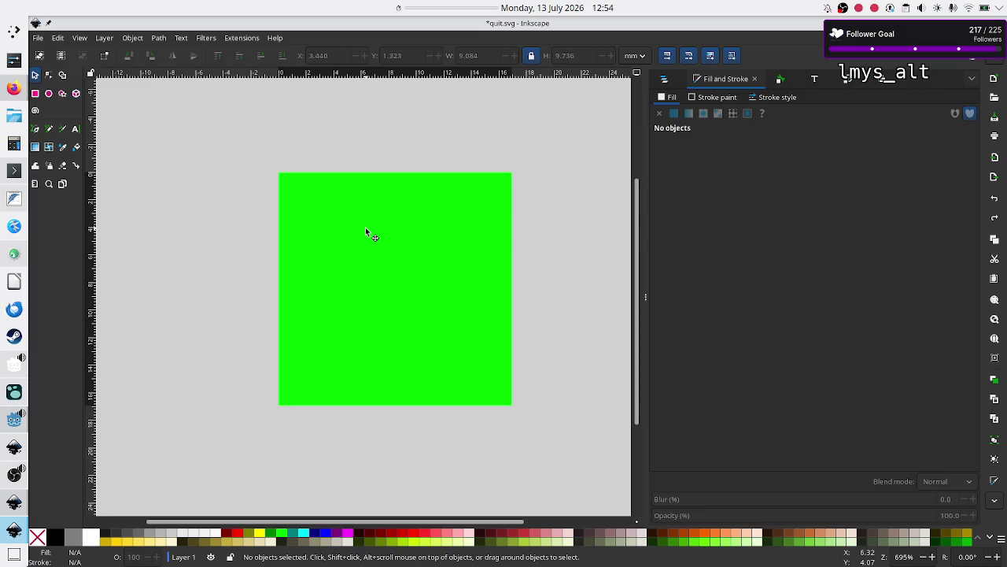
{"action": "key", "text": "ctrl+z"}
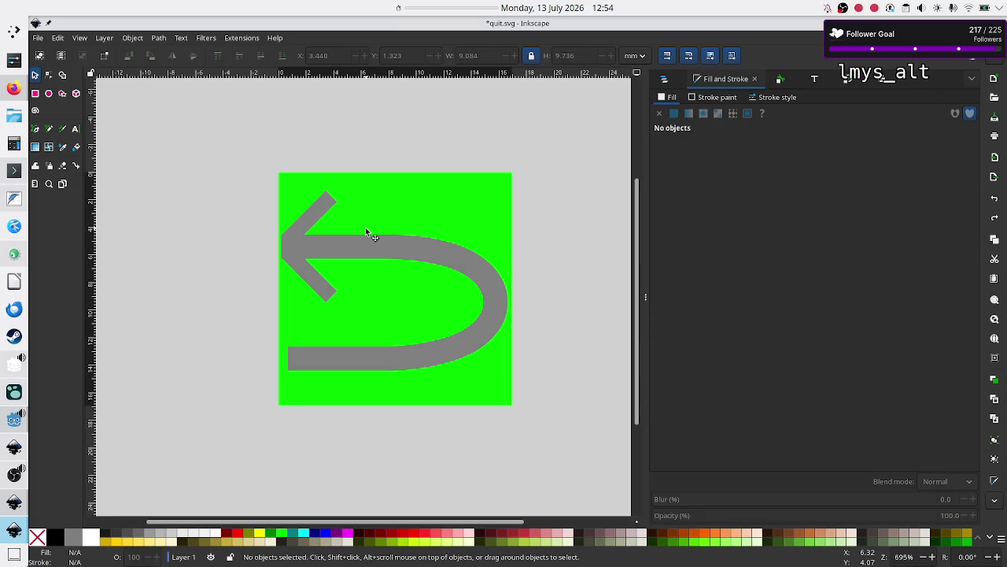
Use Edit > Undo to remove the grey arrow, then reselect the power icon group
{"action": "left_click", "coordinate": [57, 39]}
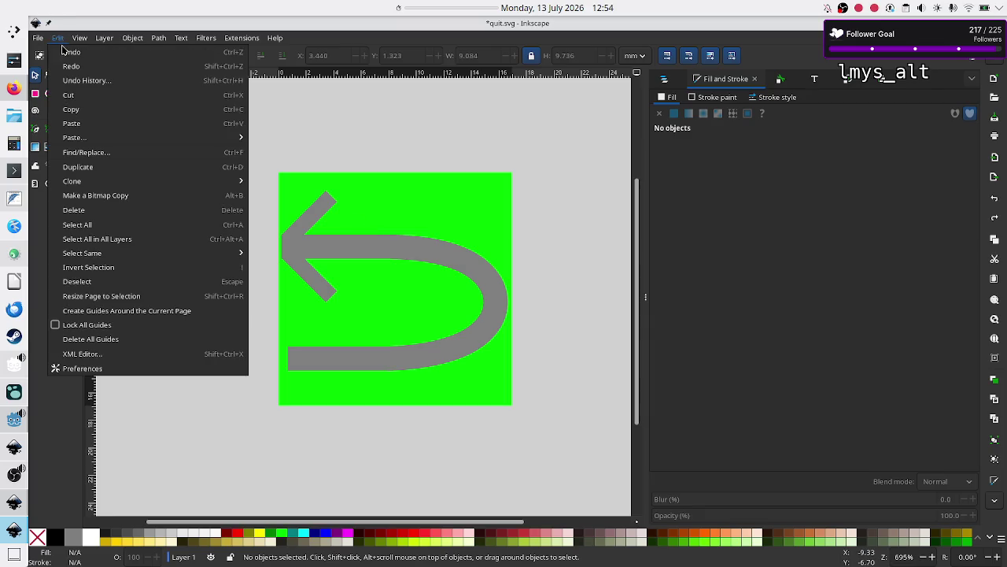
{"action": "left_click", "coordinate": [72, 67]}
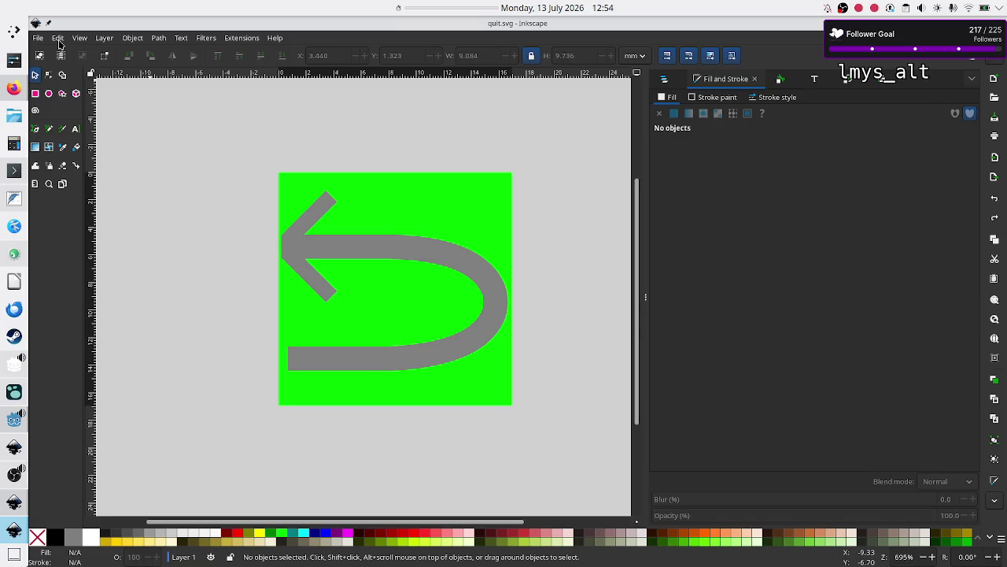
{"action": "left_click", "coordinate": [59, 41]}
{"action": "left_click", "coordinate": [69, 51]}
{"action": "left_click", "coordinate": [61, 41]}
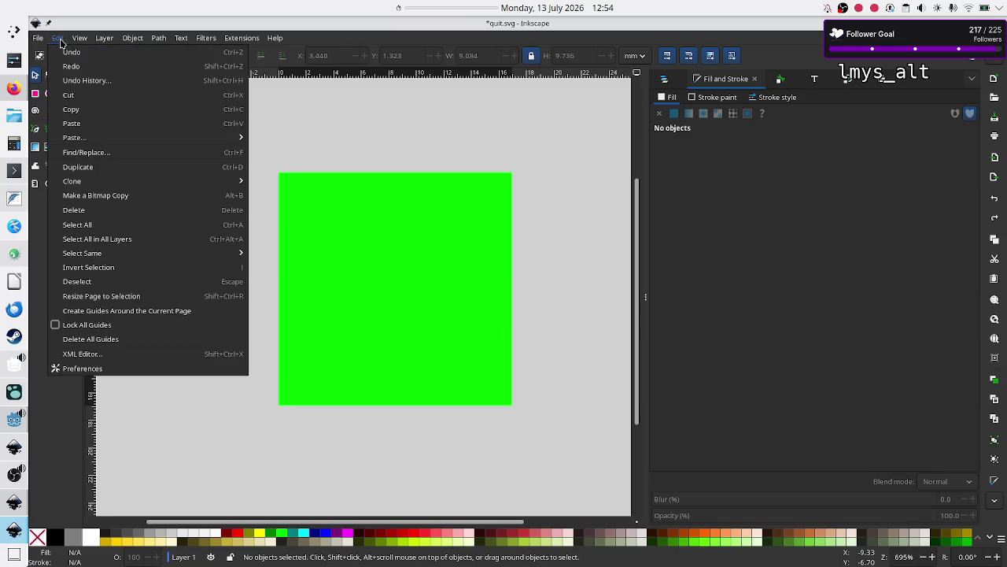
{"action": "left_click", "coordinate": [70, 67]}
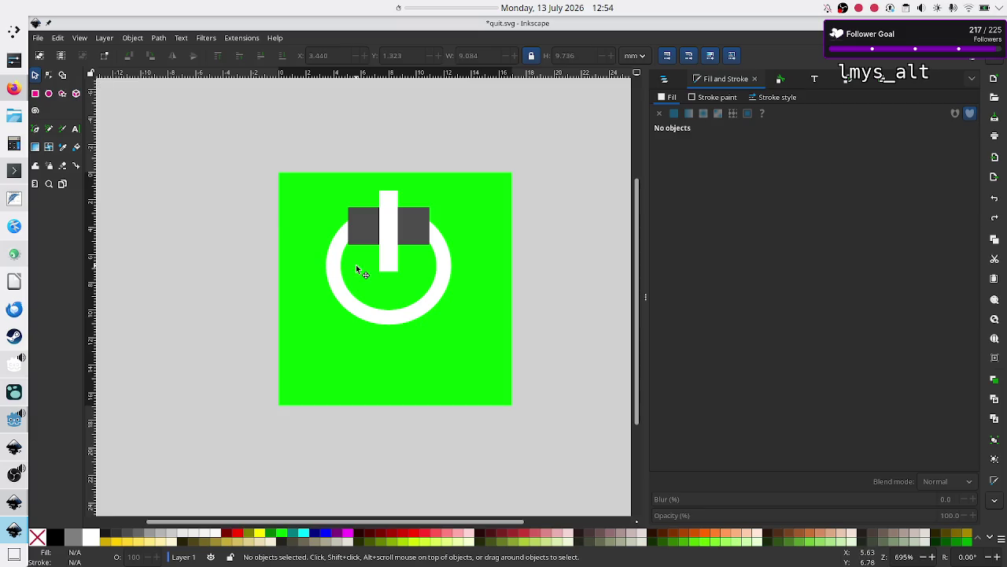
{"action": "left_click", "coordinate": [344, 272]}
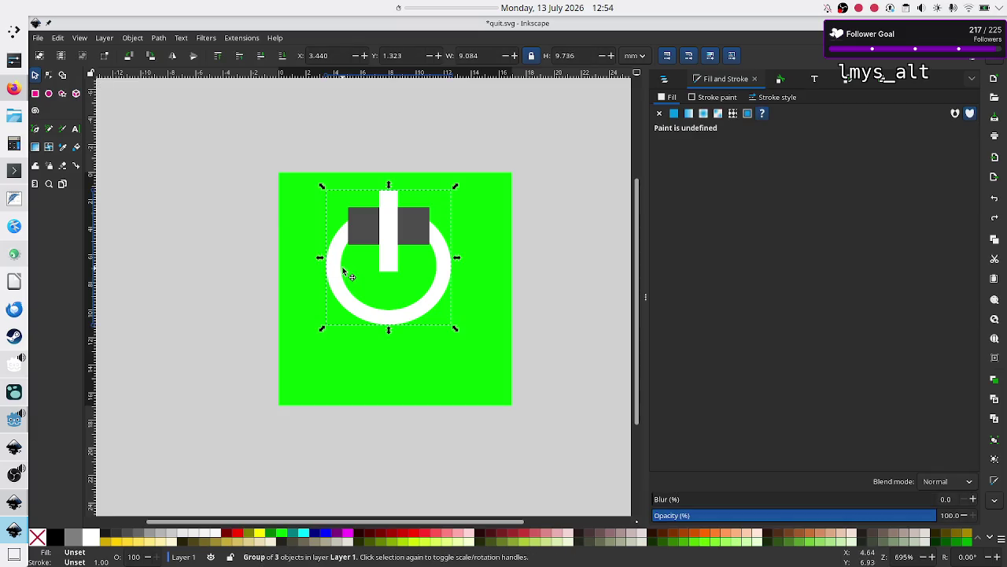
Ungroup the power icon with Ctrl+Shift+G and select the white ring
{"action": "key", "text": "ctrl+shift+g"}
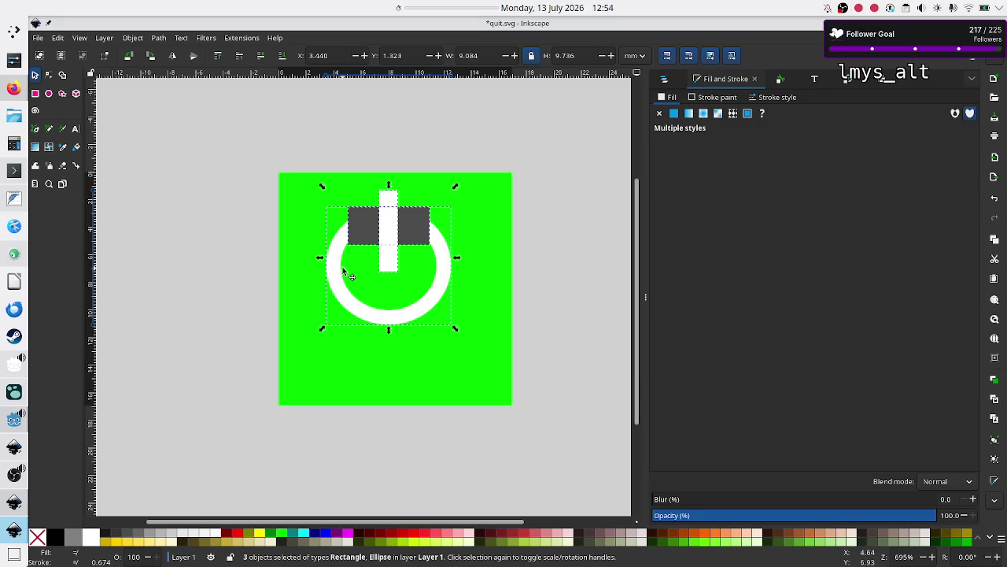
{"action": "left_click", "coordinate": [298, 351]}
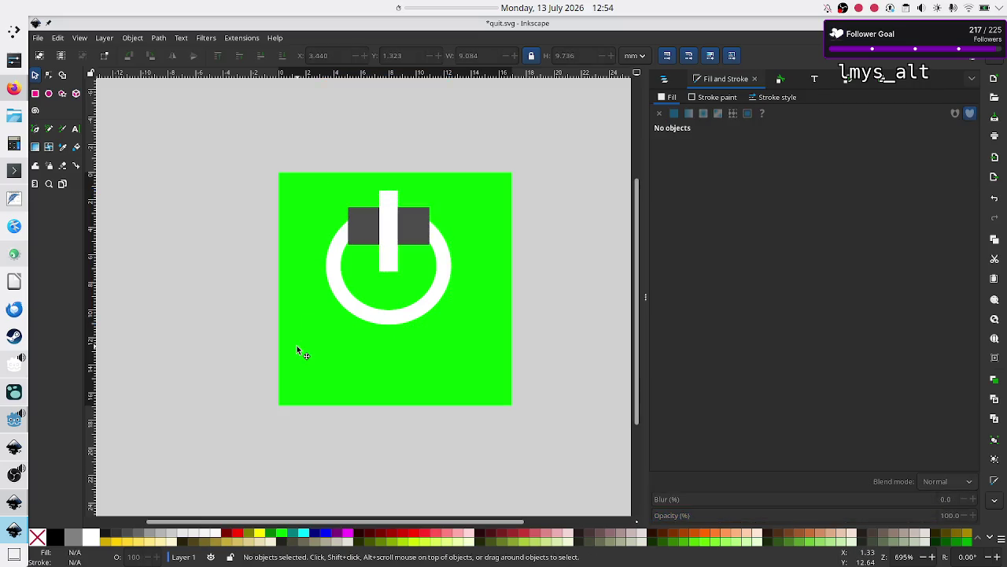
{"action": "left_click", "coordinate": [395, 312]}
{"action": "left_click", "coordinate": [336, 257]}
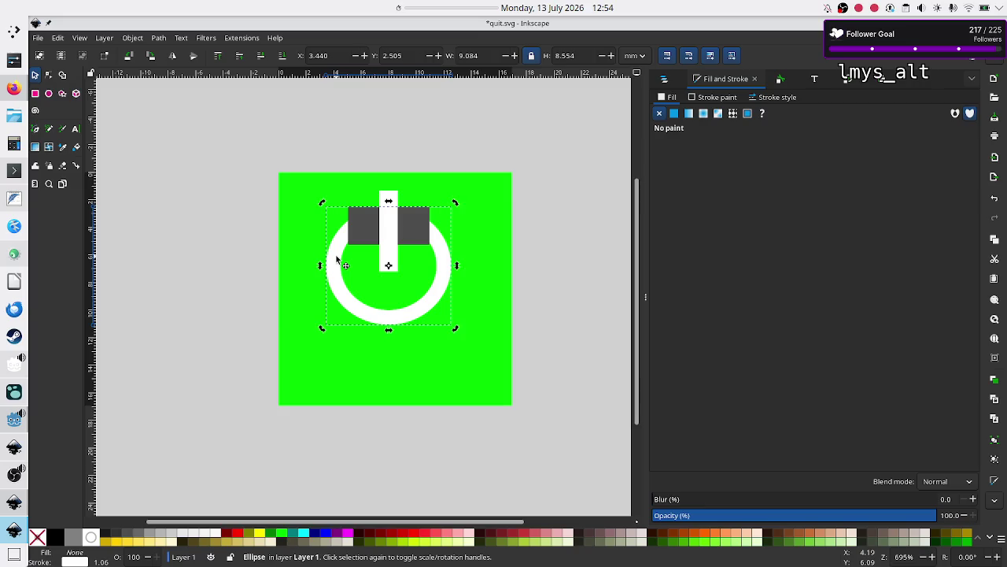
Intersect the dark rectangle with the white ring, then undo the intersection
{"action": "left_click", "coordinate": [367, 236]}
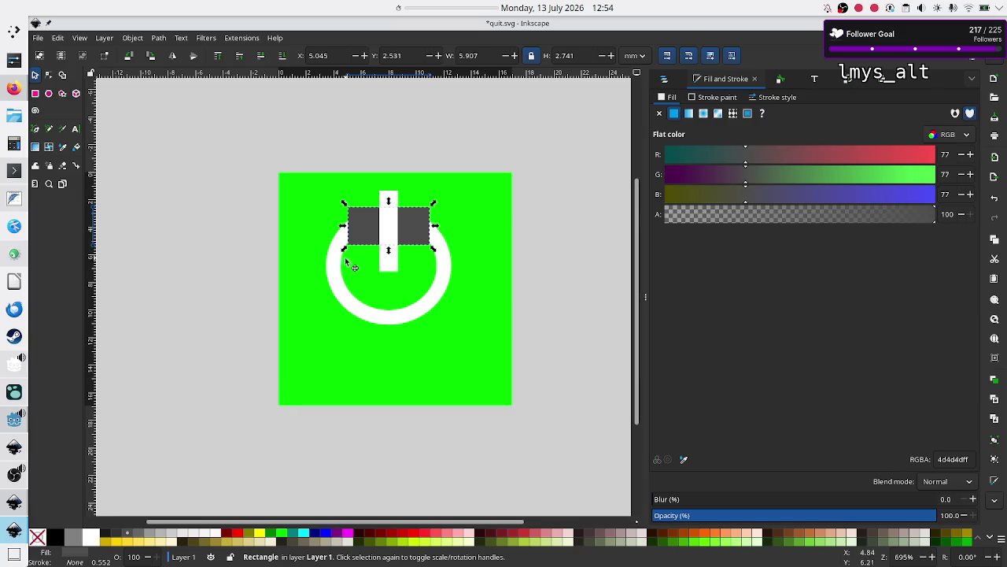
{"action": "left_click", "coordinate": [340, 285], "text": "shift"}
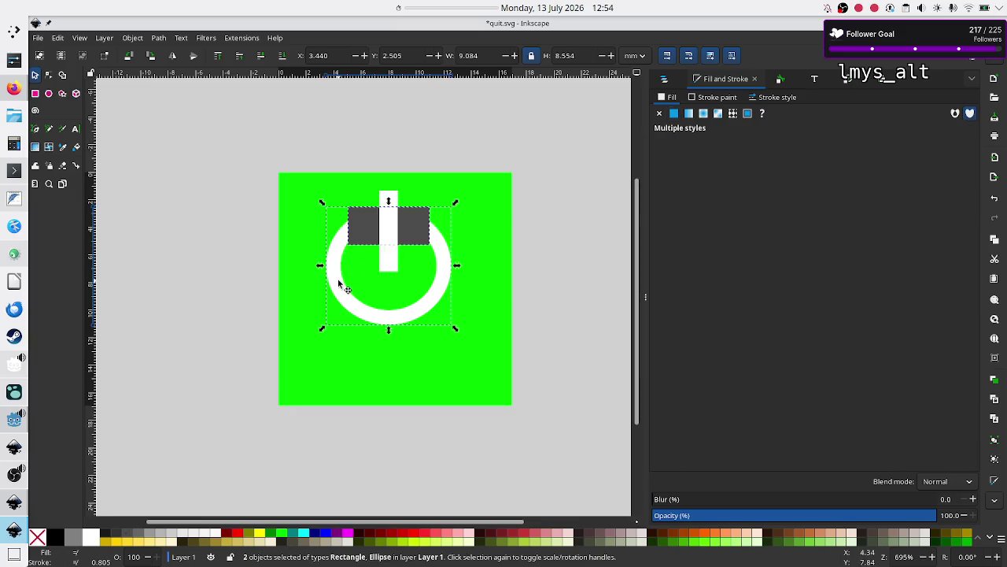
{"action": "left_click", "coordinate": [157, 39]}
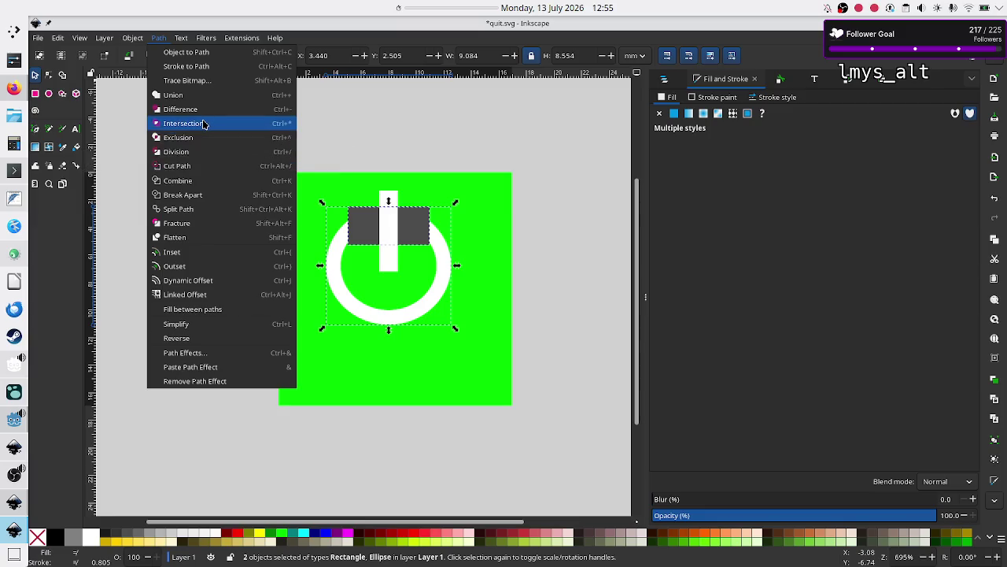
{"action": "left_click", "coordinate": [203, 123]}
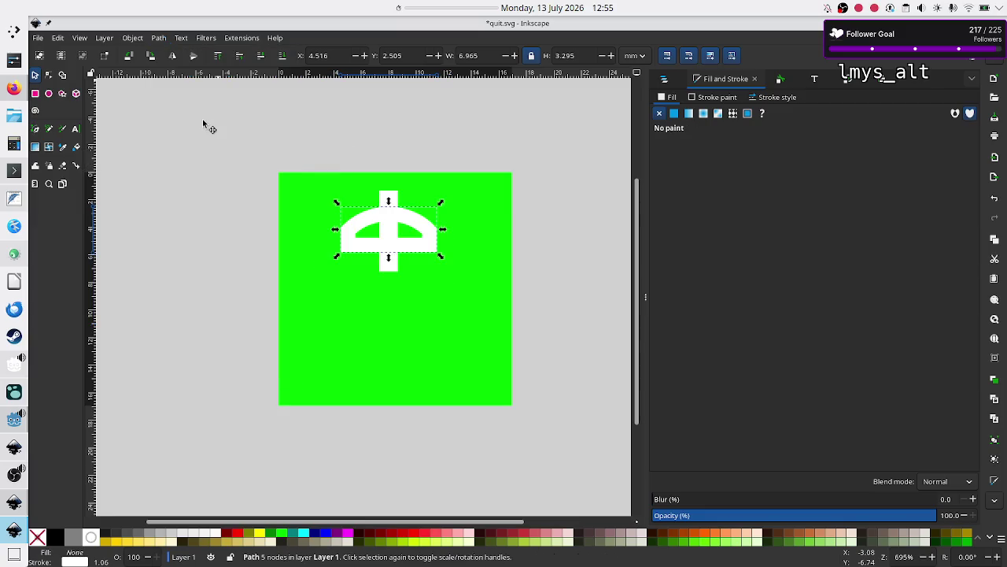
{"action": "key", "text": "ctrl+z"}
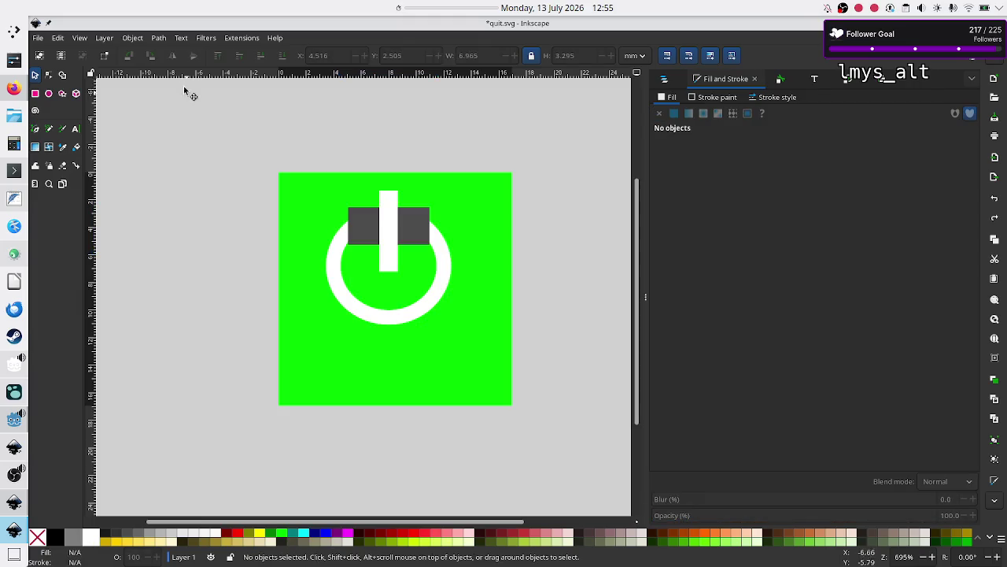
Subtract the dark rectangle from the white ring with Path > Difference
{"action": "left_click", "coordinate": [361, 227]}
{"action": "left_click", "coordinate": [342, 293], "text": "shift"}
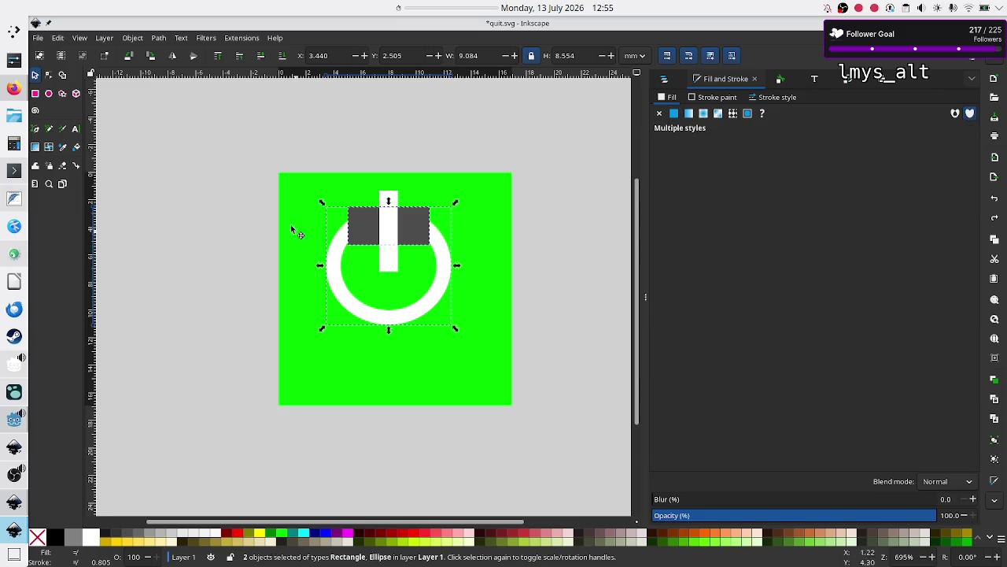
{"action": "left_click", "coordinate": [159, 38]}
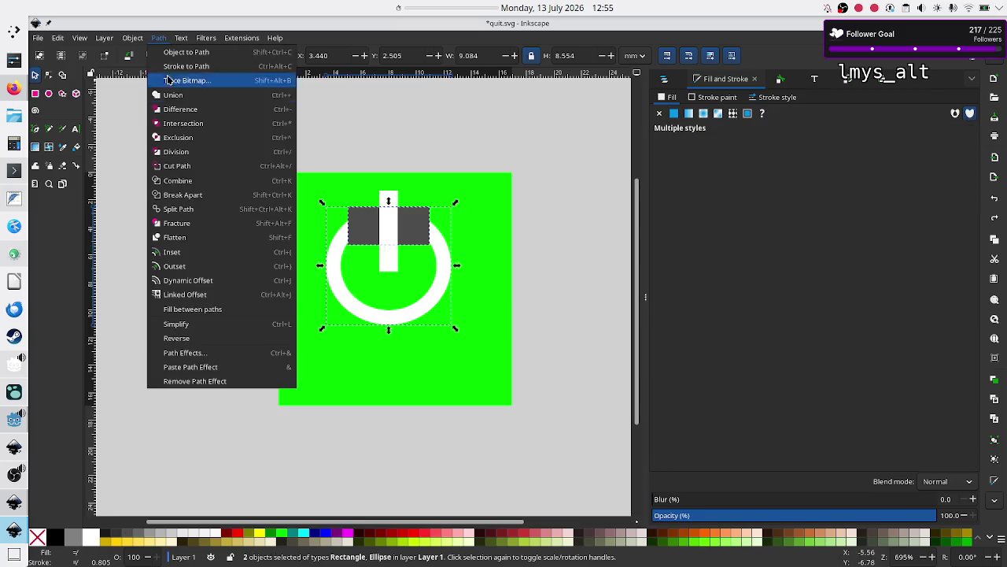
{"action": "left_click", "coordinate": [199, 110]}
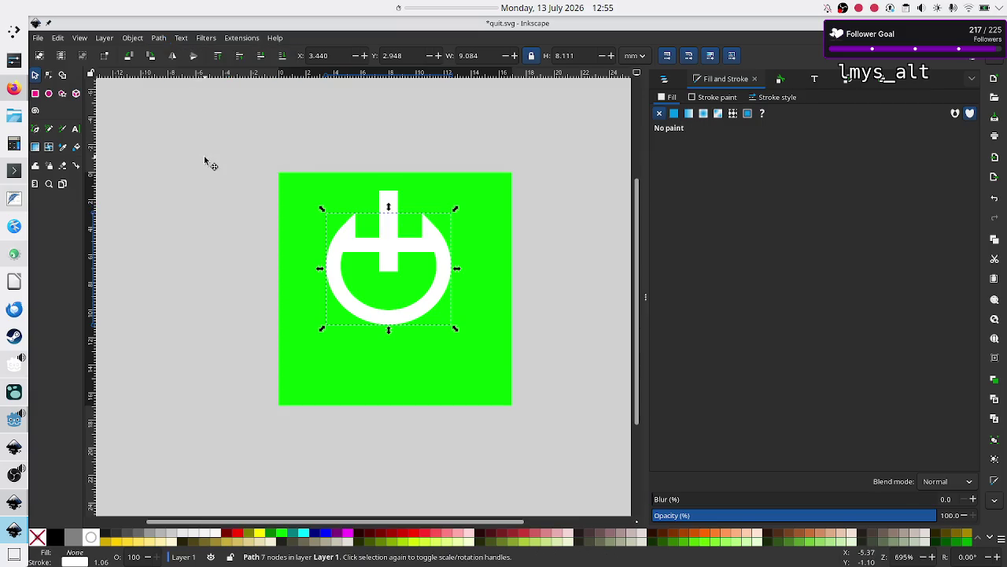
Inspect the resulting ring path, then undo the subtraction
{"action": "left_click", "coordinate": [219, 211]}
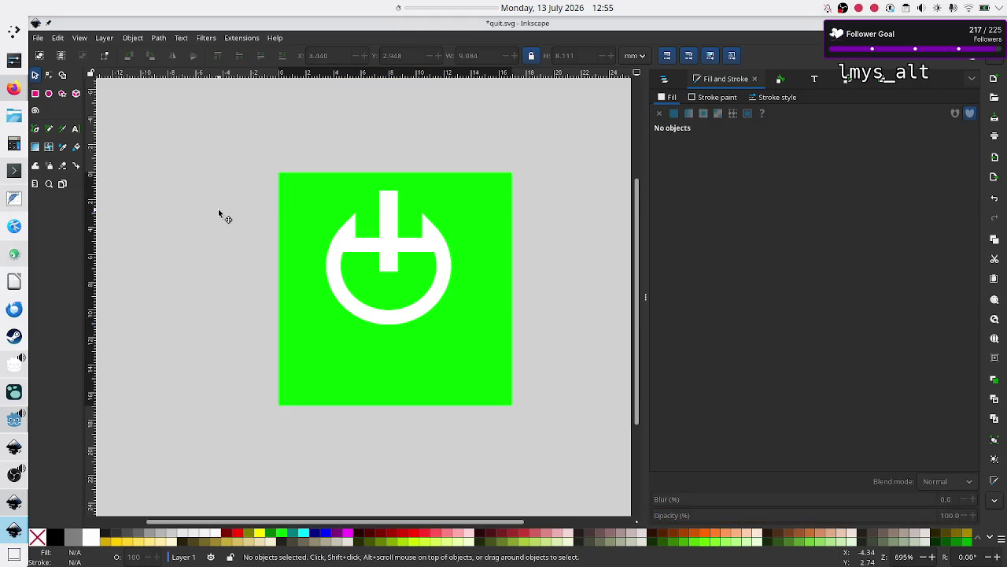
{"action": "left_click", "coordinate": [336, 250]}
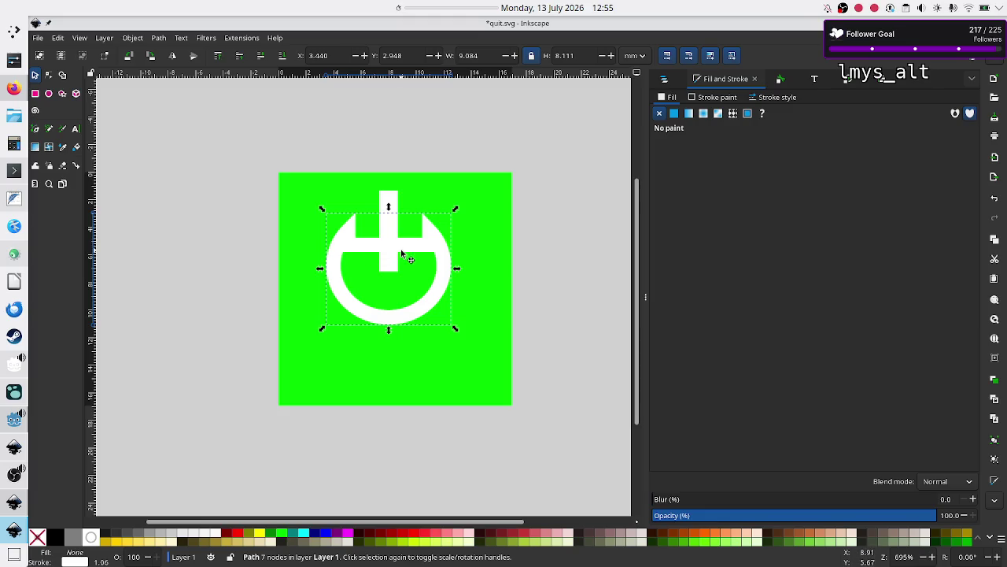
{"action": "left_click", "coordinate": [551, 259]}
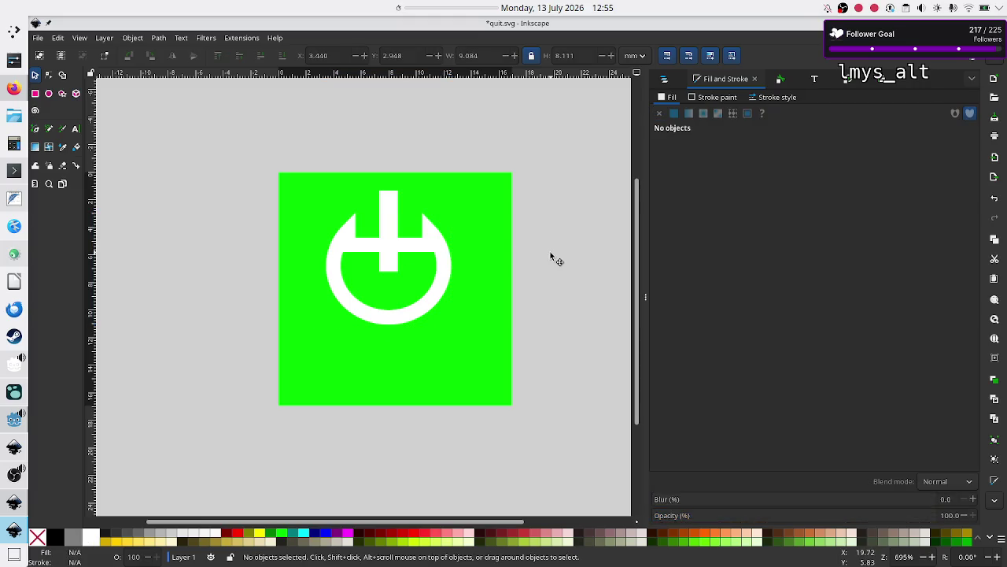
{"action": "key", "text": "ctrl+z"}
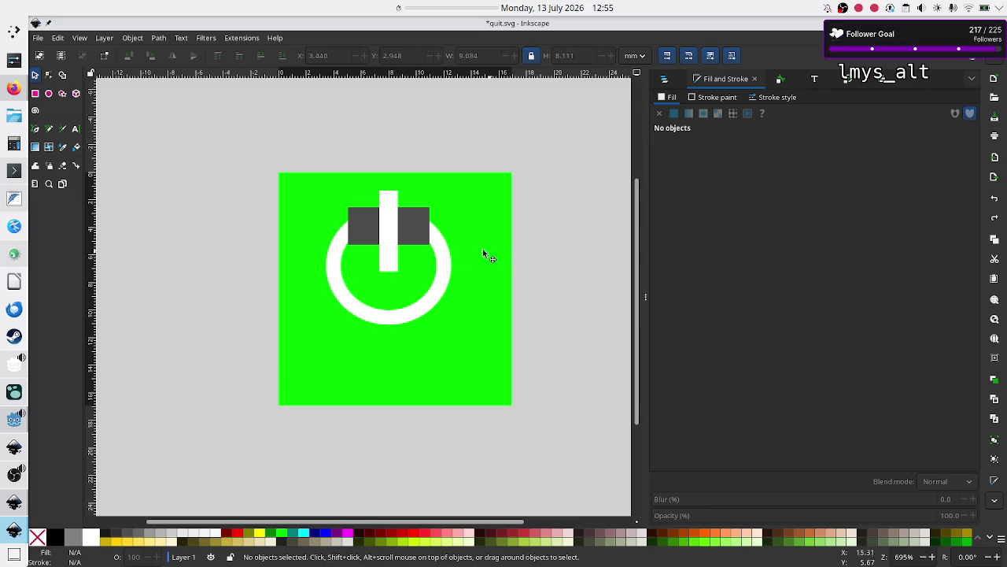
{"action": "left_click", "coordinate": [362, 220]}
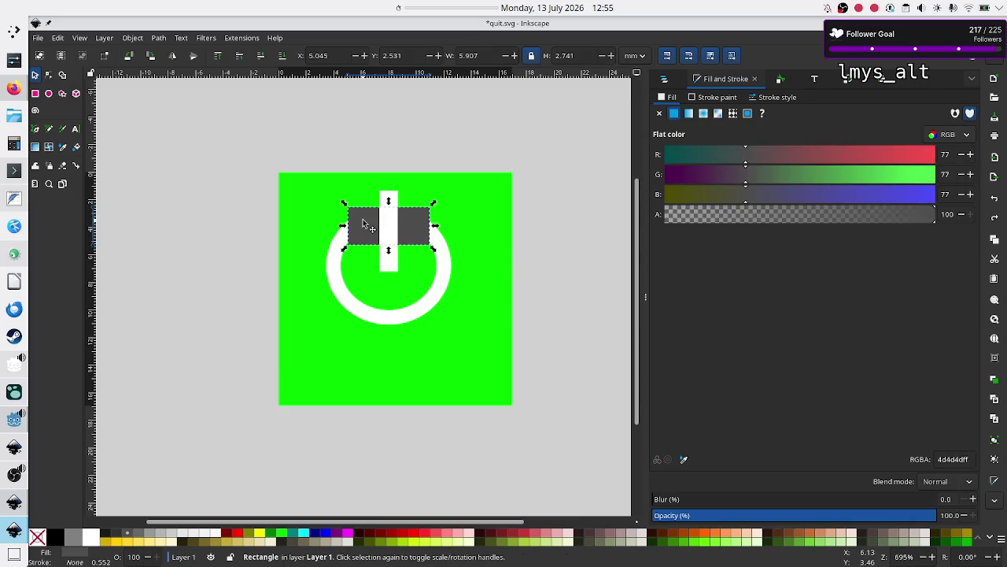
{"action": "left_click", "coordinate": [336, 256]}
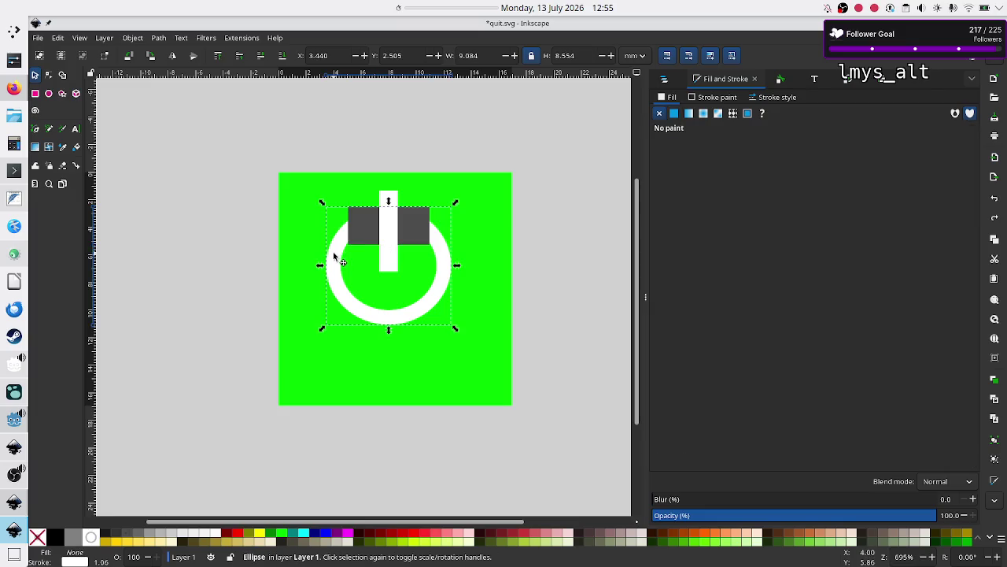
{"action": "left_click", "coordinate": [358, 239], "text": "shift"}
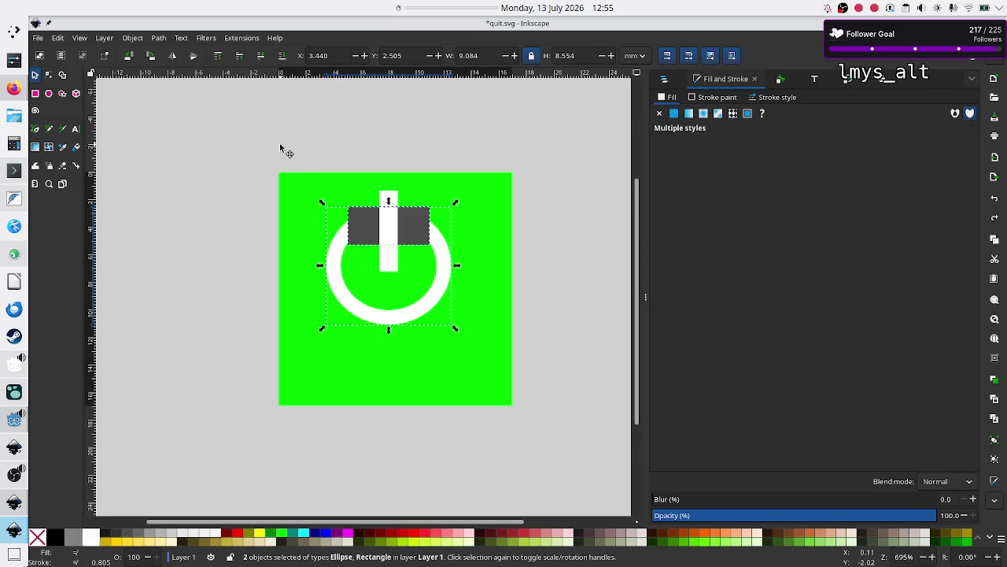
{"action": "left_click", "coordinate": [159, 38]}
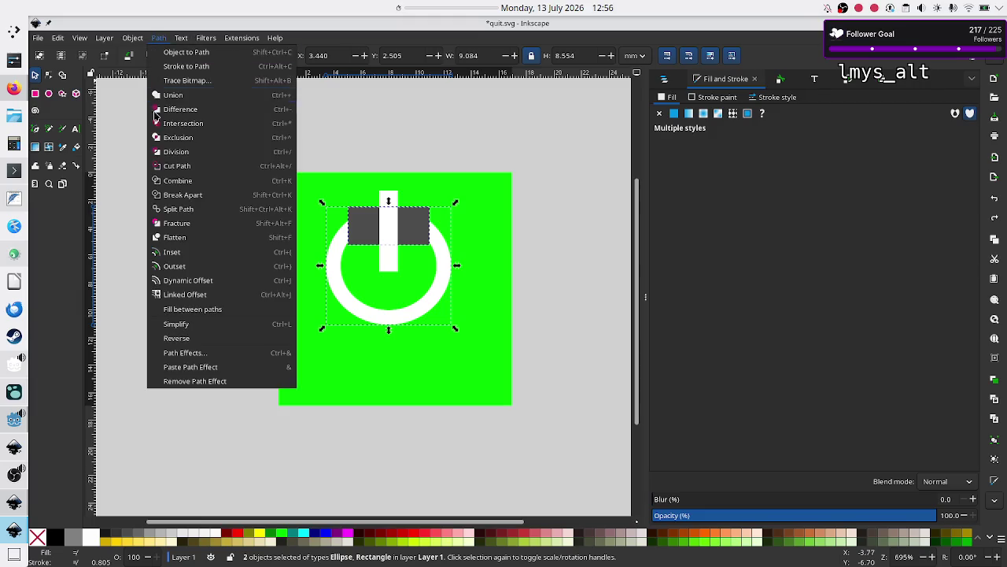
{"action": "left_click", "coordinate": [197, 111]}
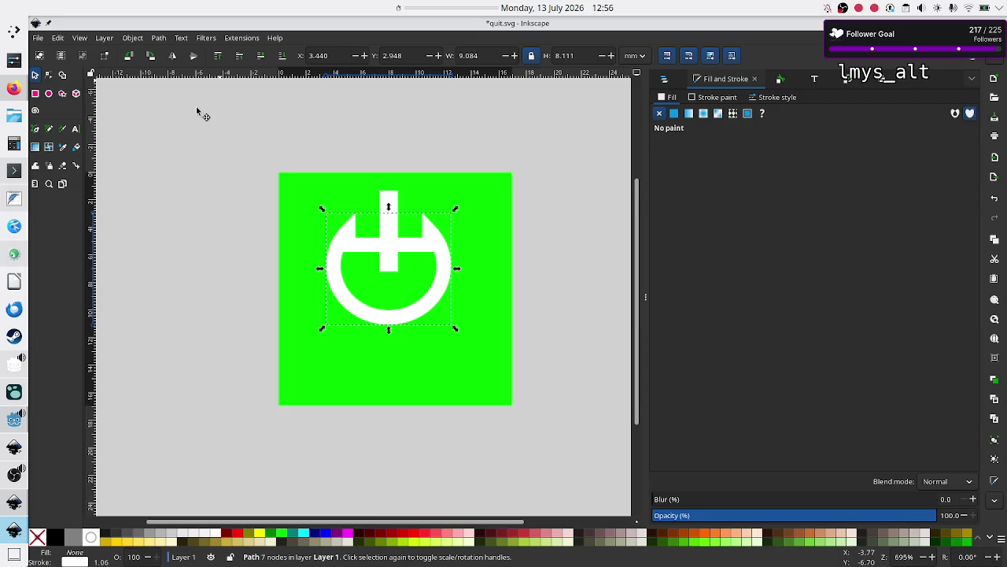
{"action": "left_click", "coordinate": [200, 188]}
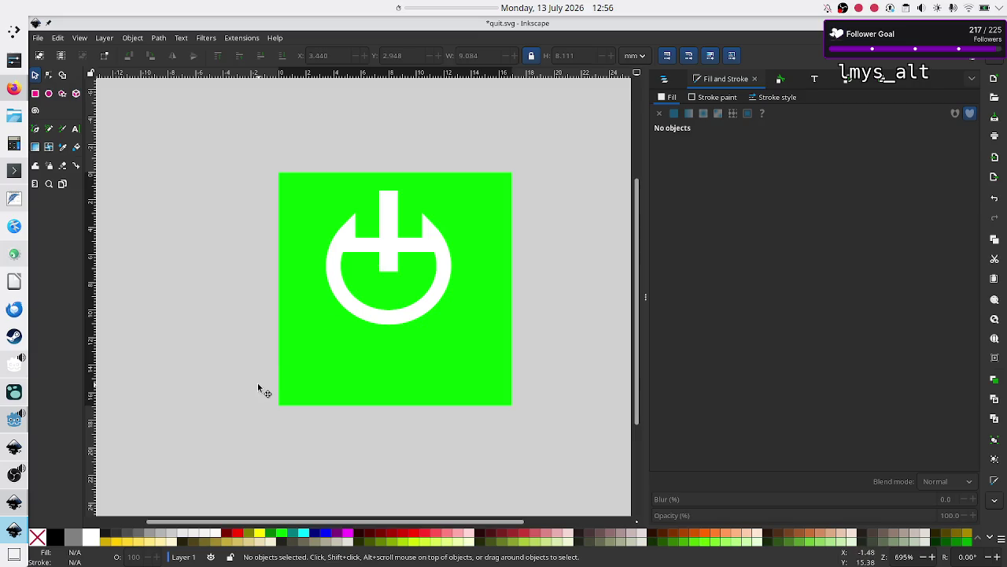
{"action": "key", "text": "ctrl+z"}
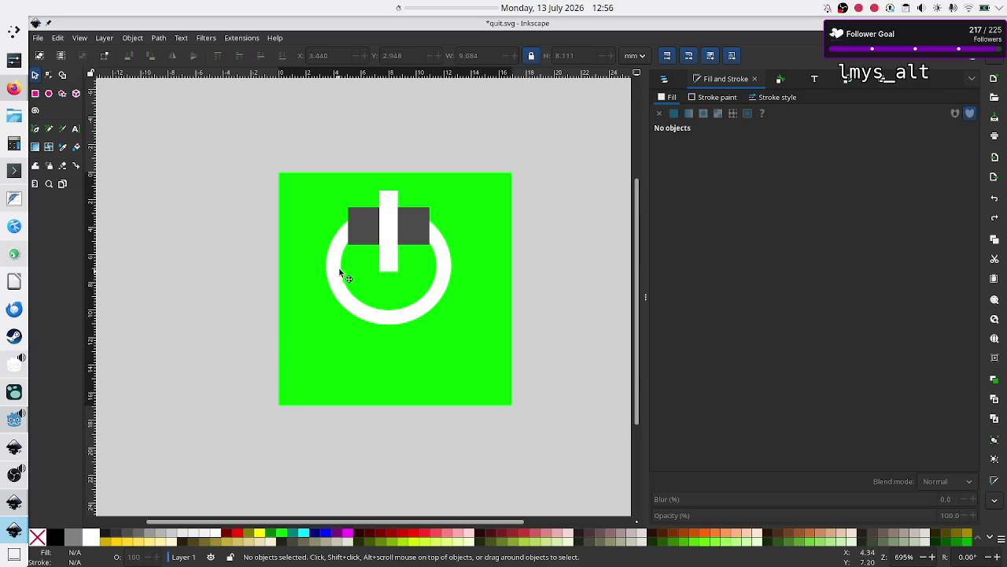
Apply Path > Exclusion to the white ring and dark rectangle, then undo it
{"action": "left_click", "coordinate": [336, 271]}
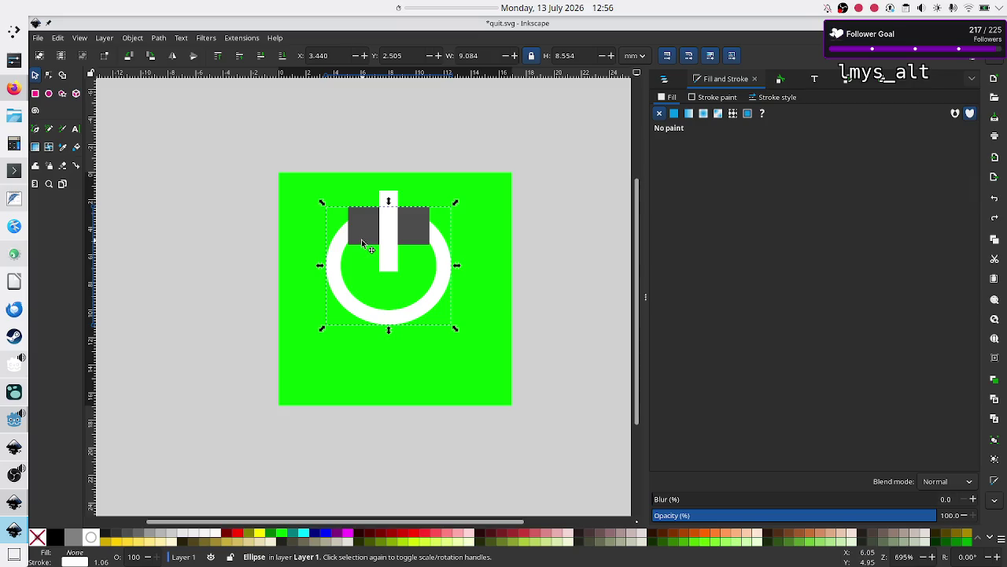
{"action": "left_click", "coordinate": [362, 240], "text": "shift"}
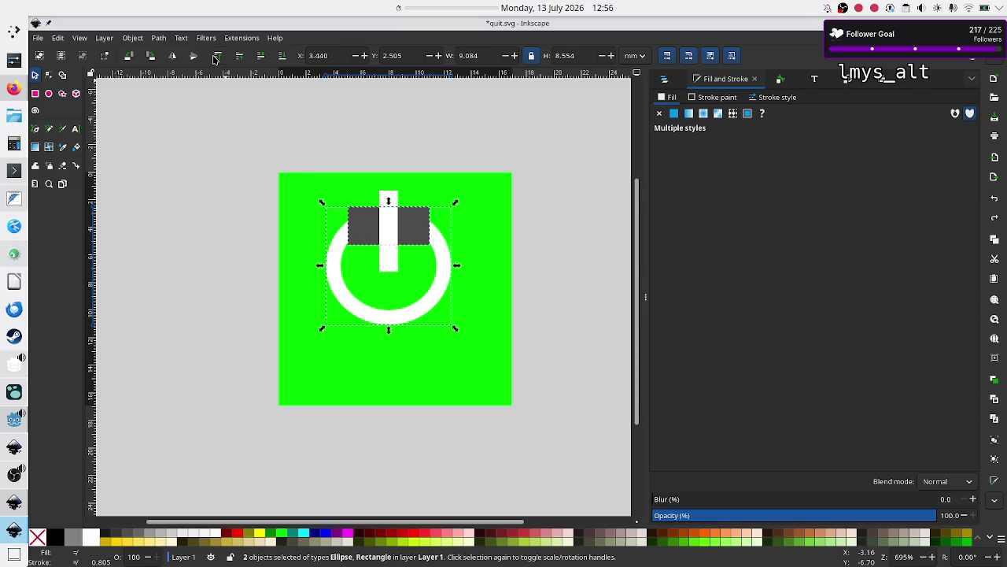
{"action": "left_click", "coordinate": [162, 38]}
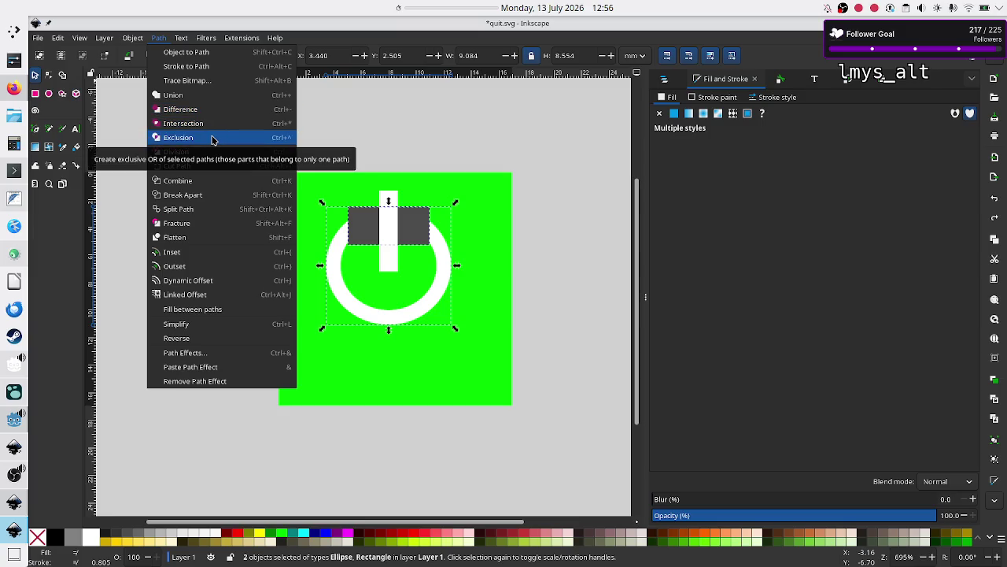
{"action": "left_click", "coordinate": [211, 139]}
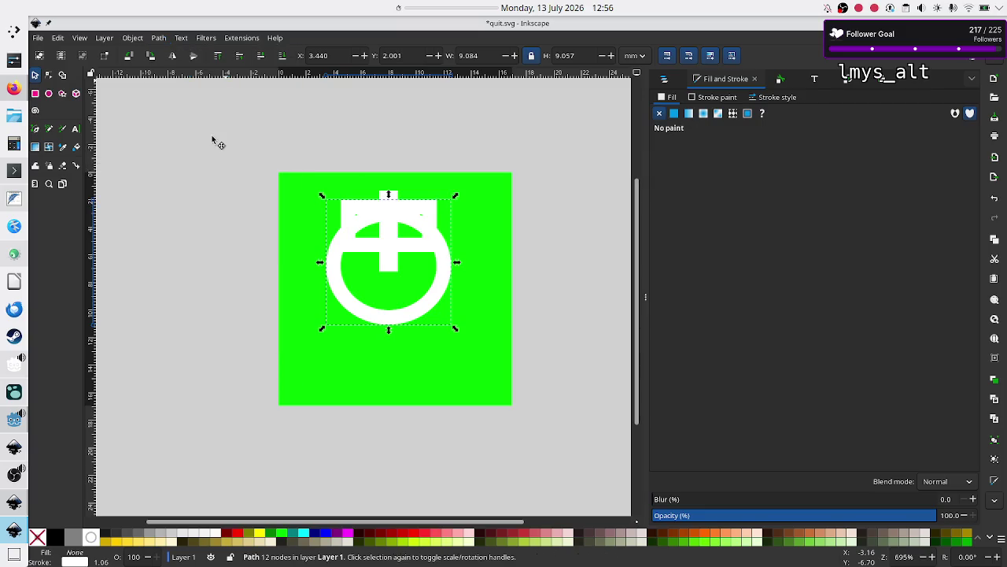
{"action": "key", "text": "ctrl"}
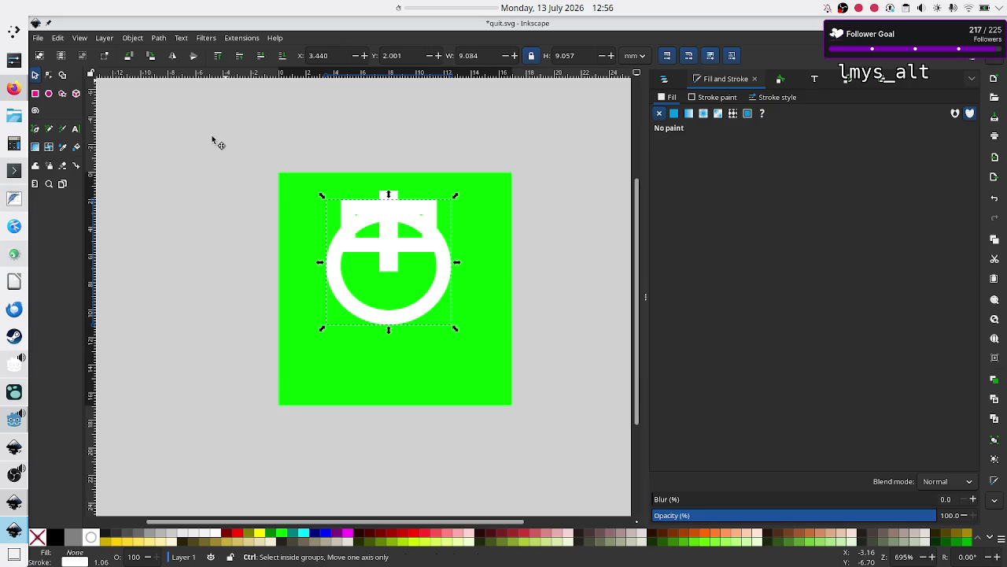
{"action": "key", "text": "ctrl+z"}
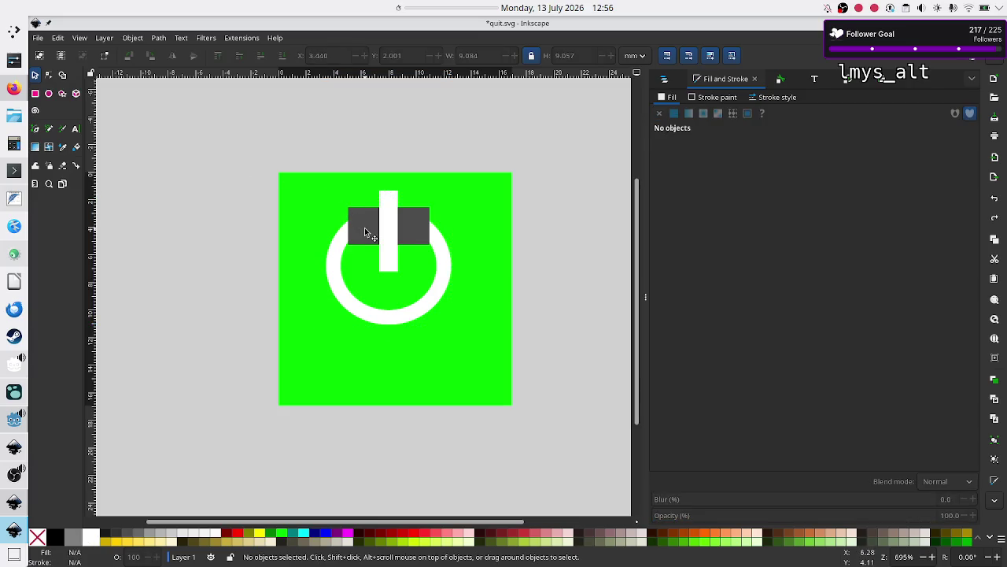
Cut the white ring along the dark rectangle's outline with Path > Cut Path
{"action": "left_click", "coordinate": [365, 232]}
{"action": "left_click", "coordinate": [332, 261], "text": "shift"}
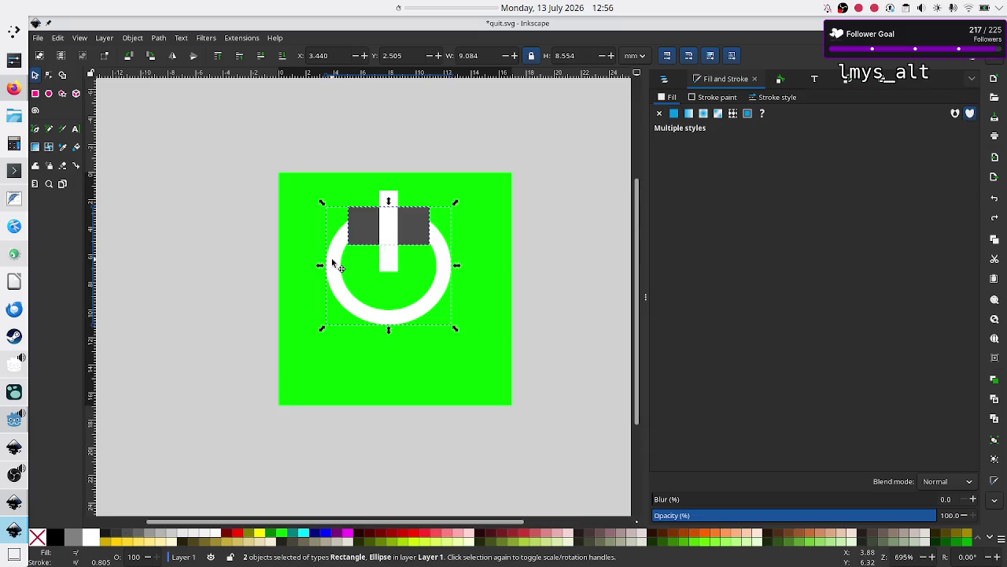
{"action": "left_click", "coordinate": [173, 38]}
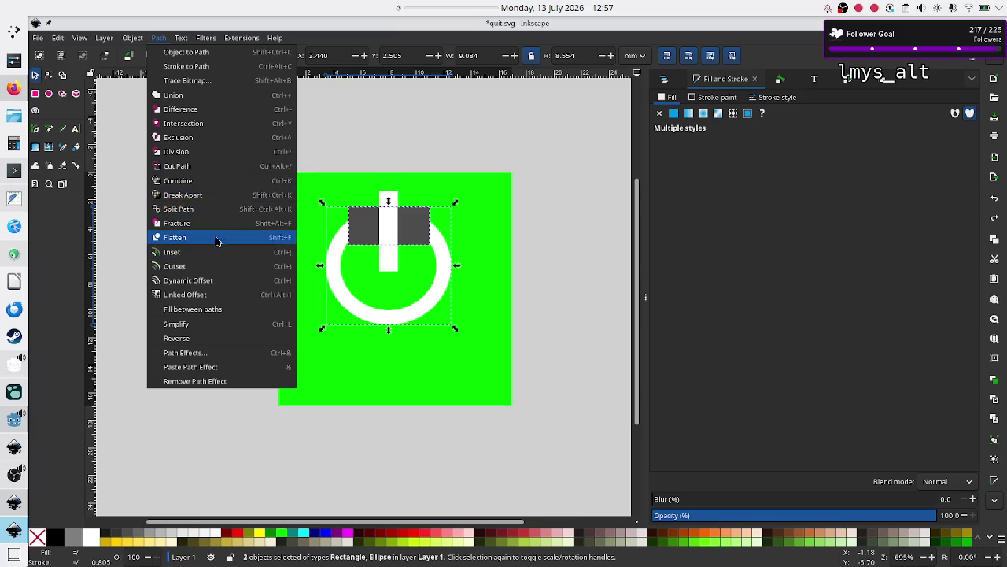
{"action": "left_click", "coordinate": [193, 165]}
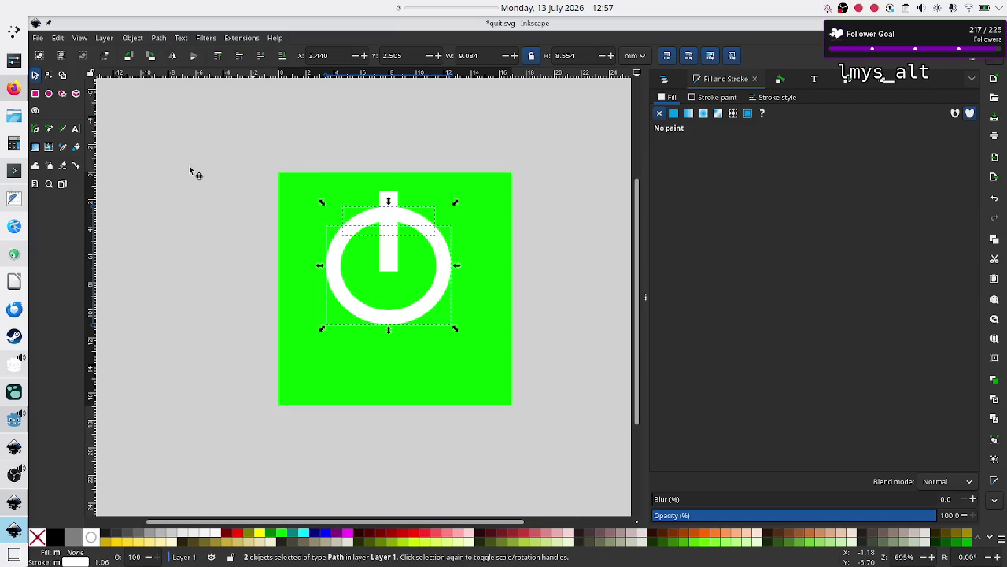
Delete the ring arc piece sitting above the white bar
{"action": "left_click", "coordinate": [196, 244]}
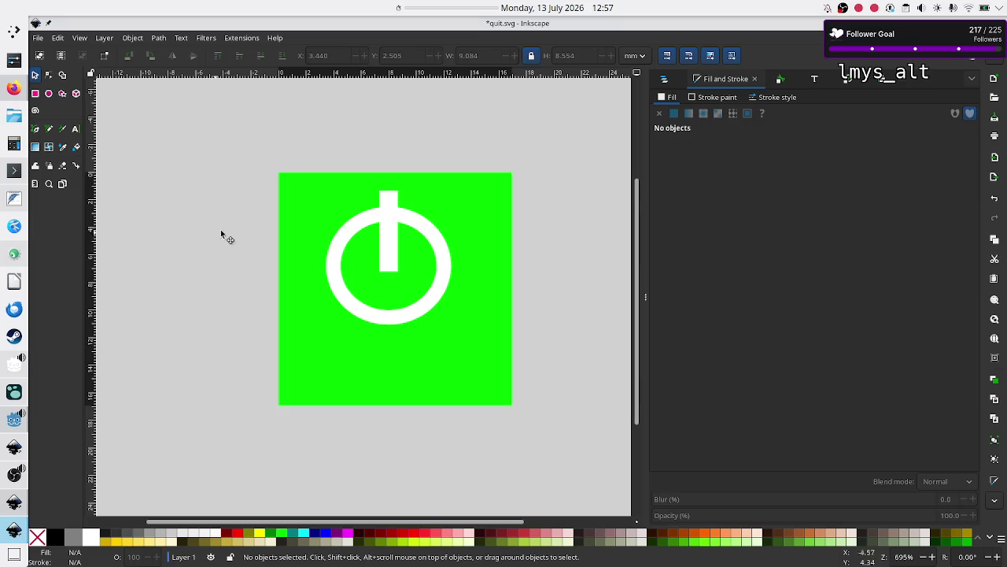
{"action": "left_click", "coordinate": [391, 218]}
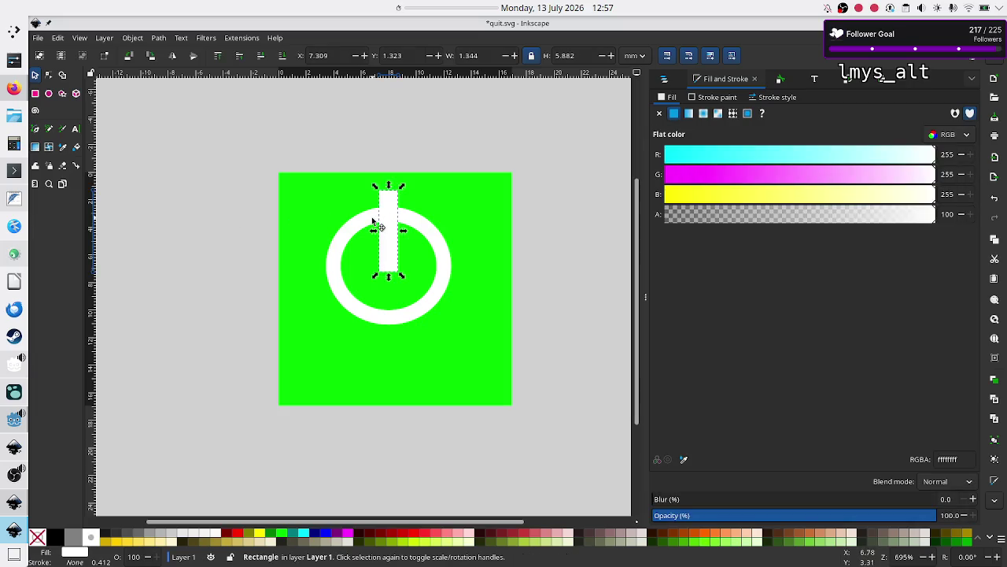
{"action": "left_click", "coordinate": [373, 222]}
{"action": "key", "text": "Delete"}
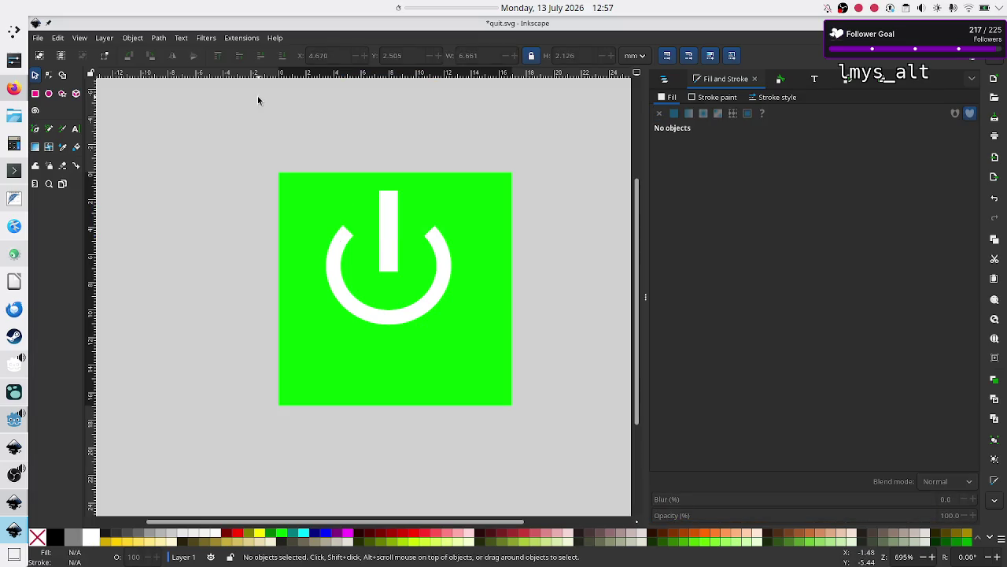
{"action": "left_click", "coordinate": [158, 38]}
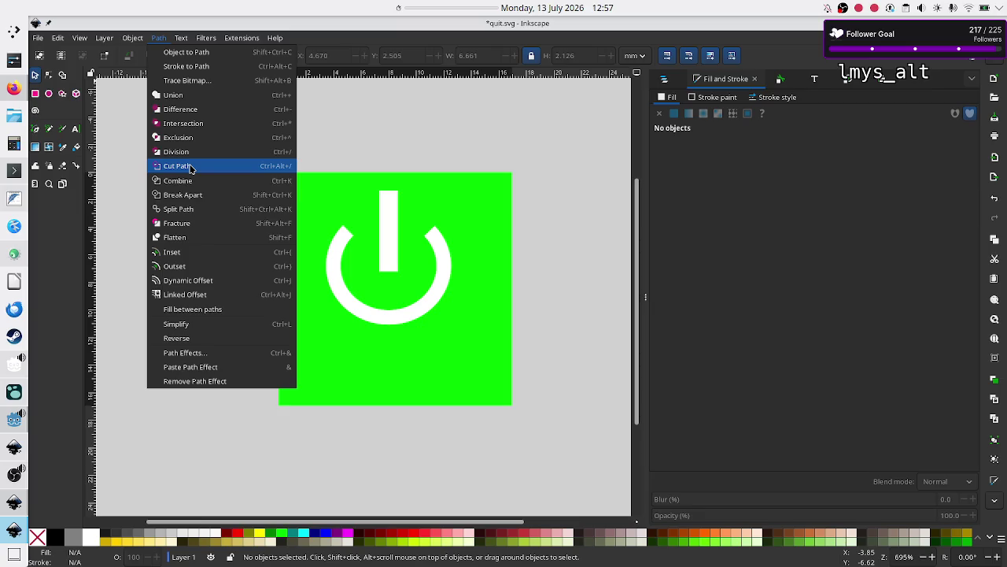
Shorten the white bar by dragging its top handle down, then nudge it with the arrow keys
{"action": "left_click", "coordinate": [526, 155]}
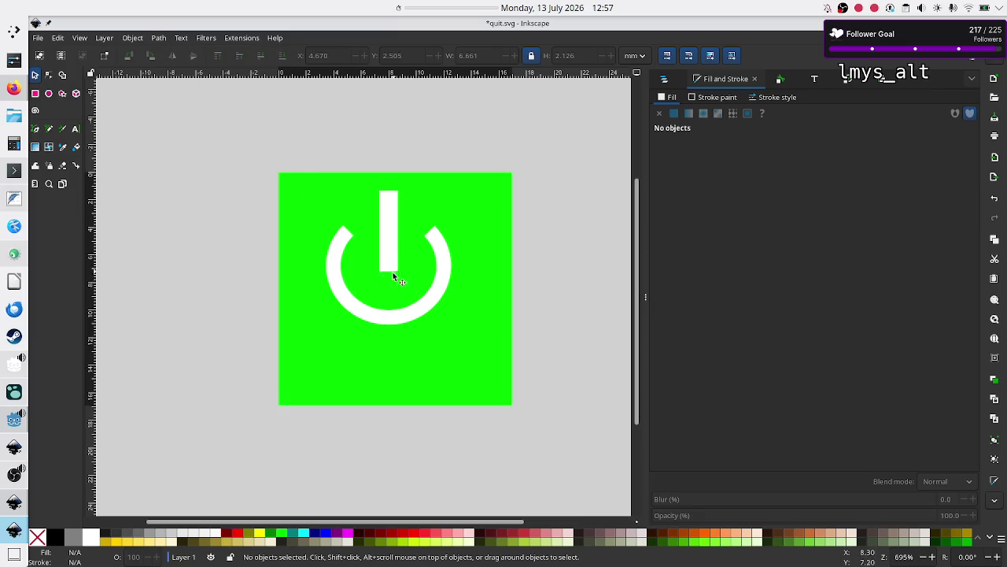
{"action": "left_click", "coordinate": [393, 314]}
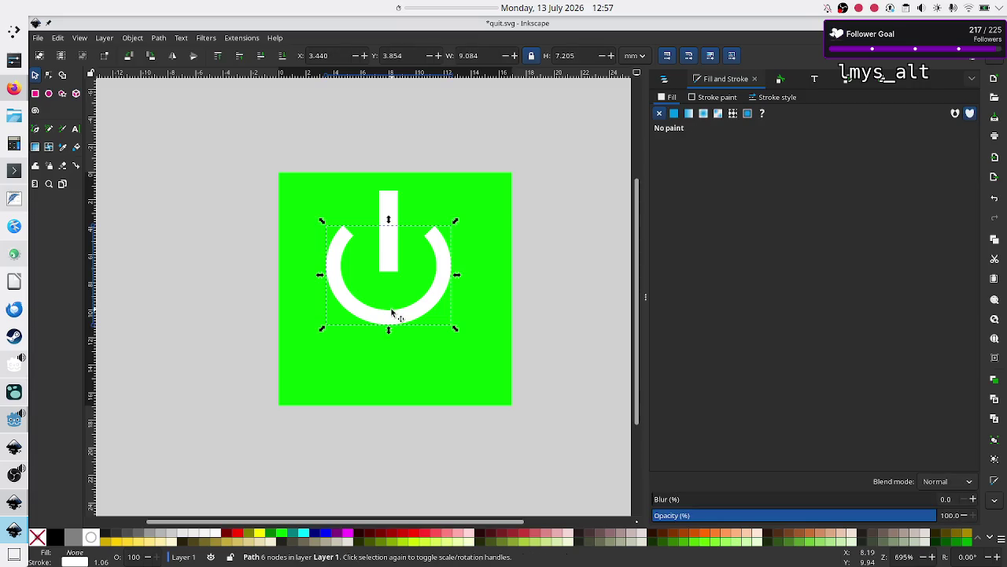
{"action": "left_click", "coordinate": [386, 221]}
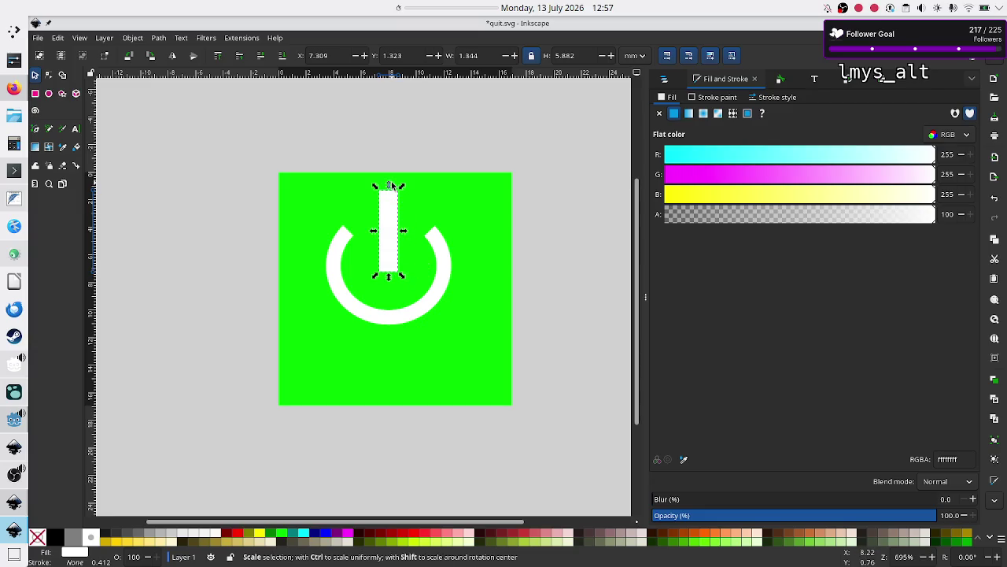
{"action": "left_click_drag", "start_coordinate": [389, 185], "coordinate": [394, 204]}
{"action": "key", "text": "Up"}
{"action": "key", "text": "Up"}
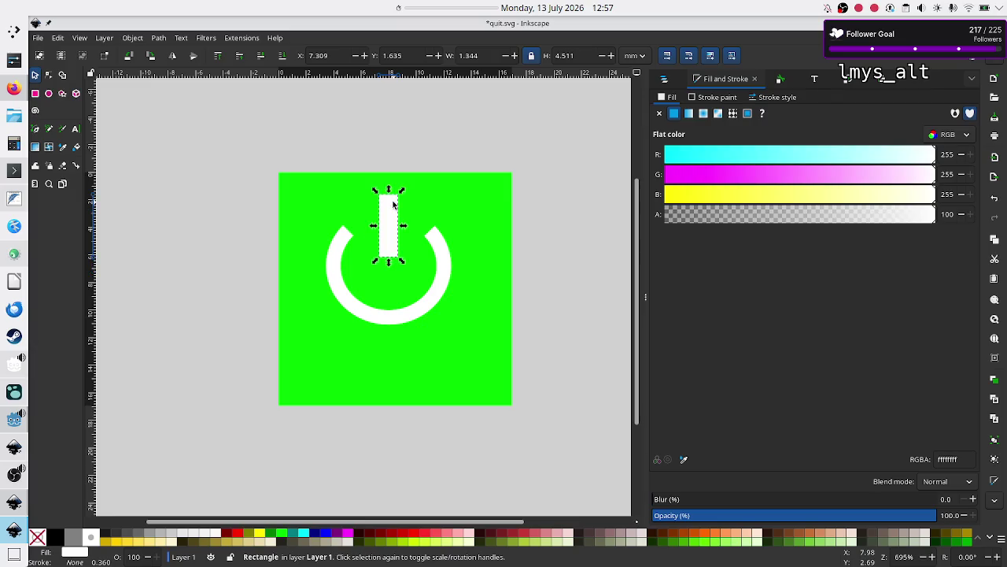
{"action": "key", "text": "Down"}
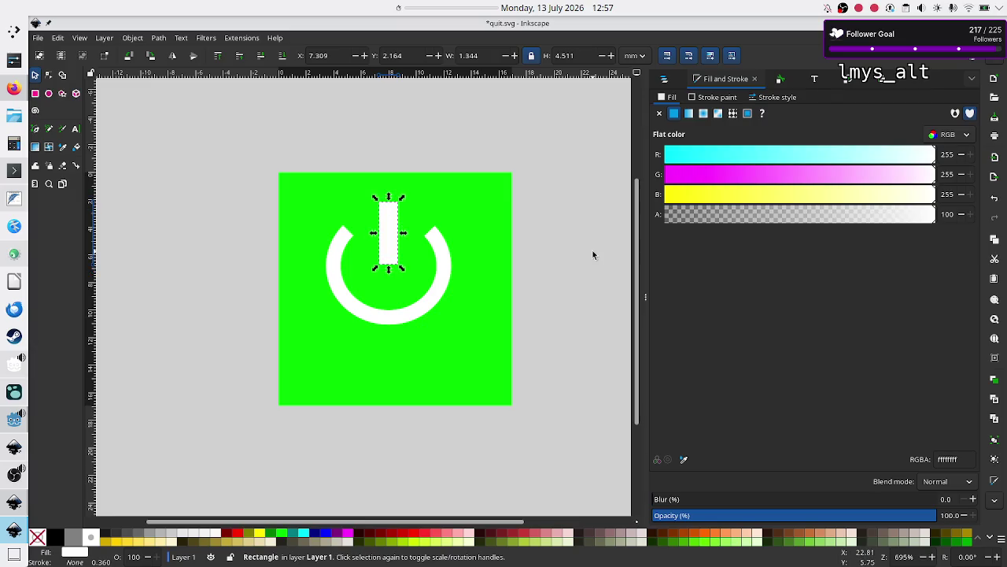
Check the ring, then undo back to the full ring and bar
{"action": "left_click", "coordinate": [593, 252]}
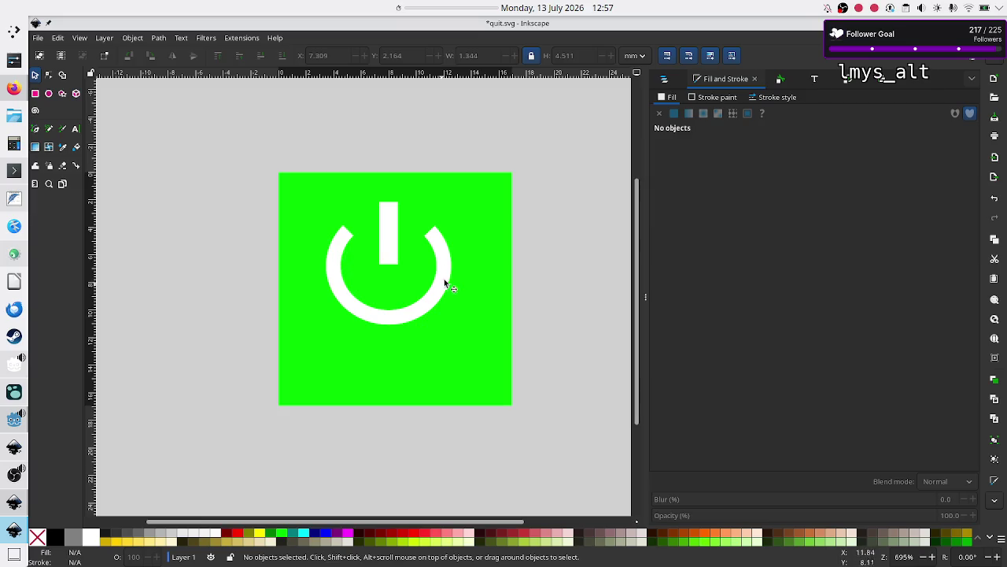
{"action": "left_click", "coordinate": [339, 251]}
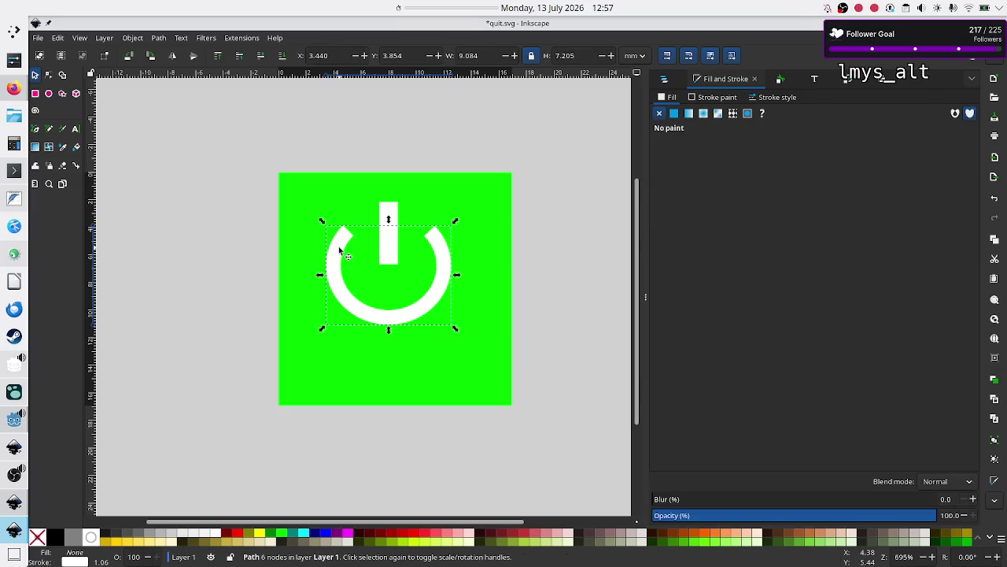
{"action": "left_click", "coordinate": [545, 280]}
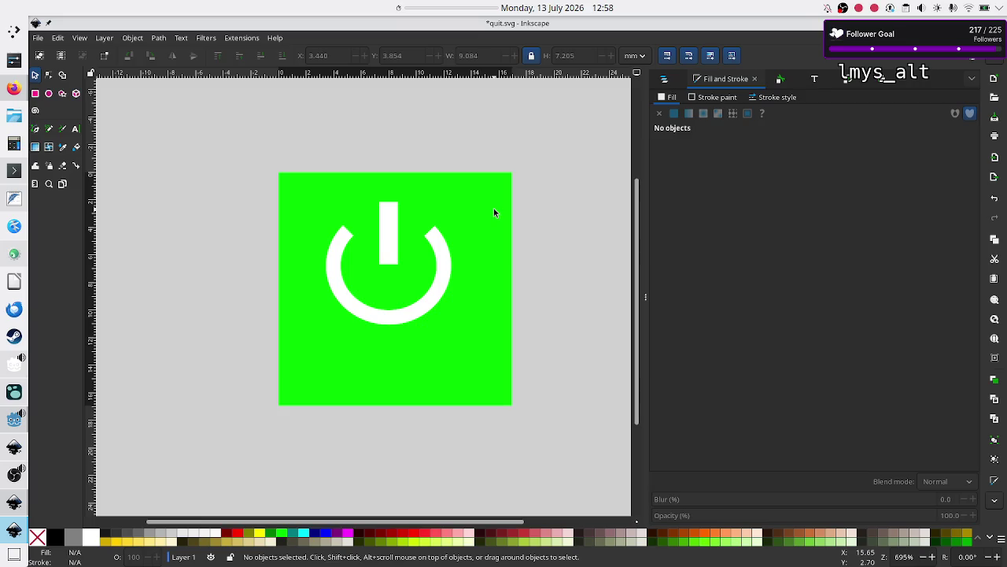
{"action": "key", "text": "ctrl+z"}
{"action": "key", "text": "ctrl+z"}
{"action": "key", "text": "ctrl+z"}
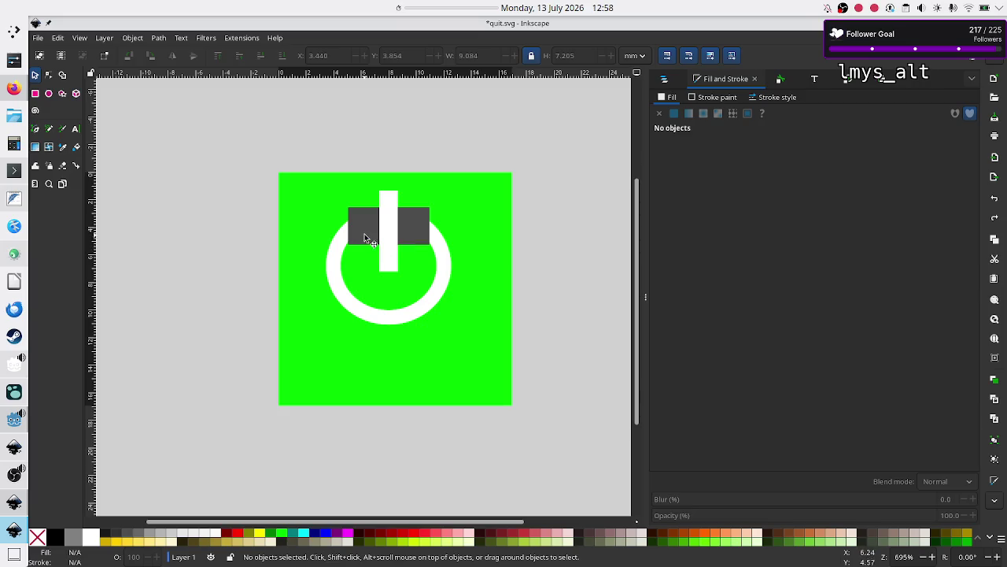
Narrow the grey rectangle by pulling its left and right edges inward
{"action": "left_click", "coordinate": [363, 233]}
{"action": "left_click_drag", "start_coordinate": [344, 227], "coordinate": [362, 228]}
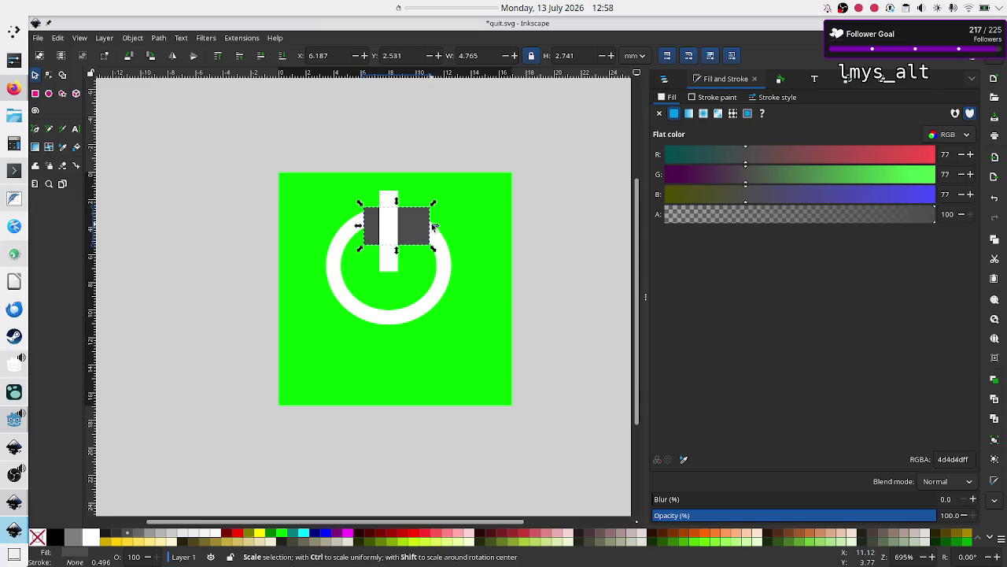
{"action": "left_click_drag", "start_coordinate": [433, 228], "coordinate": [421, 227]}
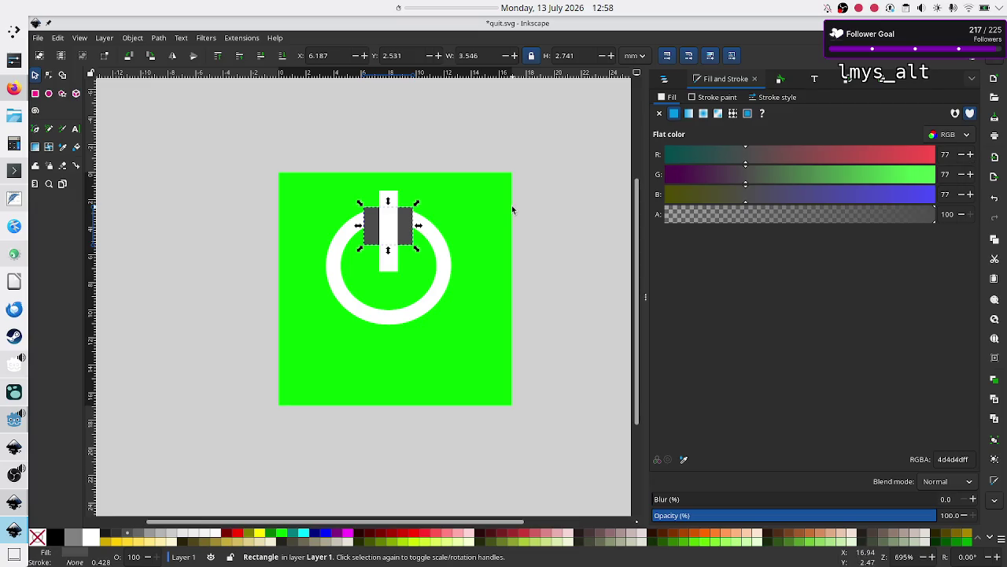
Select the grey rectangle with the white bar and open Align and Distribute
{"action": "left_click", "coordinate": [539, 225]}
{"action": "left_click", "coordinate": [407, 228]}
{"action": "left_click", "coordinate": [394, 268], "text": "shift"}
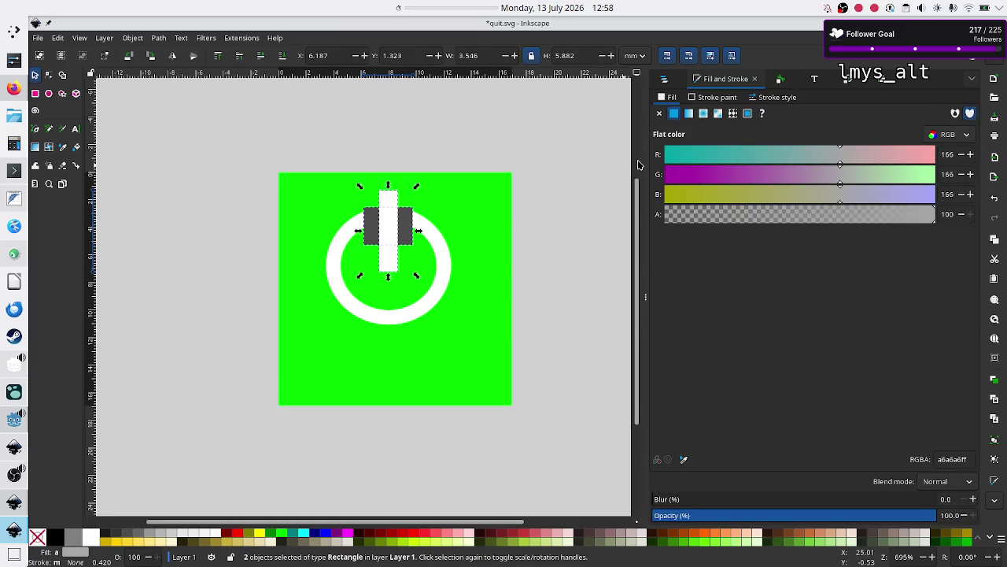
{"action": "left_click", "coordinate": [878, 81]}
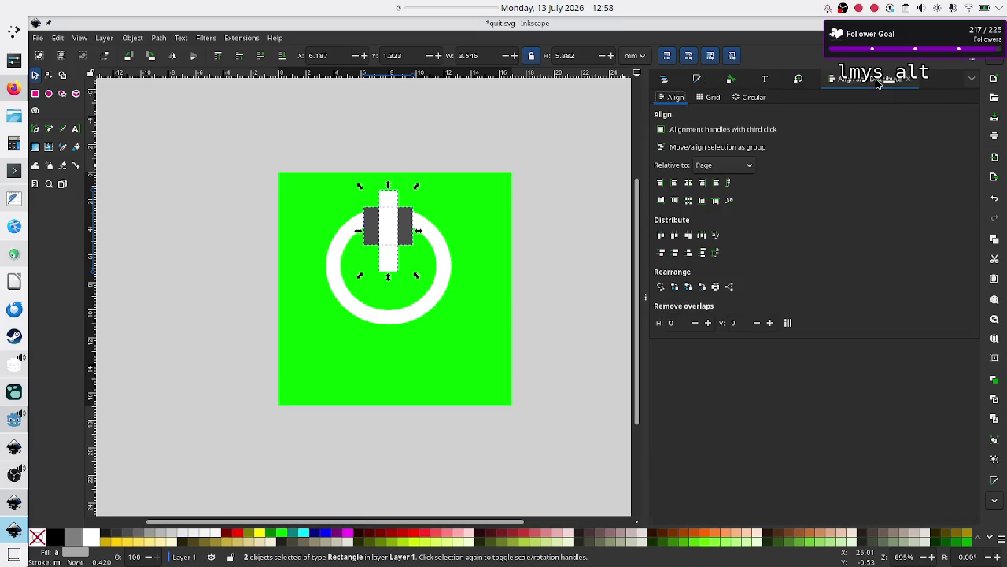
Center the grey rectangle on the white bar's vertical axis relative to Last selected
{"action": "left_click", "coordinate": [730, 162]}
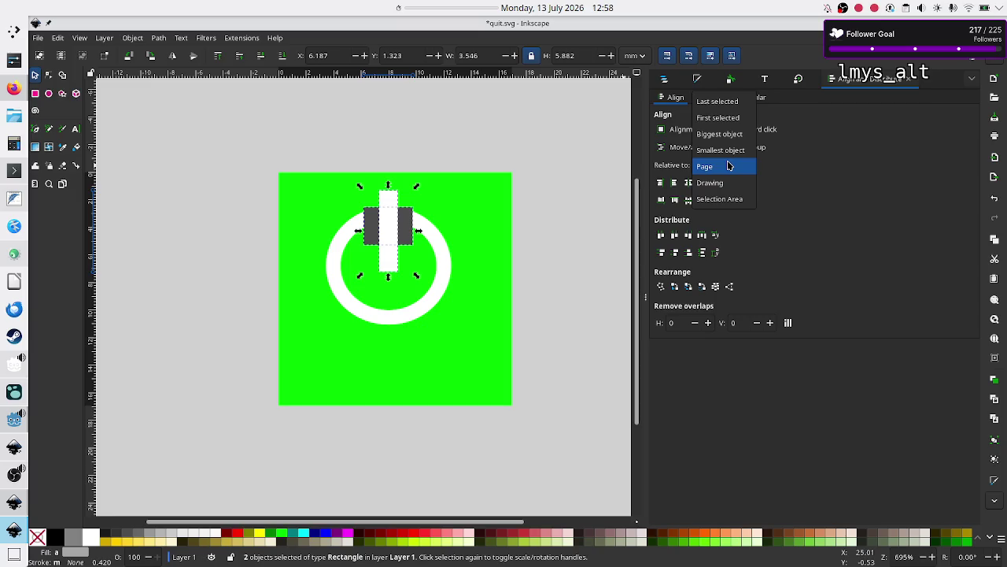
{"action": "left_click", "coordinate": [728, 110]}
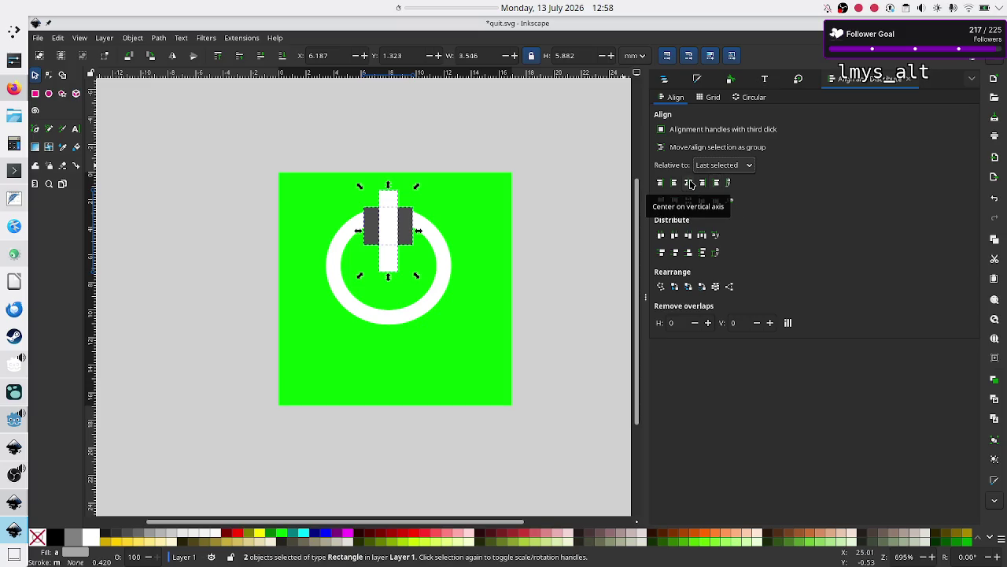
{"action": "left_click", "coordinate": [691, 184]}
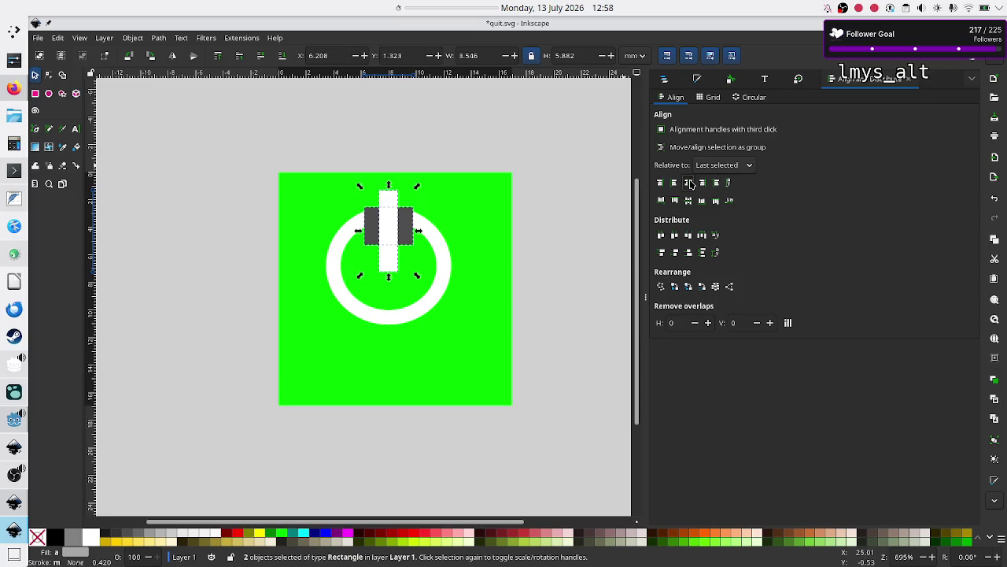
{"action": "left_click", "coordinate": [533, 250]}
{"action": "left_click", "coordinate": [373, 225]}
{"action": "left_click", "coordinate": [349, 230], "text": "shift"}
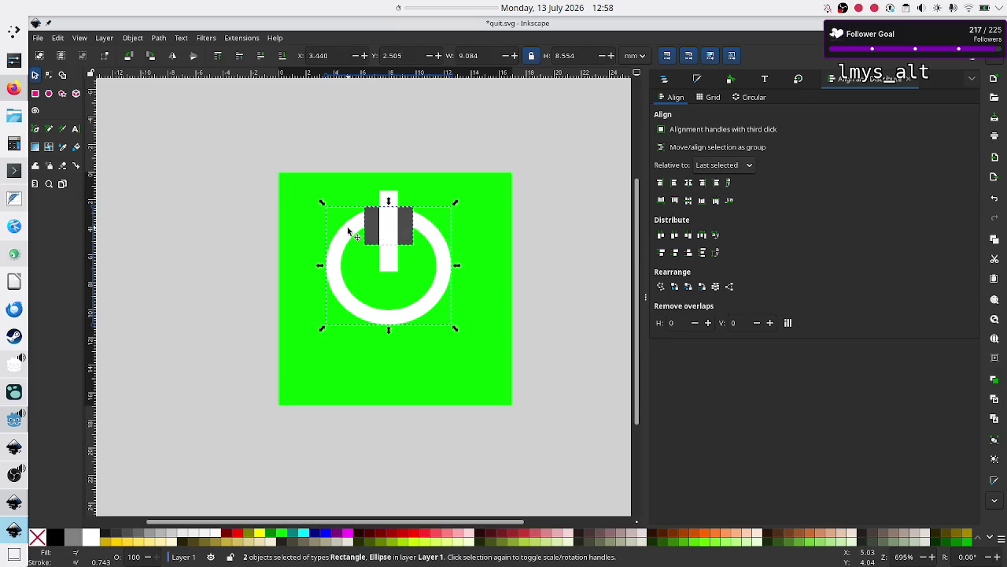
Cut the white ring along the dark rectangle's outline with a path operation
{"action": "left_click", "coordinate": [156, 38]}
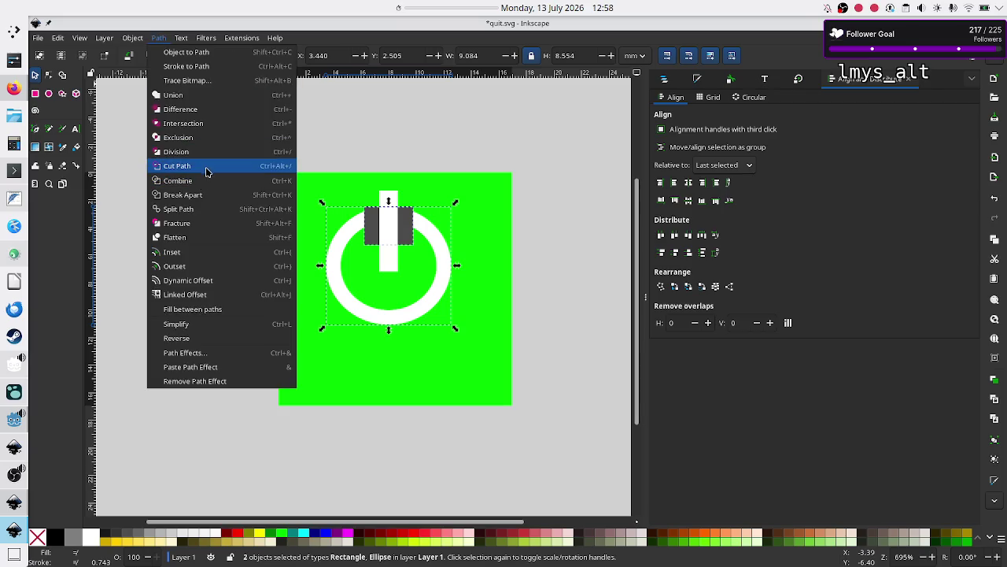
{"action": "left_click", "coordinate": [206, 167]}
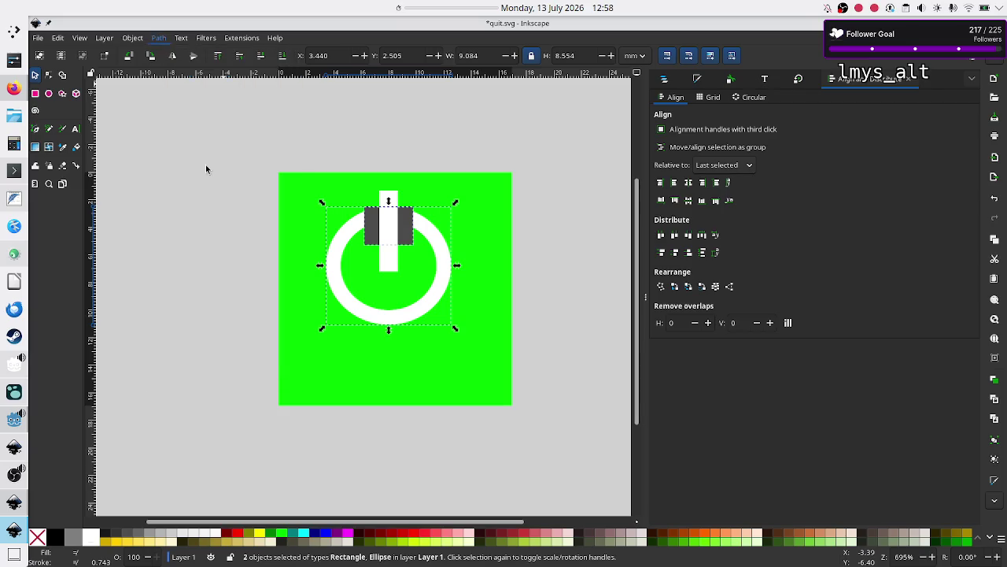
{"action": "left_click", "coordinate": [221, 257]}
Delete the small arc piece left above the white bar
{"action": "left_click", "coordinate": [391, 222]}
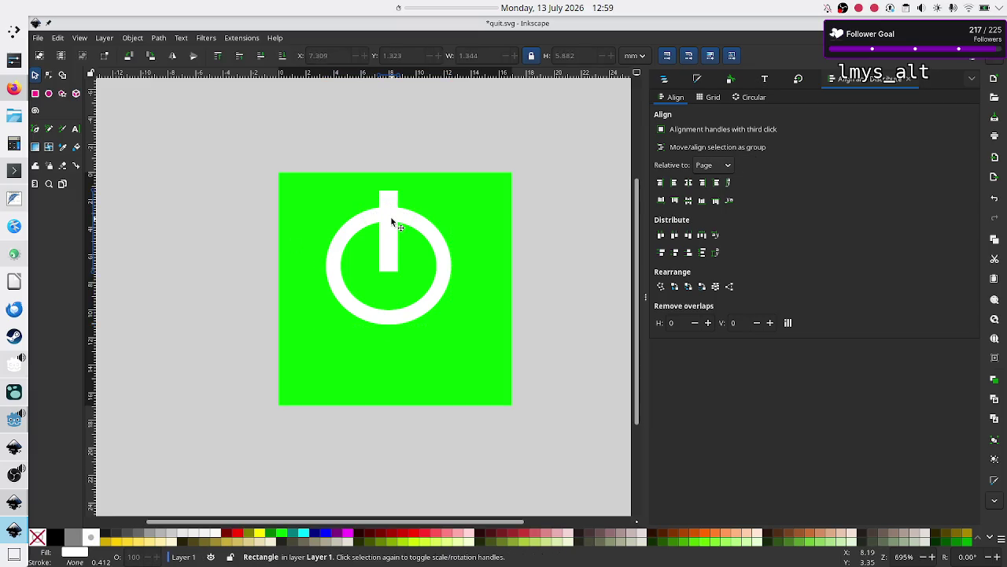
{"action": "left_click", "coordinate": [406, 220]}
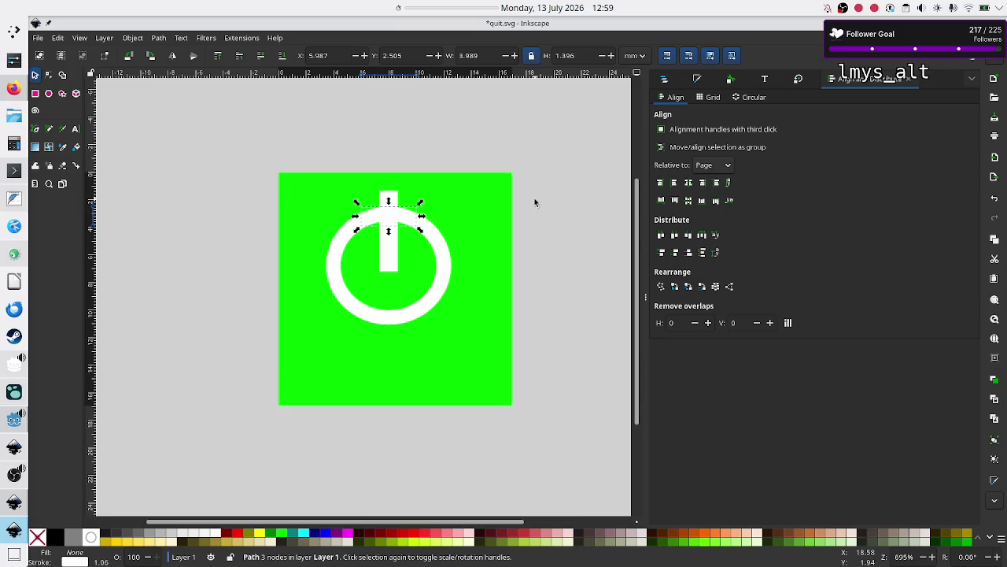
{"action": "key", "text": "Delete"}
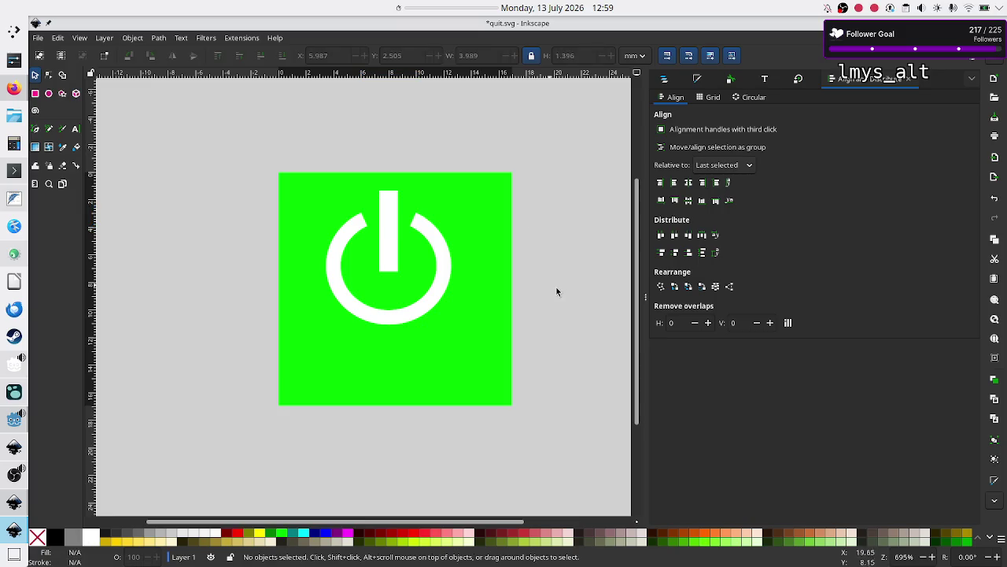
{"action": "left_click", "coordinate": [390, 243]}
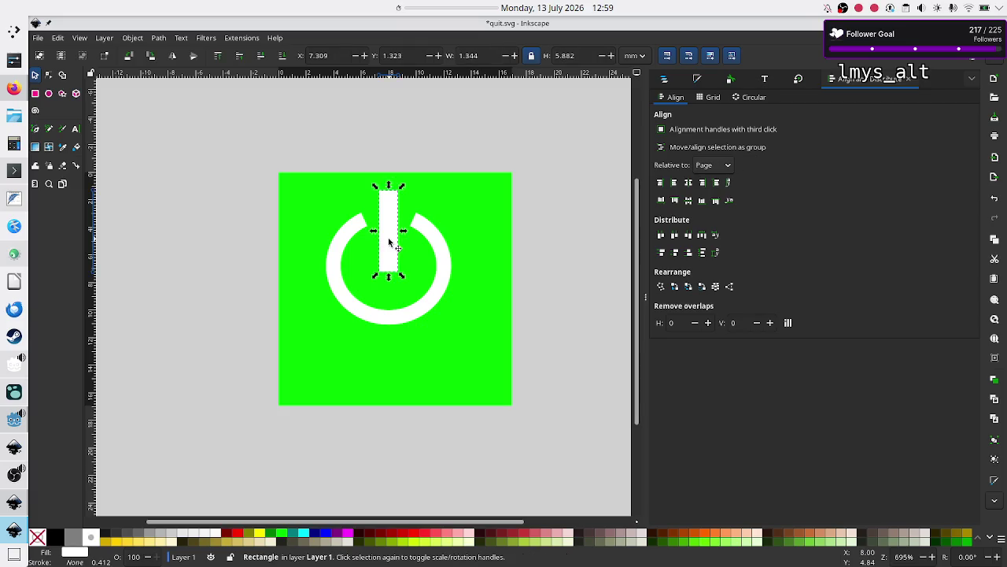
Shorten the white bar from its top and shift it slightly up into the ring's gap
{"action": "key", "text": "Up"}
{"action": "key", "text": "Up"}
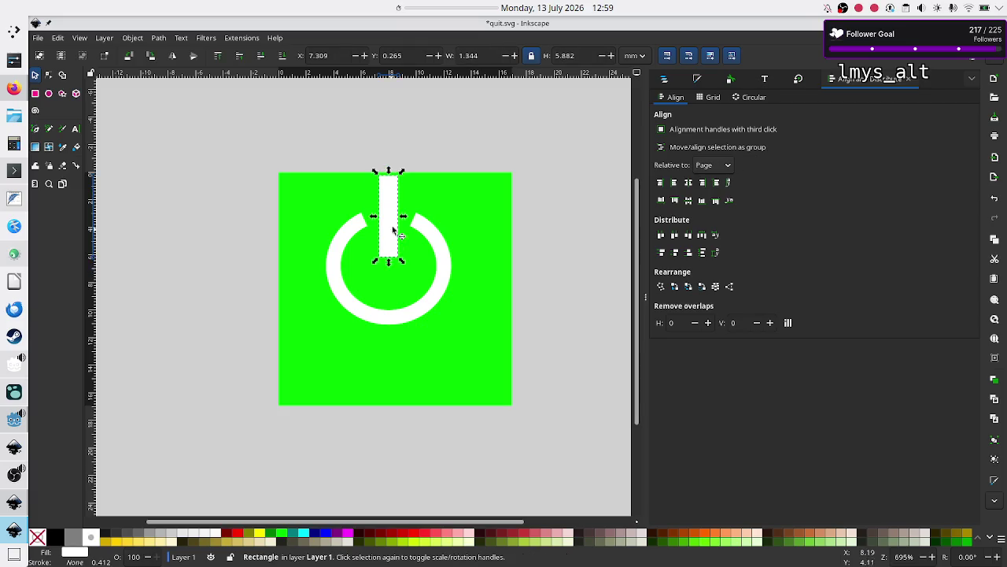
{"action": "left_click_drag", "start_coordinate": [388, 171], "coordinate": [389, 190]}
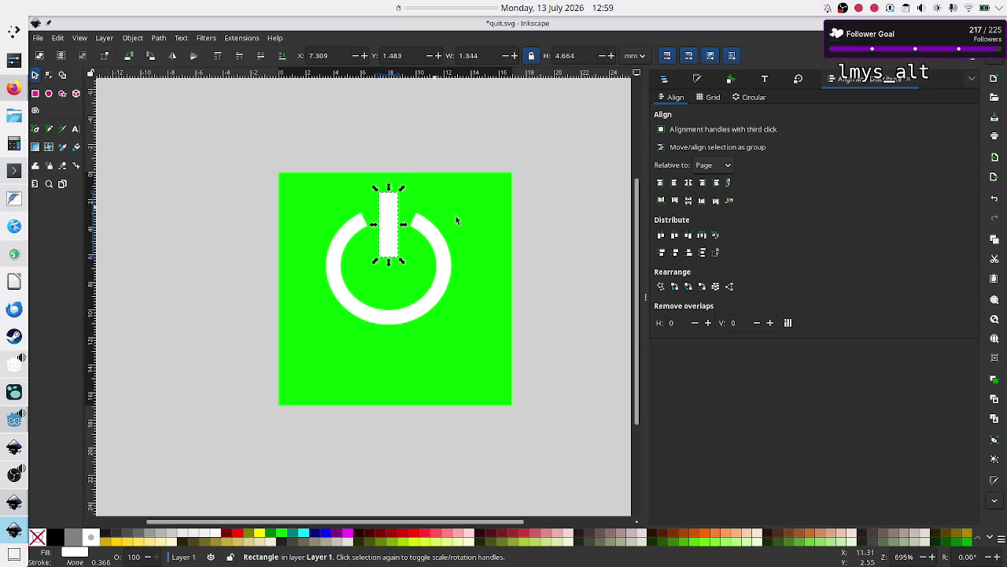
{"action": "left_click", "coordinate": [556, 277]}
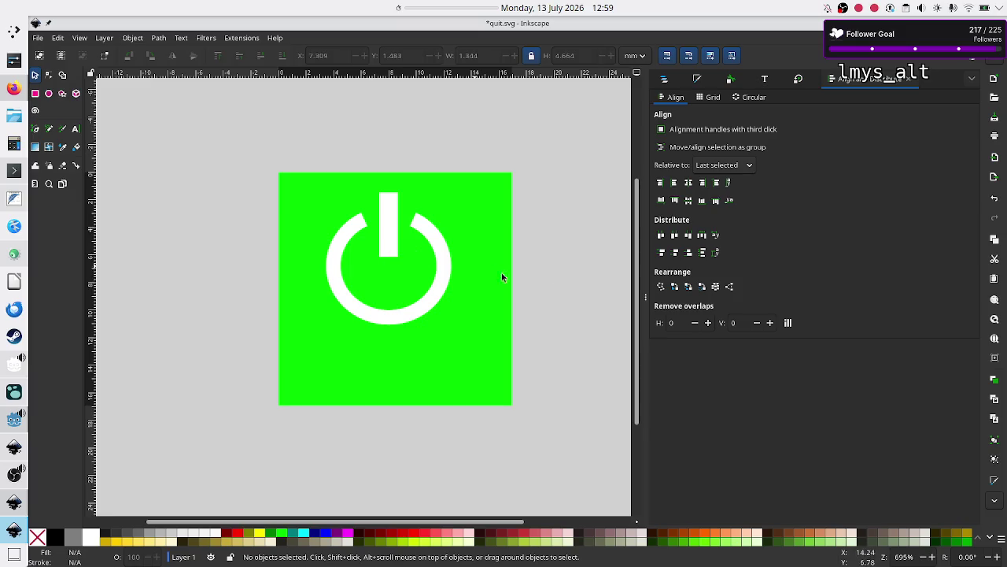
{"action": "left_click", "coordinate": [388, 237]}
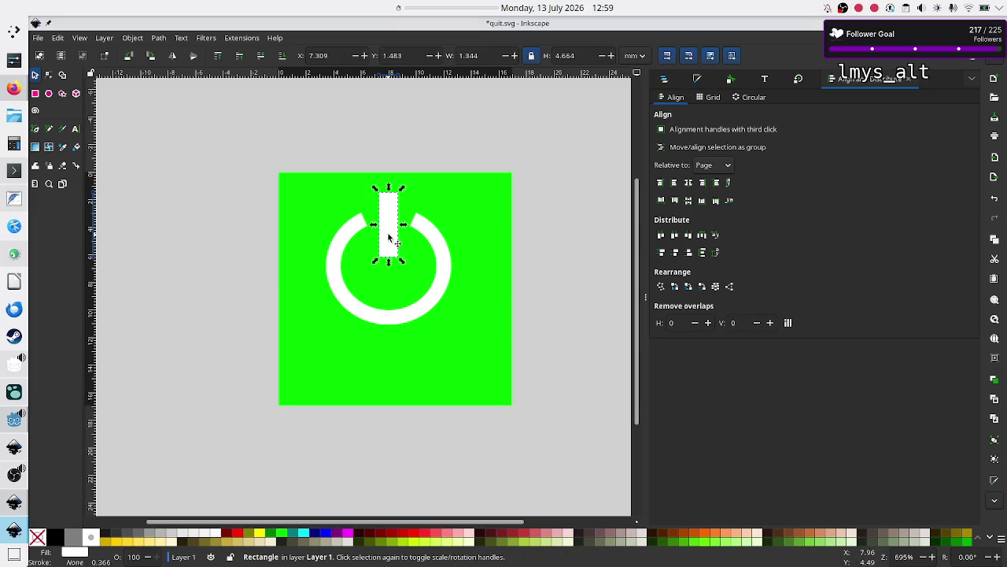
{"action": "left_click_drag", "start_coordinate": [388, 234], "coordinate": [388, 228]}
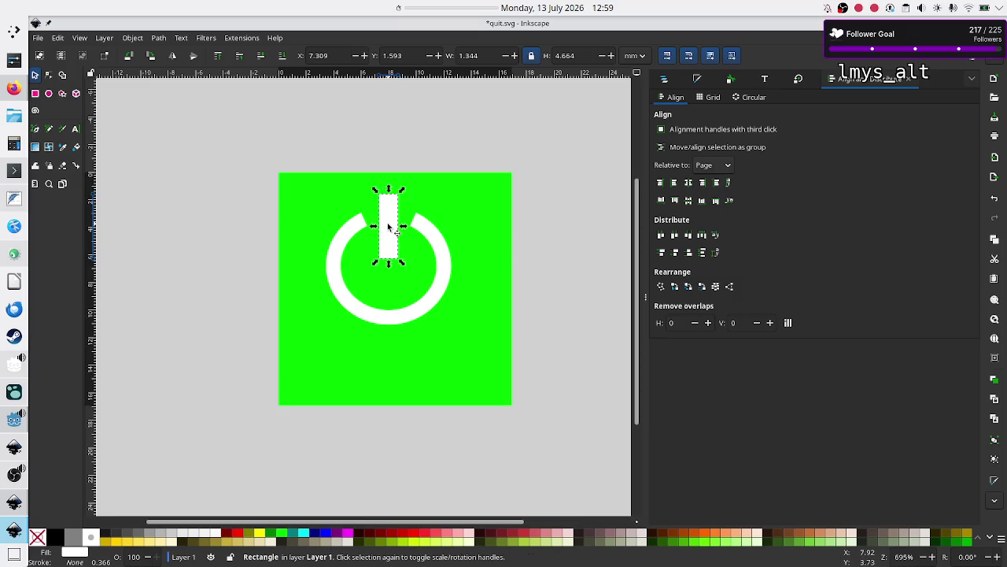
{"action": "left_click", "coordinate": [571, 265]}
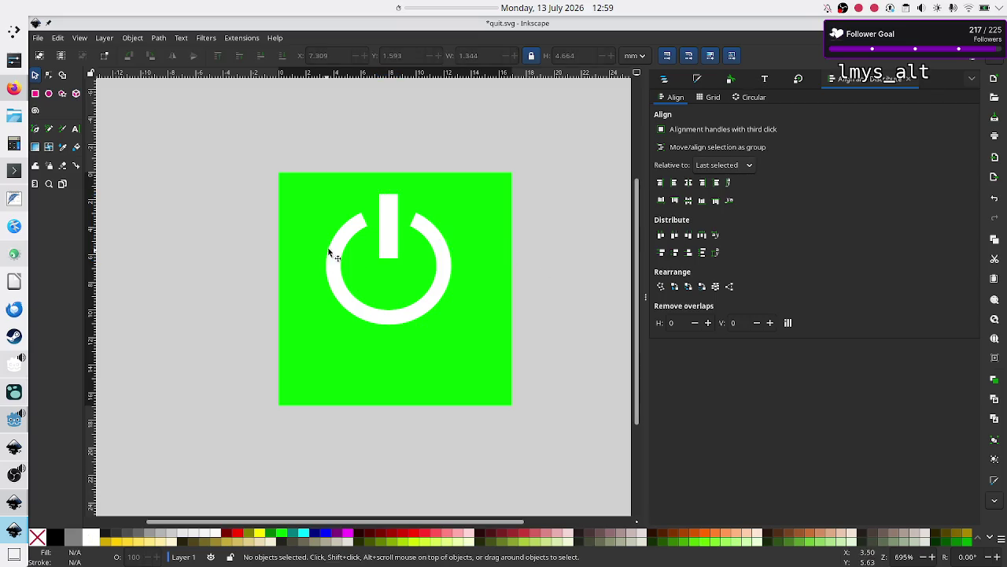
Group the white ring and the bar together
{"action": "left_click", "coordinate": [351, 232]}
{"action": "key", "text": "shift"}
{"action": "left_click", "coordinate": [389, 204], "text": "shift"}
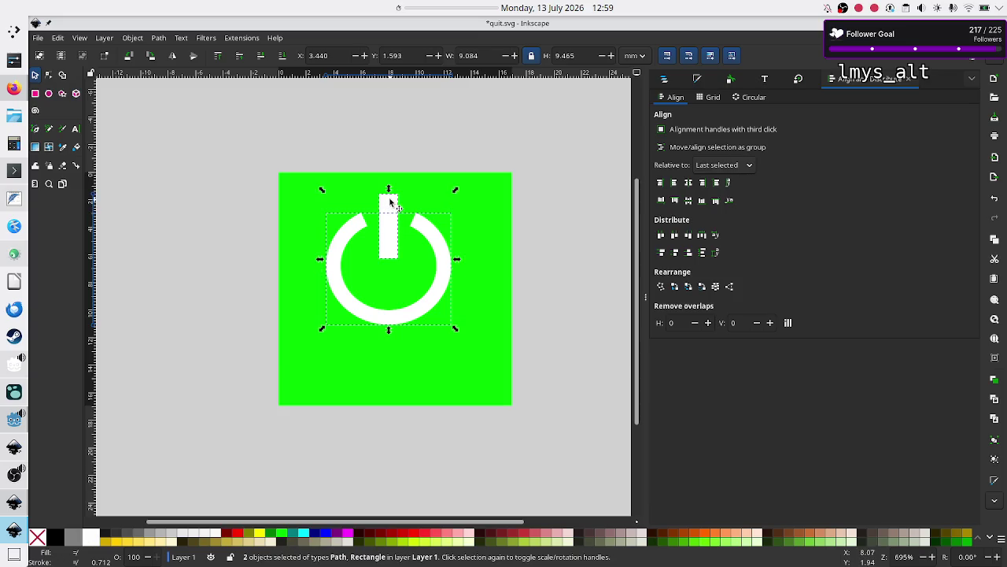
{"action": "key", "text": "ctrl+g"}
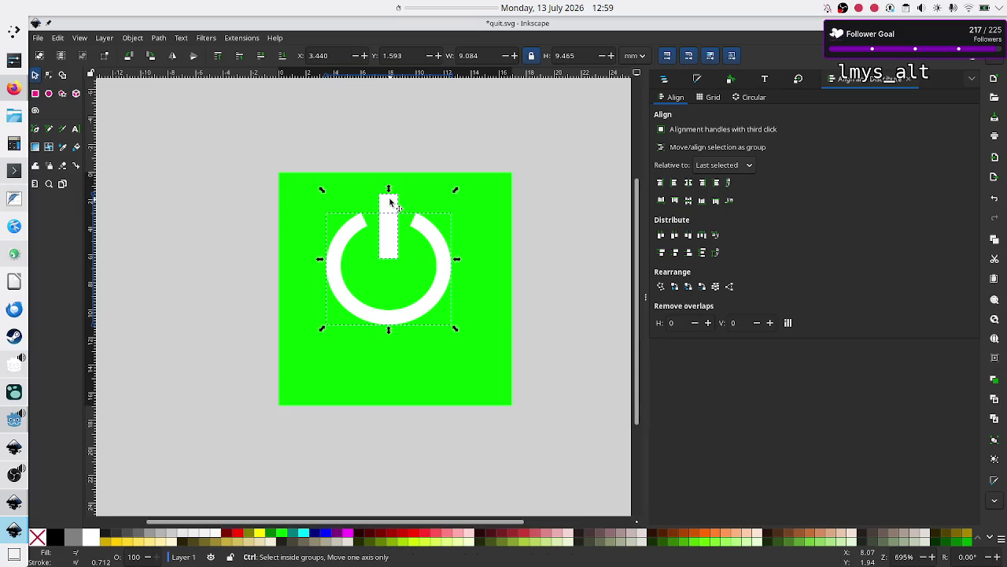
Try scaling the icon group to 200% then 75%, and shift it down-right
{"action": "left_click", "coordinate": [800, 81]}
{"action": "triple_click", "coordinate": [723, 115]}
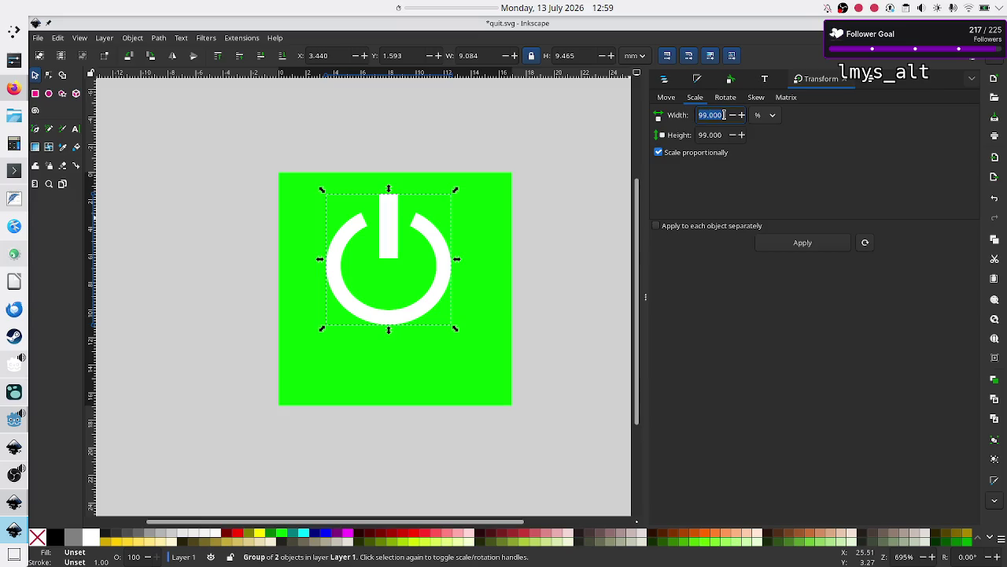
{"action": "type", "text": "200"}
{"action": "key", "text": "Return"}
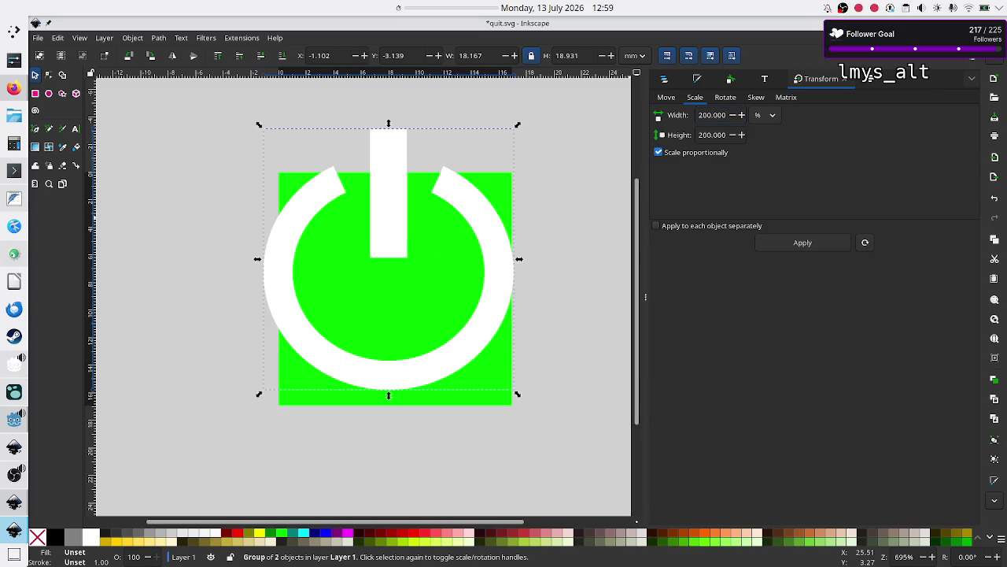
{"action": "triple_click", "coordinate": [723, 115]}
{"action": "type", "text": "75"}
{"action": "key", "text": "Return"}
{"action": "left_click_drag", "start_coordinate": [391, 225], "coordinate": [399, 254]}
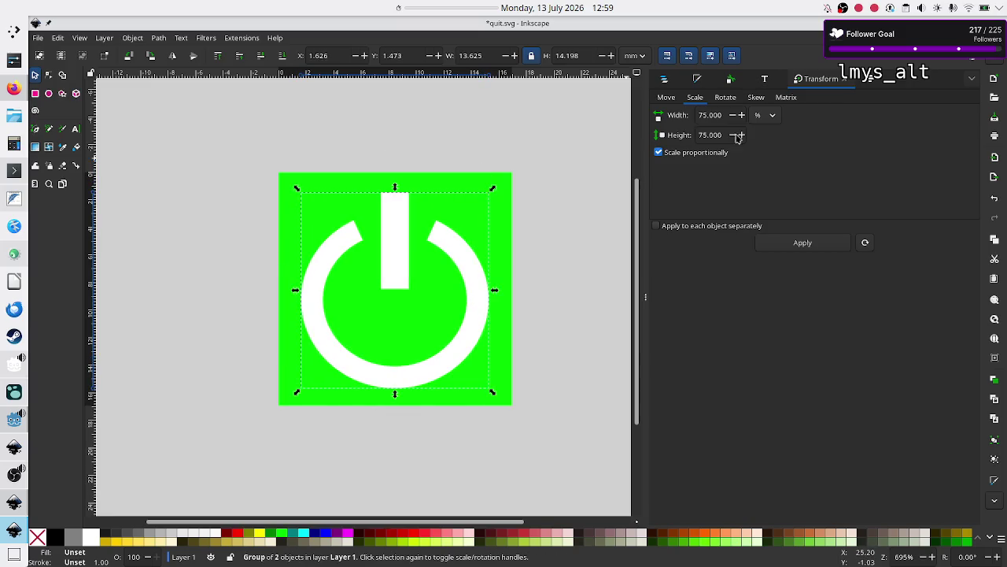
Scale the icon group to 110%, then settle on 105% and nudge it into place
{"action": "triple_click", "coordinate": [721, 115]}
{"action": "type", "text": "110"}
{"action": "key", "text": "Return"}
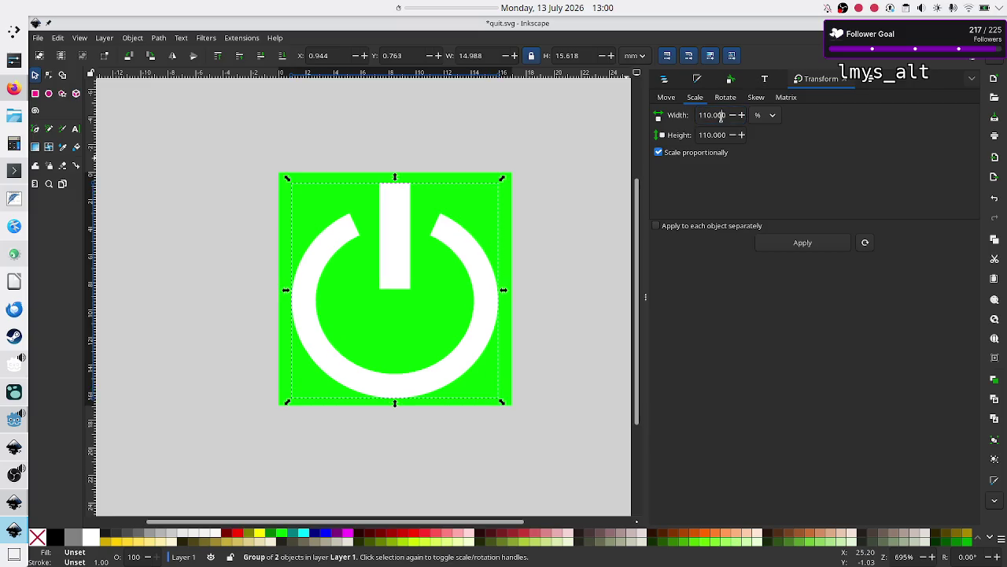
{"action": "triple_click", "coordinate": [721, 115]}
{"action": "type", "text": "105"}
{"action": "key", "text": "Return"}
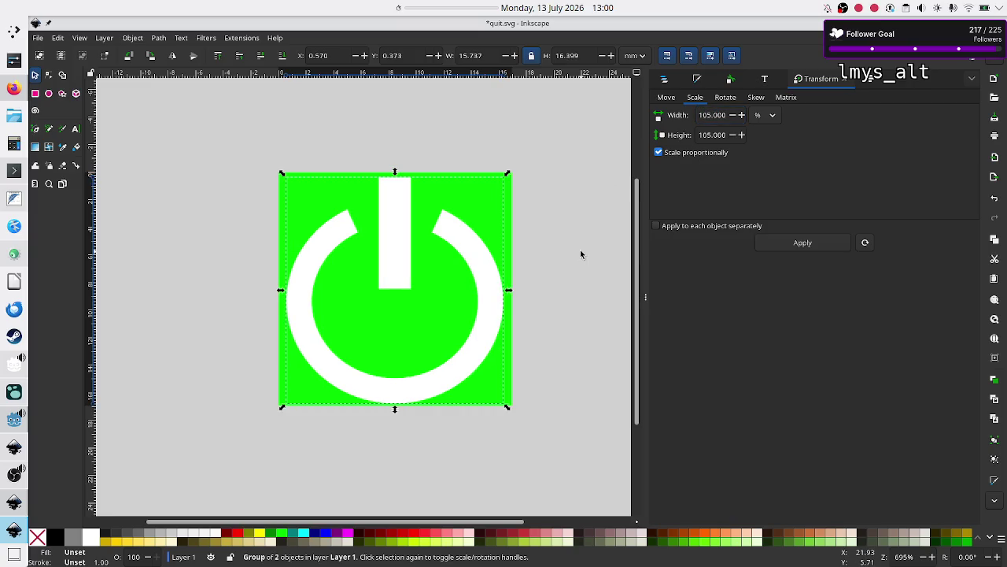
{"action": "left_click", "coordinate": [533, 331]}
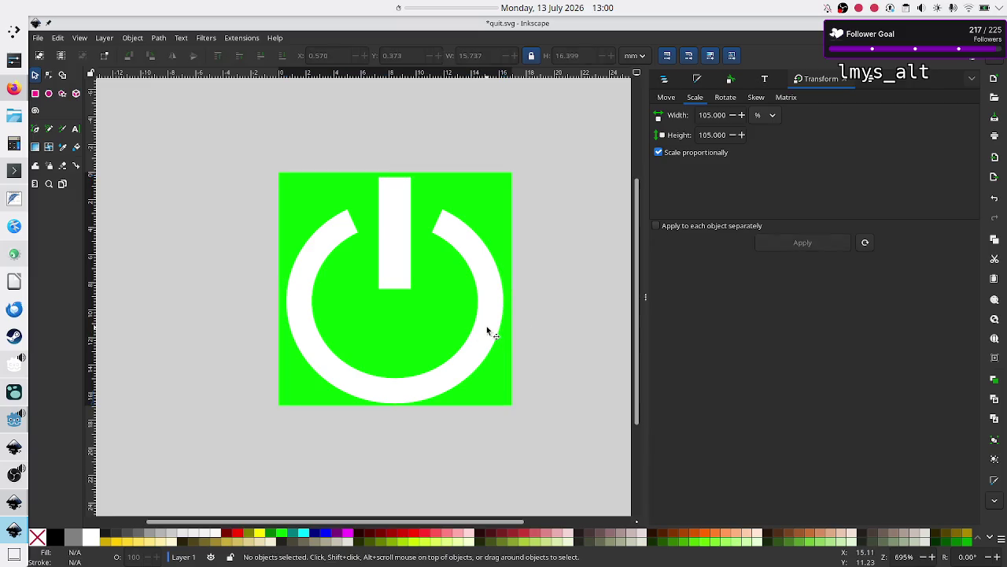
{"action": "left_click", "coordinate": [486, 329]}
{"action": "left_click_drag", "start_coordinate": [486, 324], "coordinate": [486, 324]}
Save the icon as quit.svg, then save a copy named quit_hover.svg in the Crop_METI Assets folder
{"action": "left_click", "coordinate": [555, 313]}
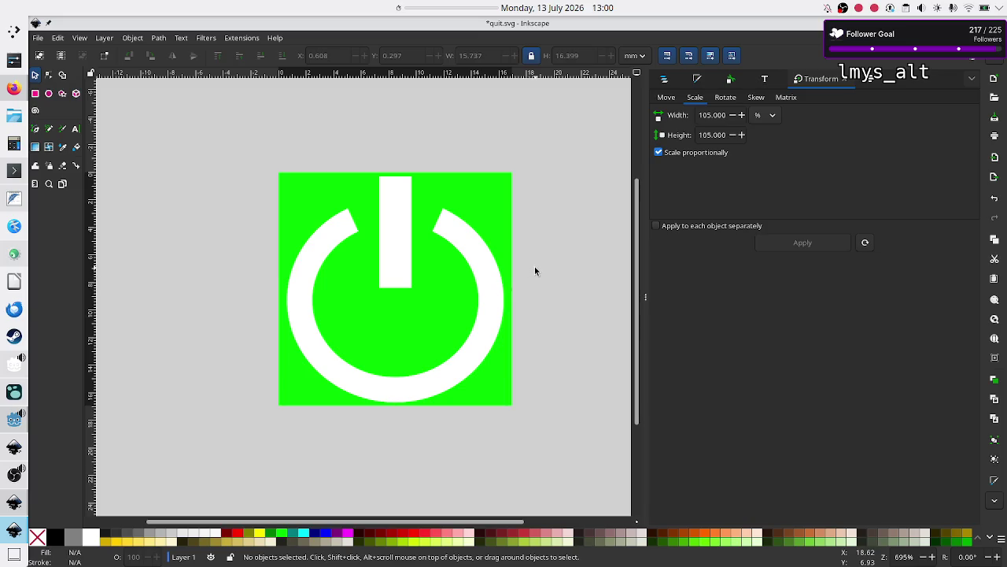
{"action": "key", "text": "ctrl+s"}
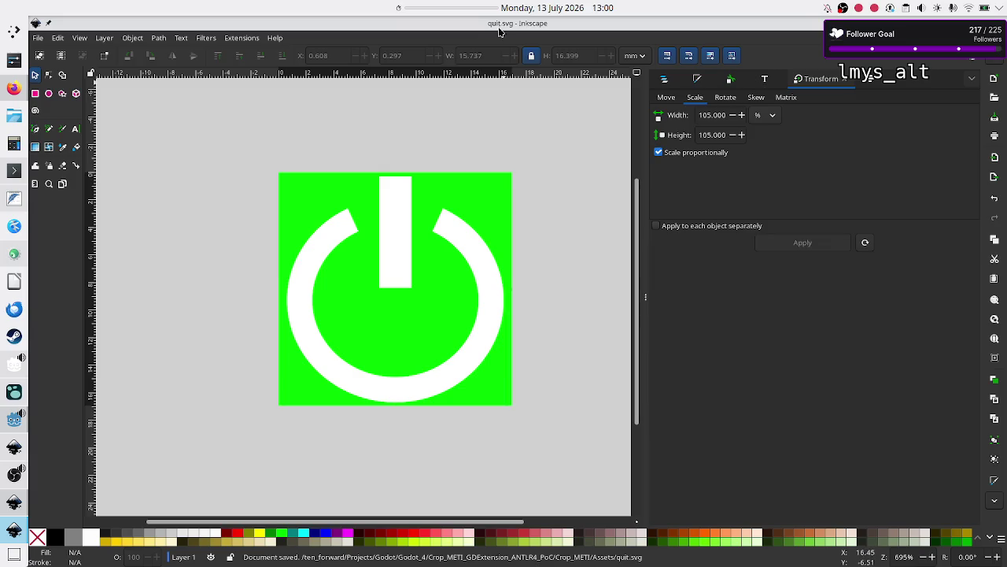
{"action": "left_click", "coordinate": [38, 38]}
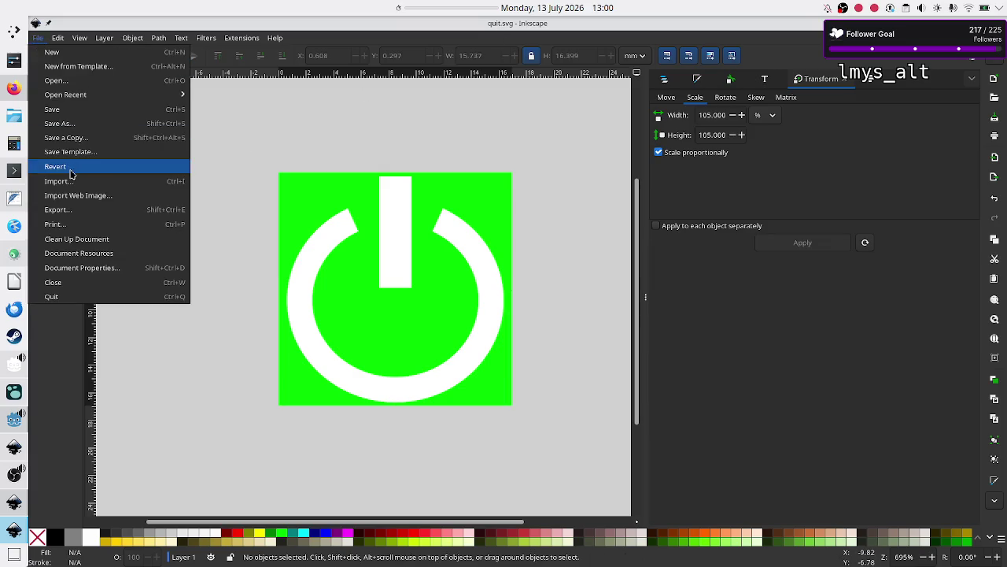
{"action": "left_click", "coordinate": [89, 124]}
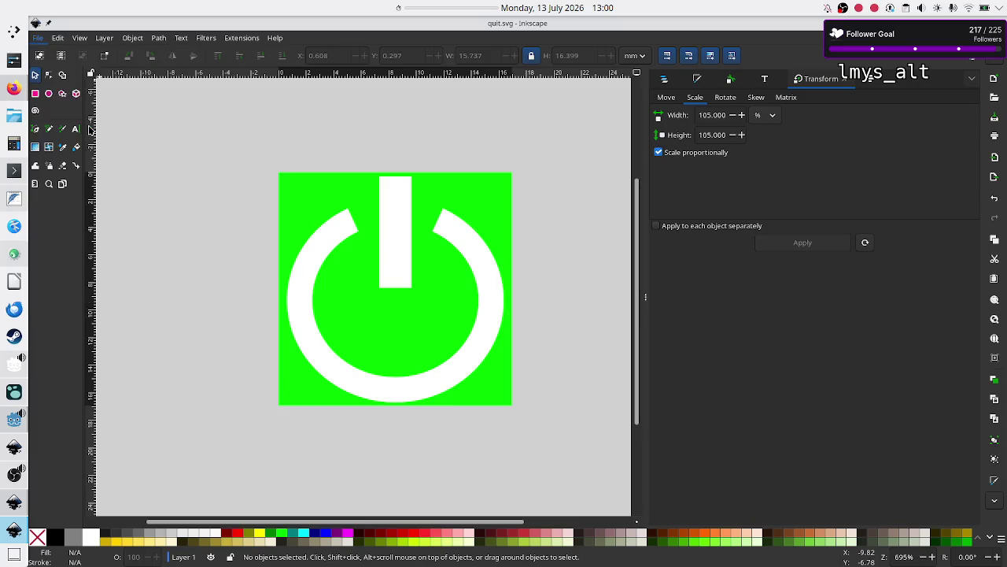
{"action": "left_click", "coordinate": [488, 71]}
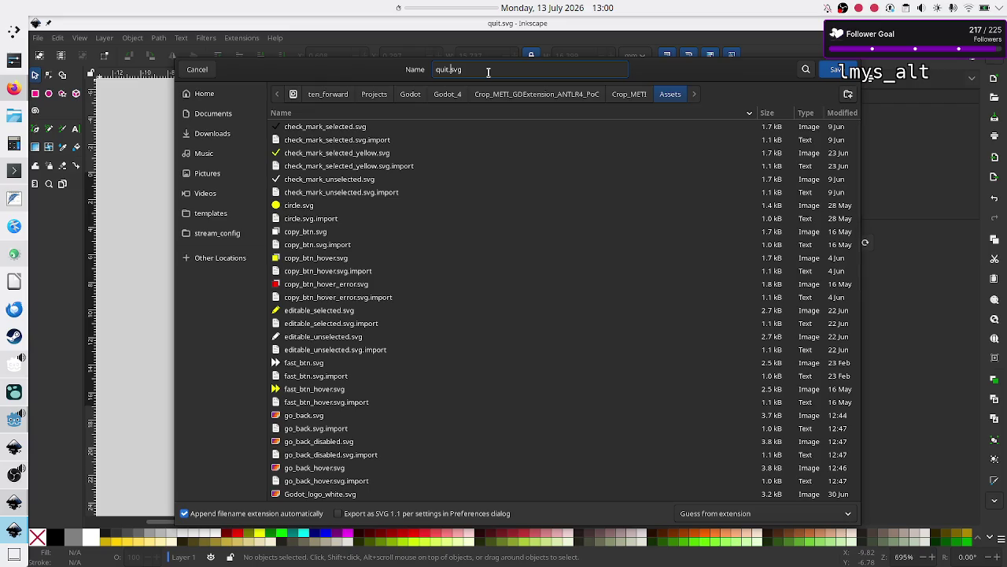
{"action": "key", "text": "Left"}
{"action": "key", "text": "Left"}
{"action": "type", "text": "_"}
{"action": "type", "text": "hover"}
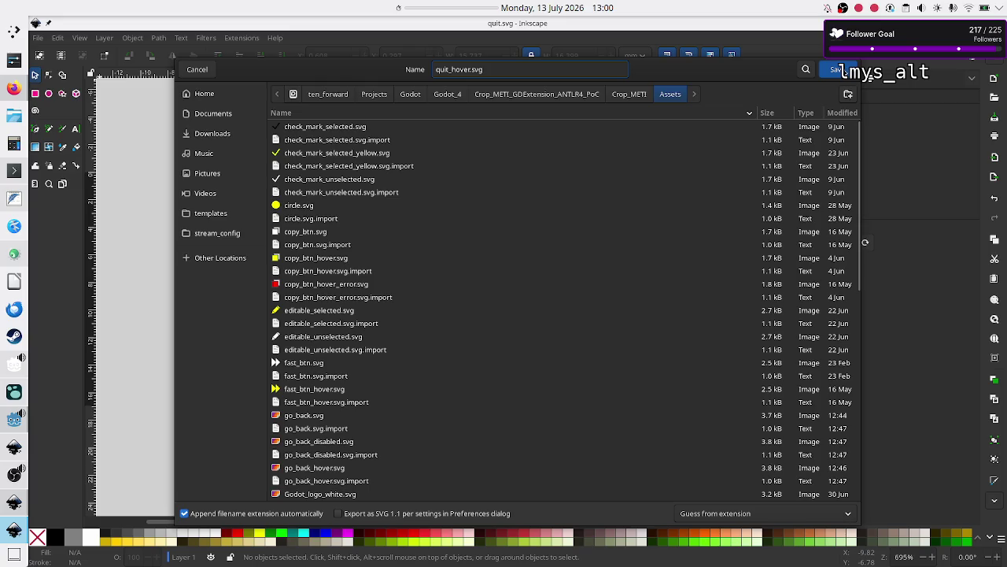
{"action": "left_click", "coordinate": [837, 69]}
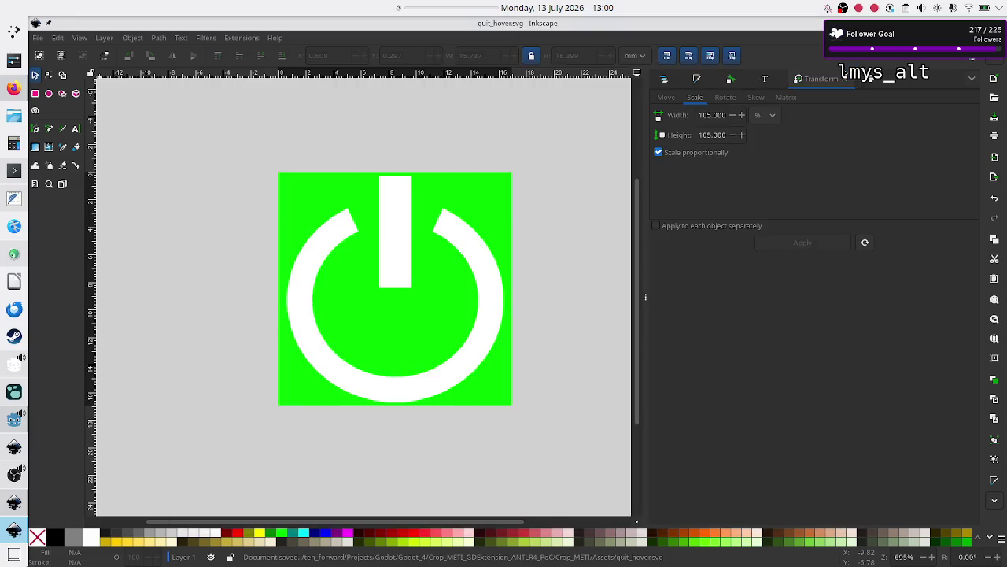
Ungroup the power icon and give the ring and bar a red outline
{"action": "left_click", "coordinate": [482, 269]}
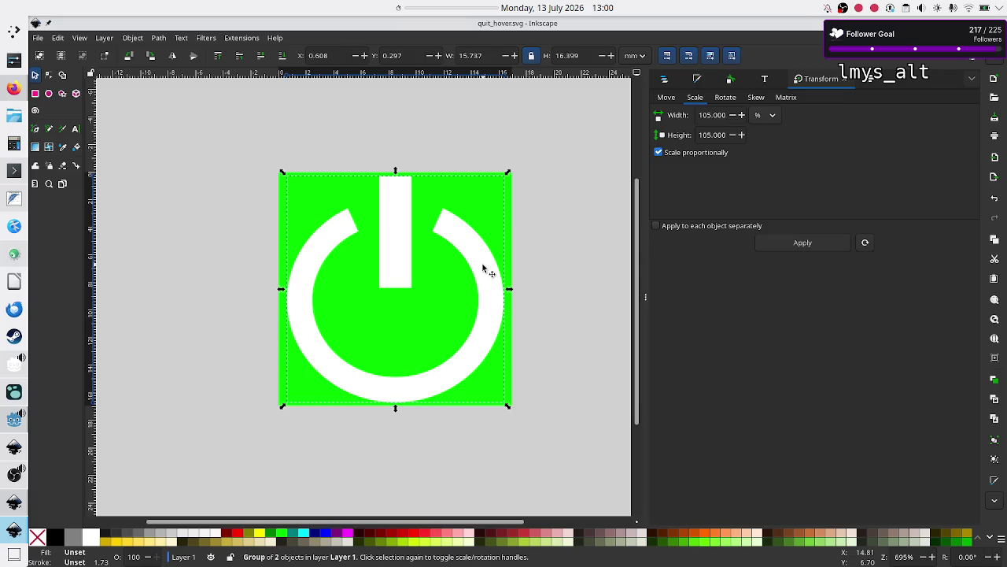
{"action": "key", "text": "ctrl"}
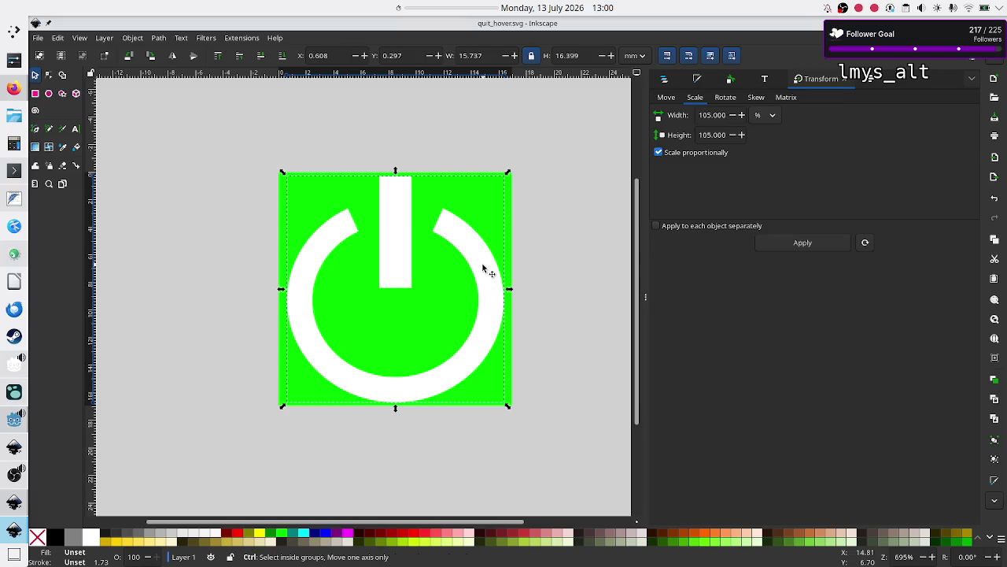
{"action": "key", "text": "ctrl+shift+g"}
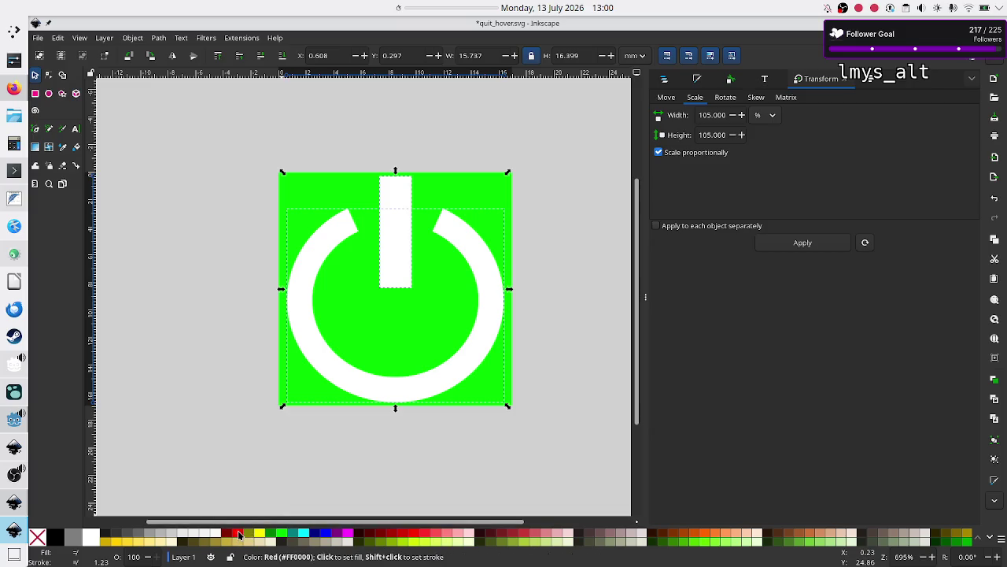
{"action": "left_click", "coordinate": [240, 535]}
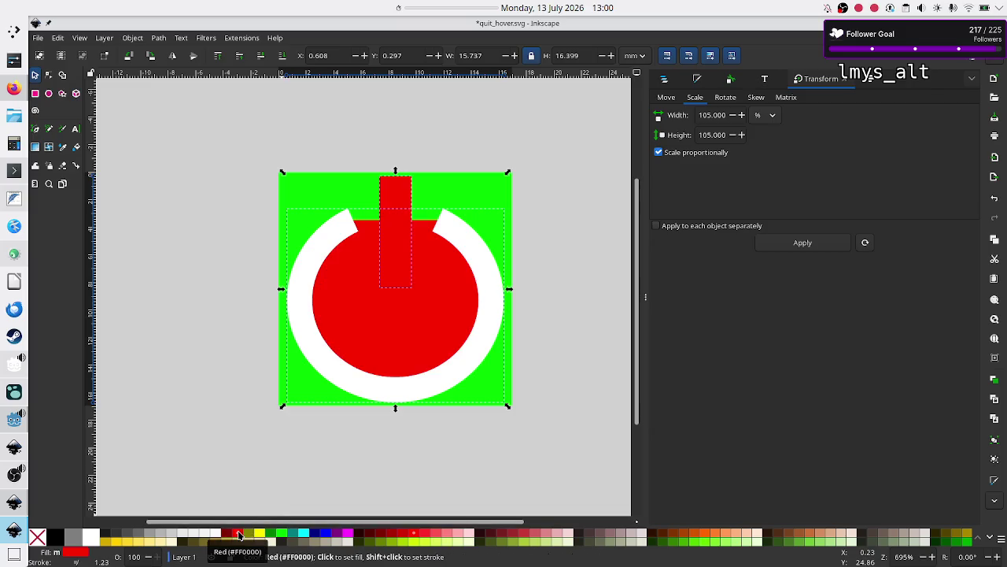
{"action": "key", "text": "ctrl+z"}
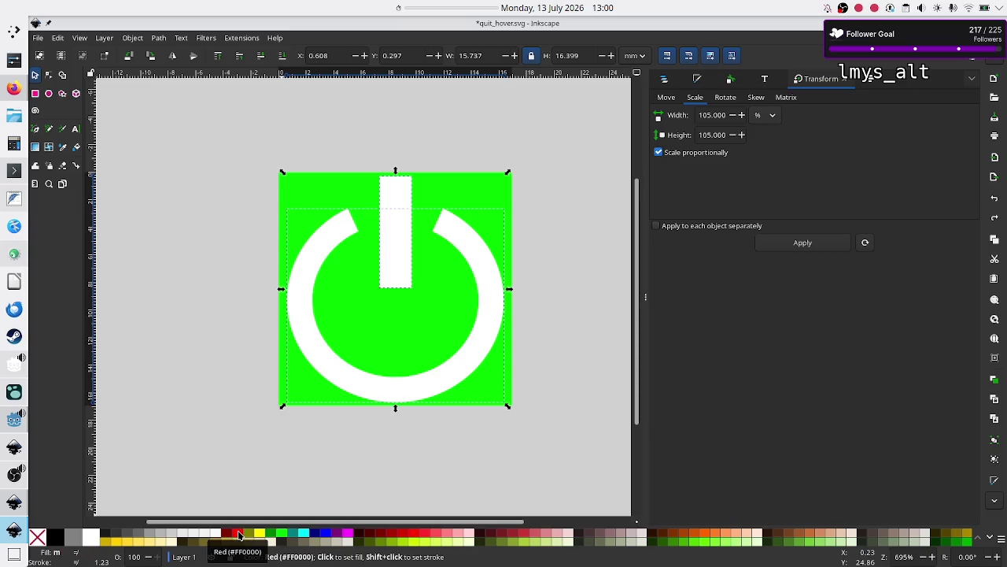
{"action": "left_click", "coordinate": [239, 535], "text": "shift"}
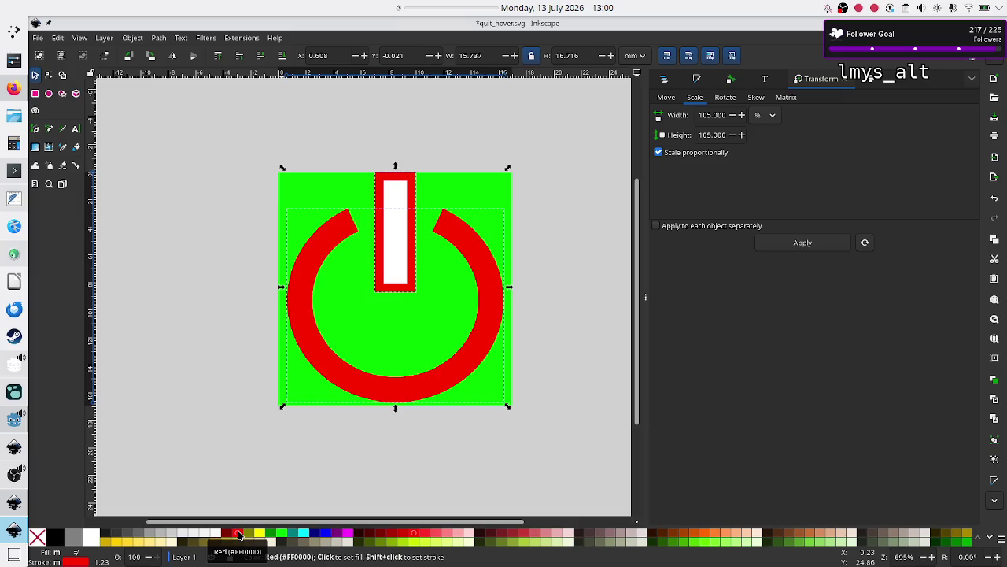
{"action": "left_click", "coordinate": [199, 432]}
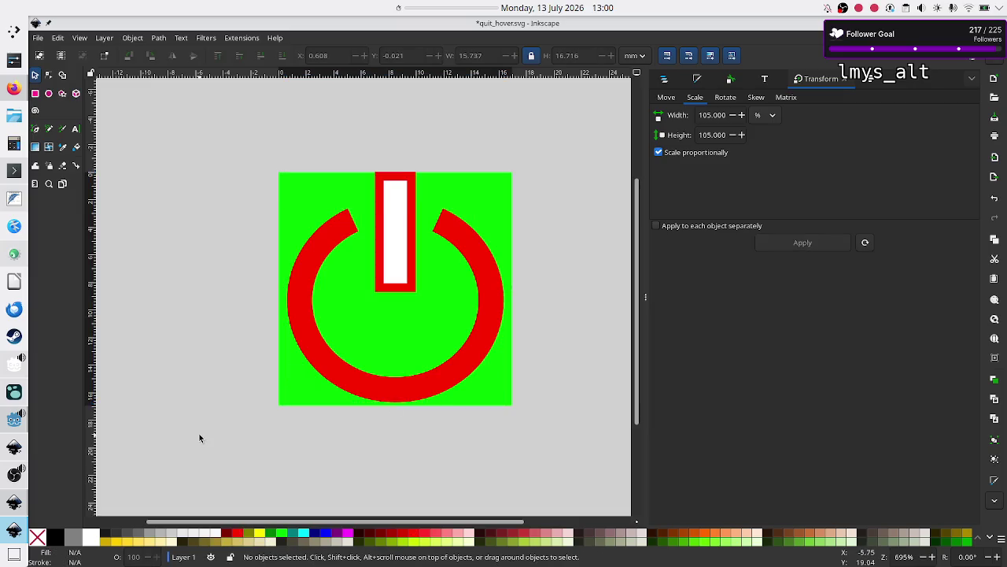
Remove the bar's outline and fill it solid red
{"action": "left_click", "coordinate": [401, 245]}
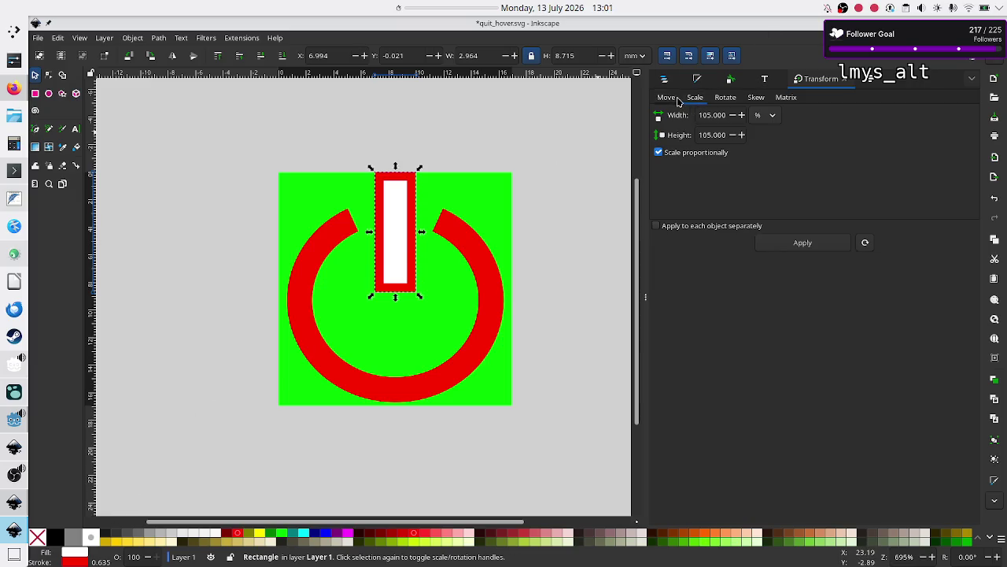
{"action": "left_click", "coordinate": [697, 82]}
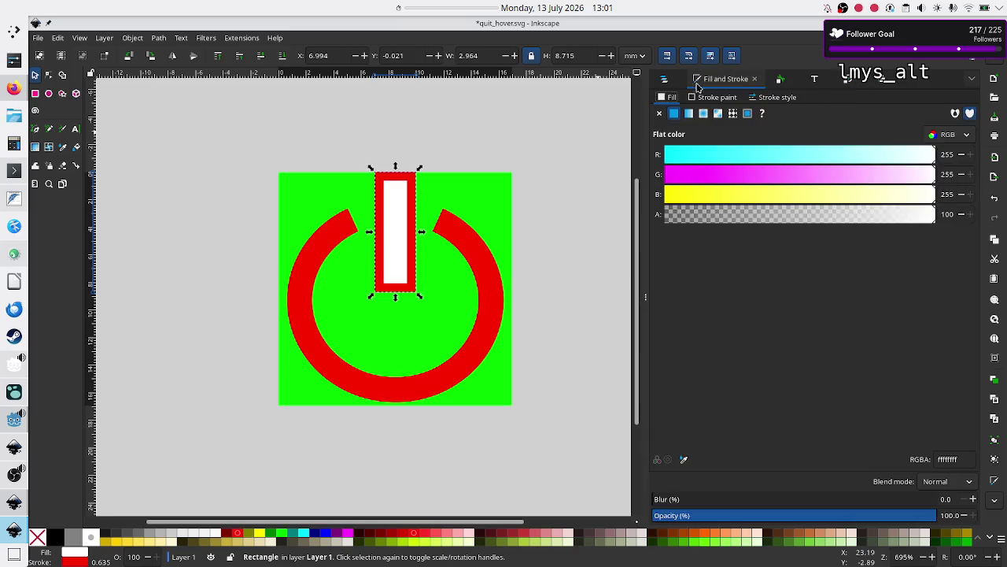
{"action": "left_click", "coordinate": [719, 99]}
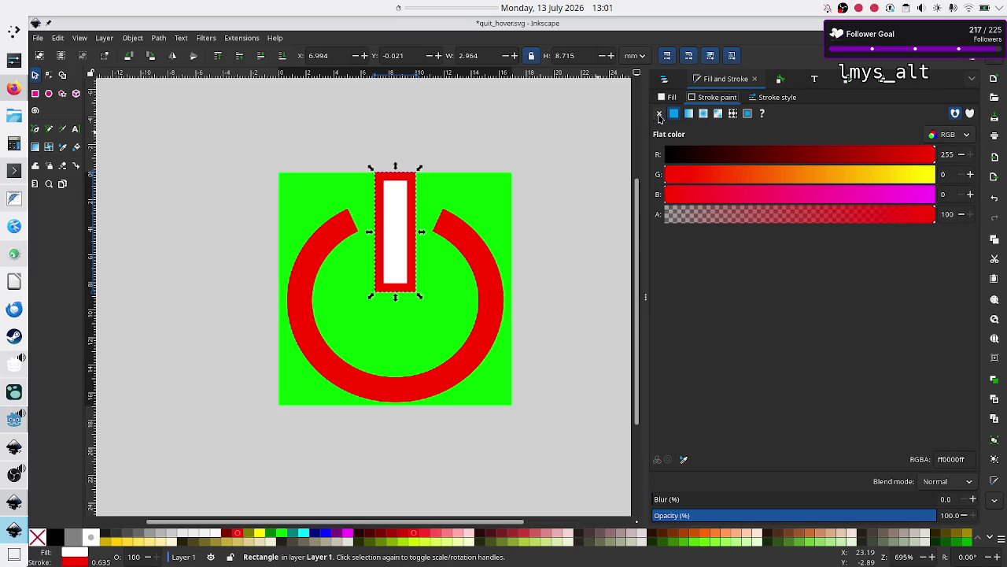
{"action": "left_click", "coordinate": [659, 114]}
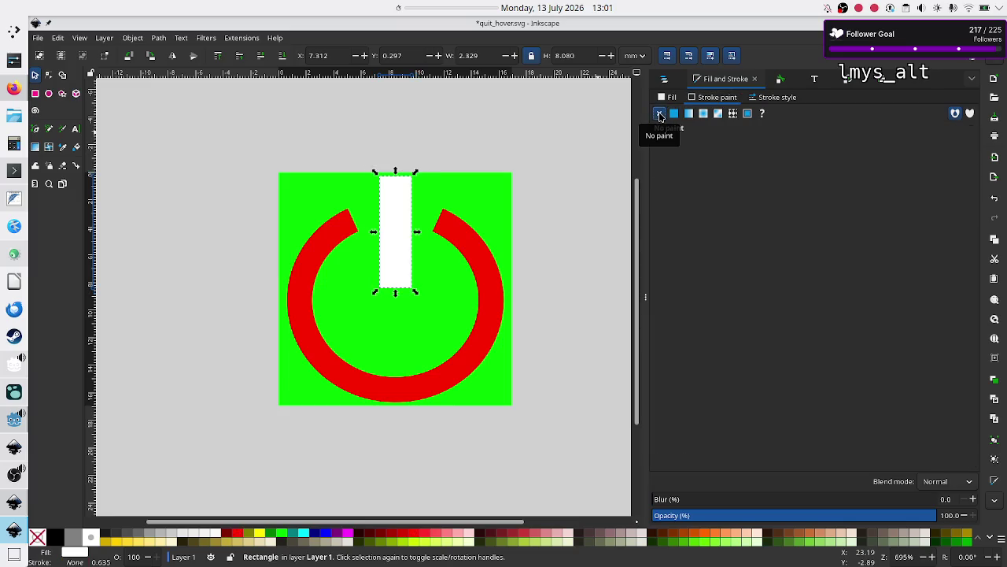
{"action": "left_click", "coordinate": [666, 101]}
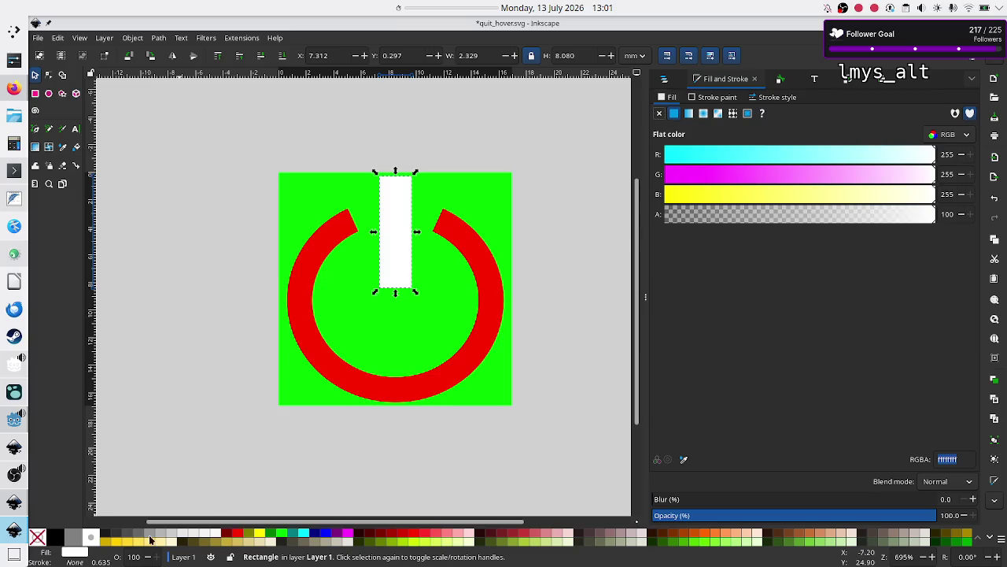
{"action": "left_click", "coordinate": [236, 533]}
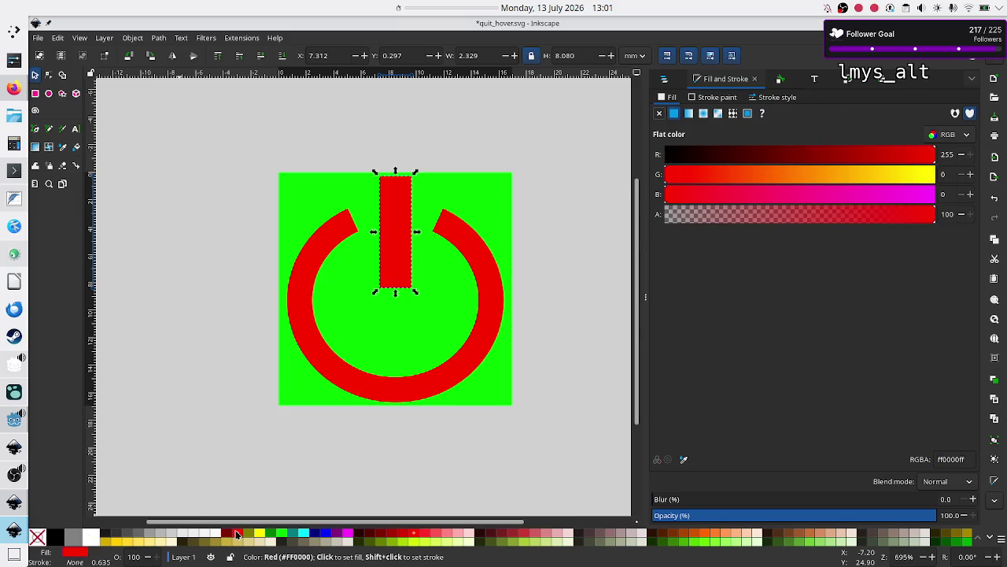
{"action": "left_click", "coordinate": [246, 422]}
Group the red bar with the ring and save quit_hover.svg
{"action": "key", "text": "ctrl"}
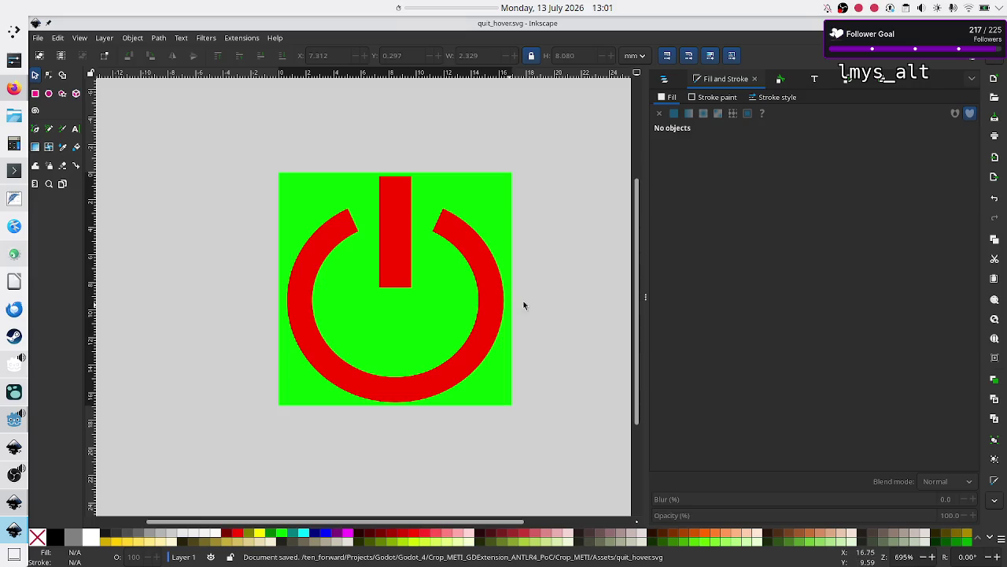
{"action": "left_click", "coordinate": [383, 239]}
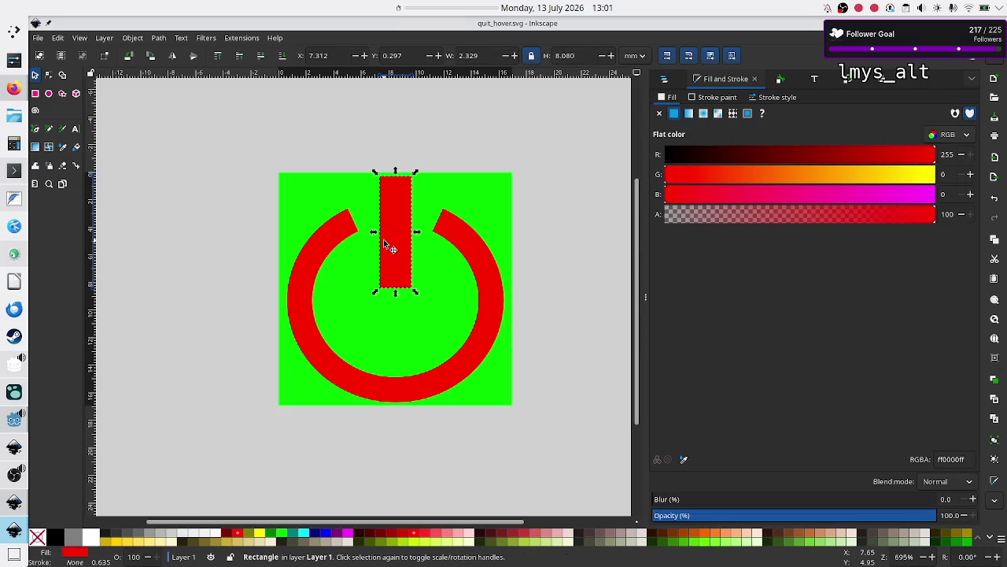
{"action": "left_click", "coordinate": [336, 244], "text": "shift"}
{"action": "key", "text": "ctrl+g"}
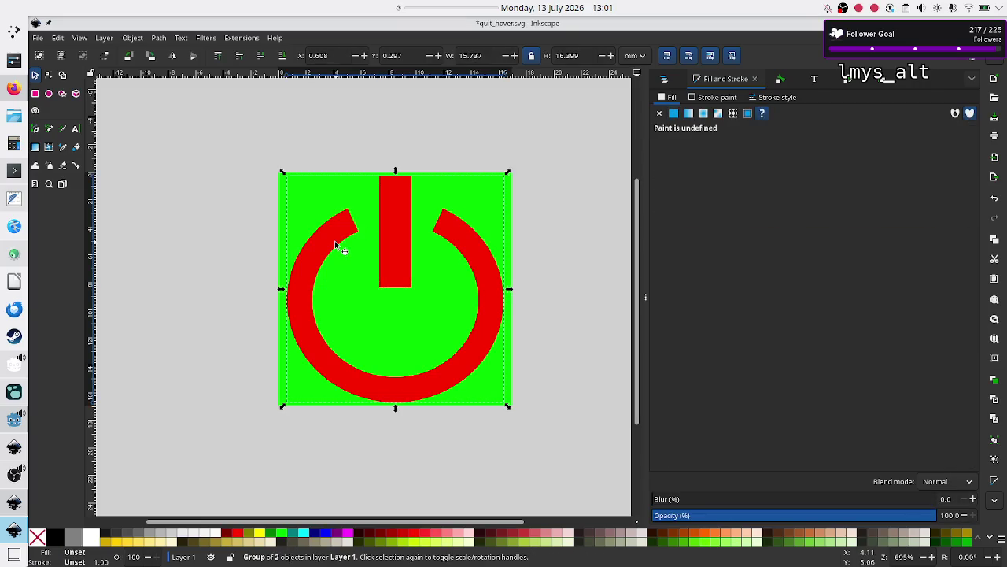
{"action": "left_click", "coordinate": [274, 253]}
{"action": "key", "text": "ctrl+s"}
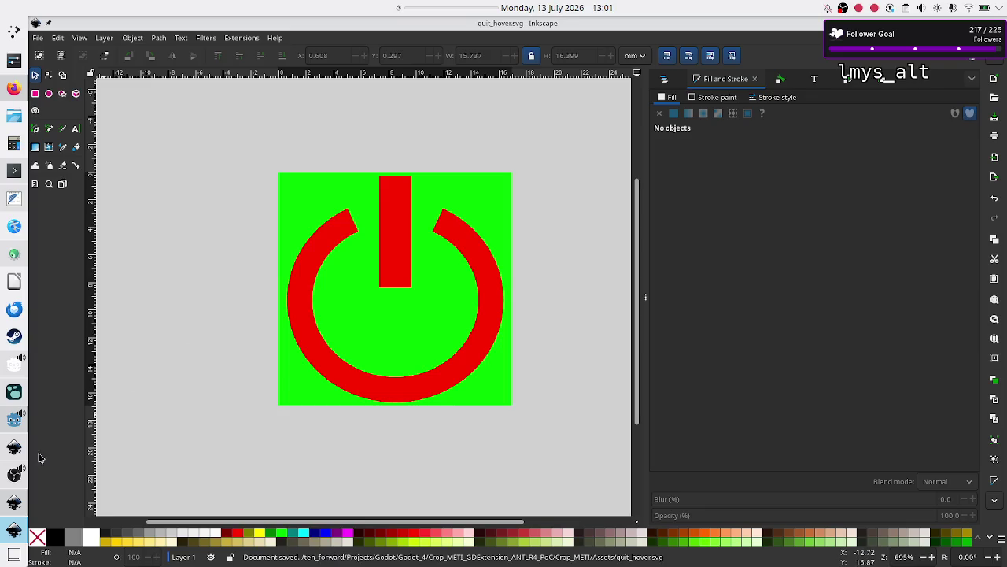
{"action": "left_click", "coordinate": [12, 432]}
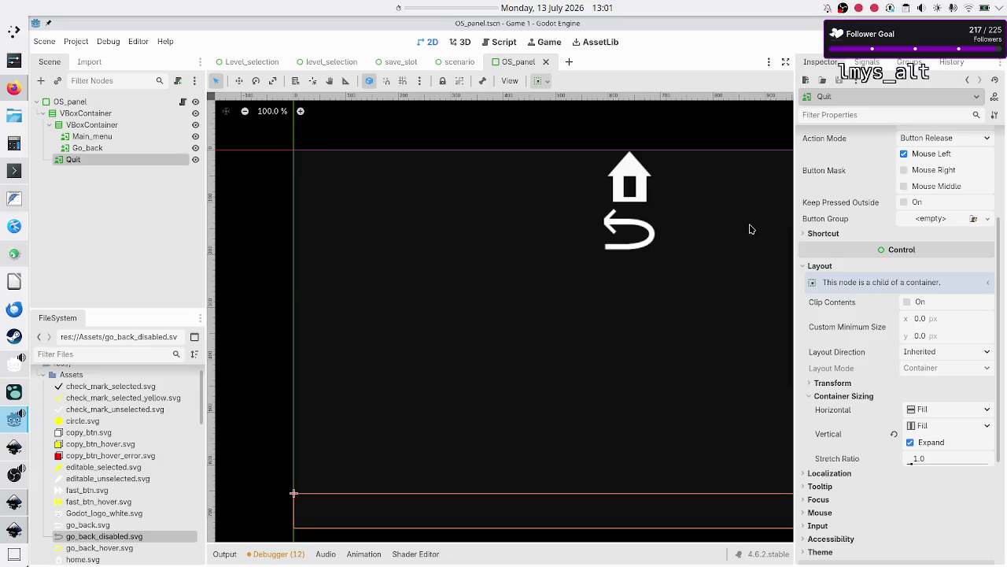
Assign quit.svg to Normal and Pressed, quit_hover.svg to Hover and Focused, and enable Ignore Texture Size
{"action": "scroll", "coordinate": [819, 162], "scroll_direction": "up", "scroll_amount": 5}
{"action": "left_click", "coordinate": [802, 153]}
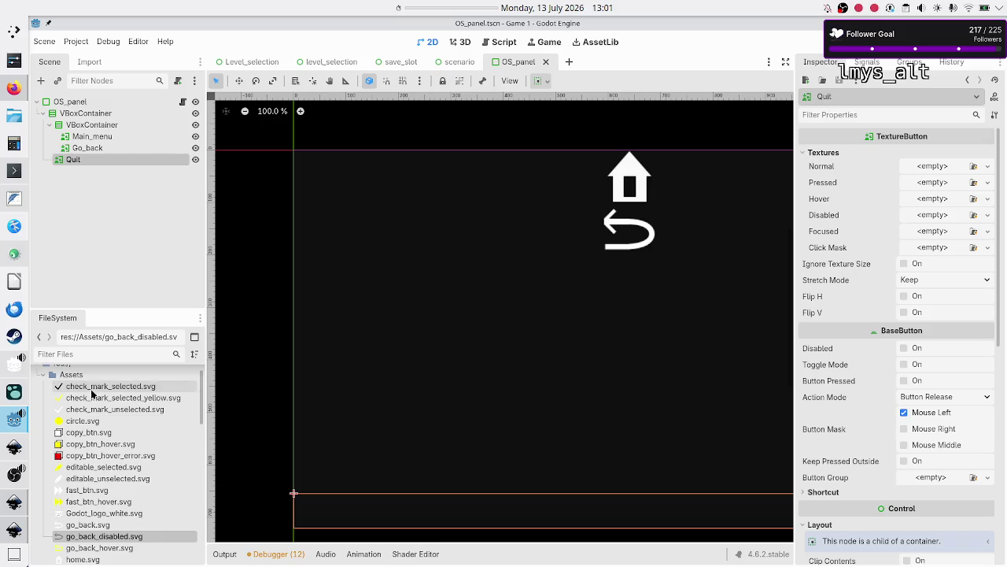
{"action": "left_click", "coordinate": [94, 356]}
{"action": "type", "text": "quit"}
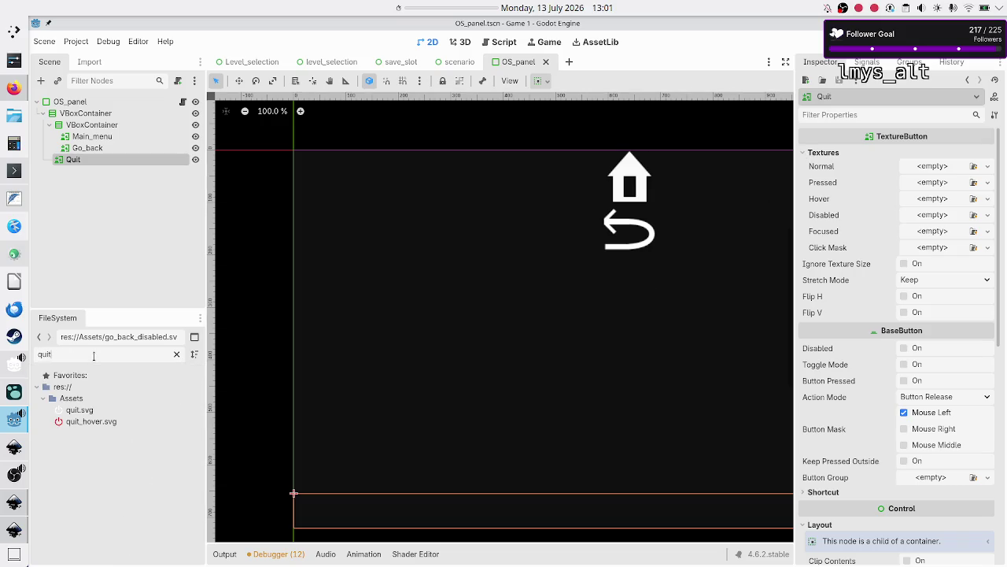
{"action": "mouse_move", "coordinate": [97, 408]}
{"action": "left_mouse_down"}
{"action": "mouse_move", "coordinate": [385, 369]}
{"action": "mouse_move", "coordinate": [779, 262]}
{"action": "mouse_move", "coordinate": [877, 218]}
{"action": "mouse_move", "coordinate": [934, 166]}
{"action": "left_mouse_up"}
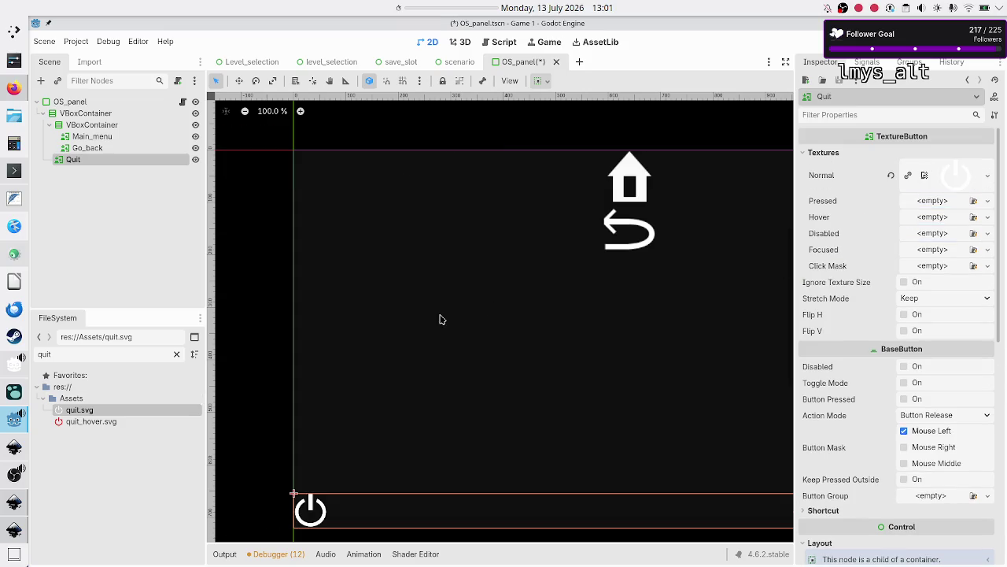
{"action": "mouse_move", "coordinate": [92, 410]}
{"action": "left_mouse_down"}
{"action": "mouse_move", "coordinate": [66, 411]}
{"action": "mouse_move", "coordinate": [276, 381]}
{"action": "mouse_move", "coordinate": [345, 352]}
{"action": "mouse_move", "coordinate": [936, 198]}
{"action": "left_mouse_up"}
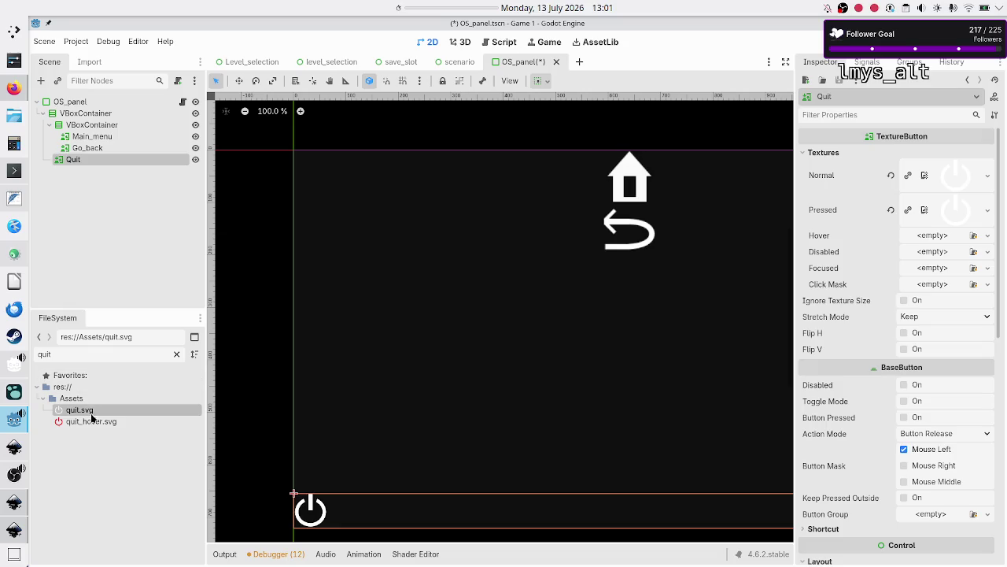
{"action": "mouse_move", "coordinate": [92, 424]}
{"action": "left_mouse_down"}
{"action": "mouse_move", "coordinate": [354, 373]}
{"action": "mouse_move", "coordinate": [645, 336]}
{"action": "mouse_move", "coordinate": [875, 263]}
{"action": "mouse_move", "coordinate": [924, 236]}
{"action": "left_mouse_up"}
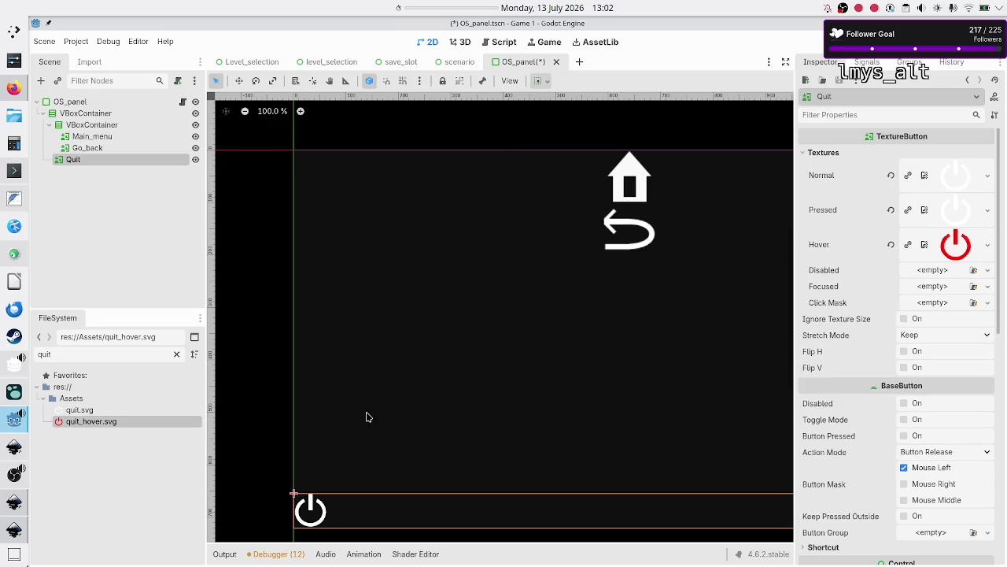
{"action": "mouse_move", "coordinate": [71, 423]}
{"action": "left_mouse_down"}
{"action": "mouse_move", "coordinate": [732, 275]}
{"action": "mouse_move", "coordinate": [821, 267]}
{"action": "mouse_move", "coordinate": [927, 287]}
{"action": "left_mouse_up"}
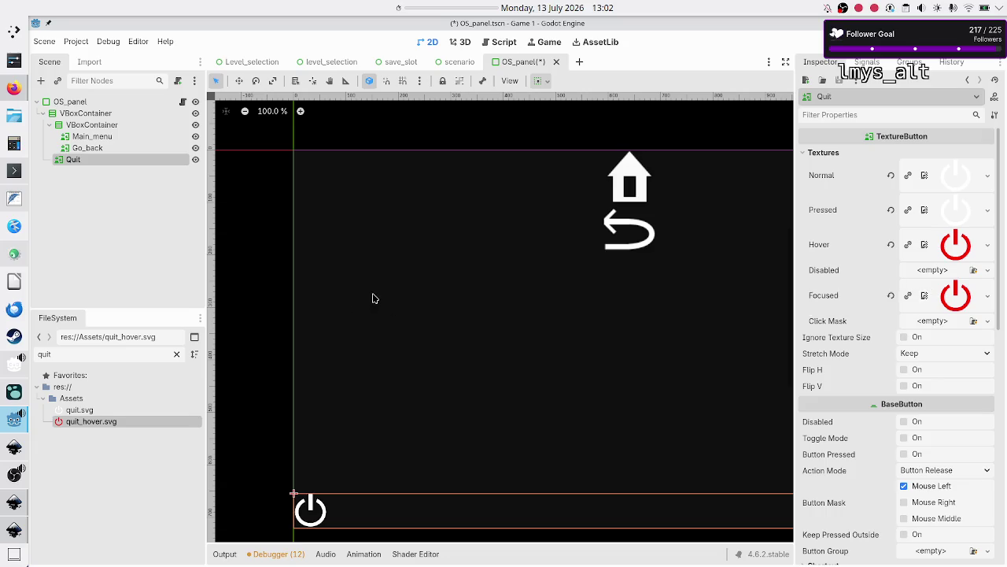
{"action": "left_click", "coordinate": [906, 337]}
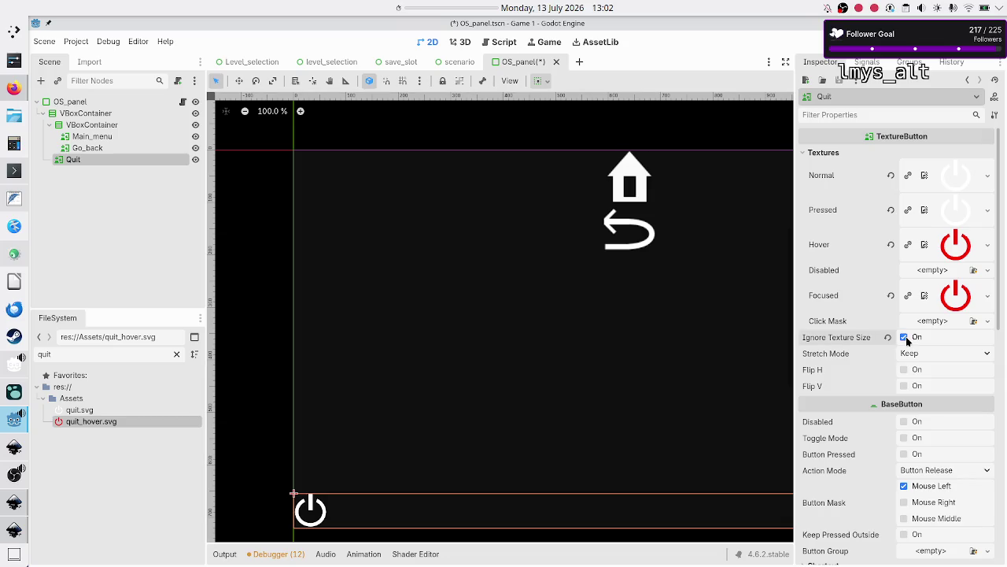
Set the Quit button's Stretch Mode to Keep Aspect Centered
{"action": "left_click", "coordinate": [928, 351]}
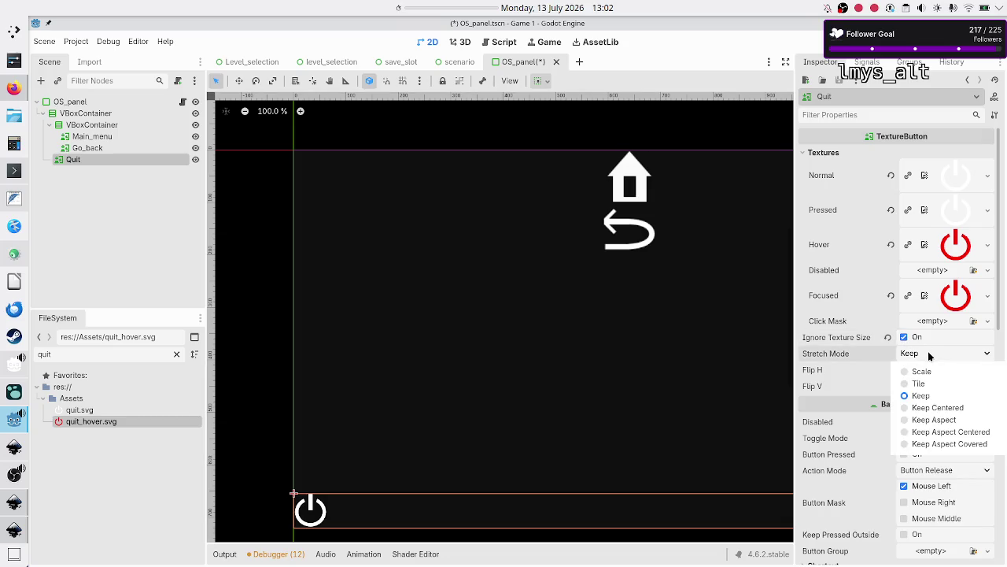
{"action": "left_click", "coordinate": [942, 432]}
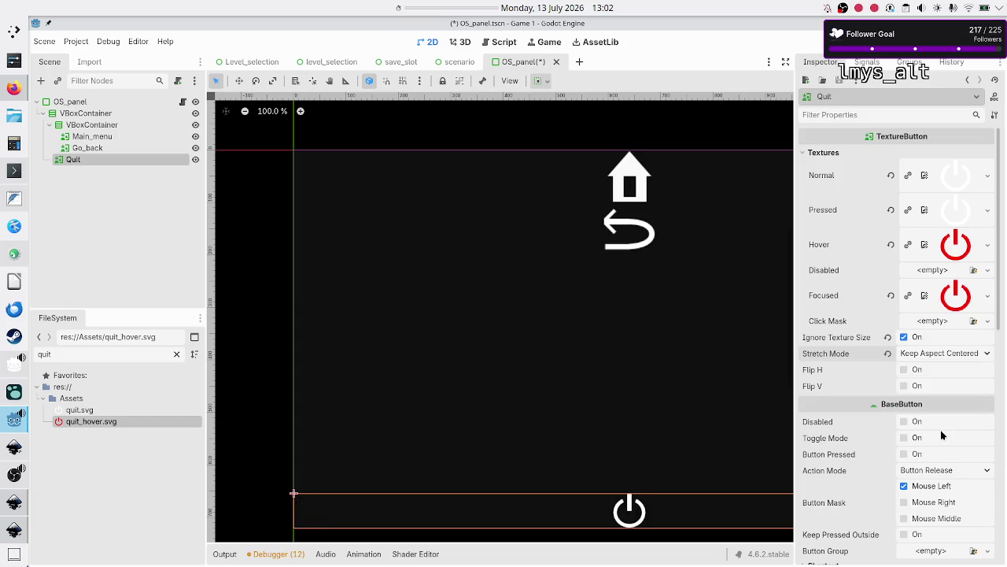
{"action": "scroll", "coordinate": [875, 397], "scroll_direction": "down", "scroll_amount": 5}
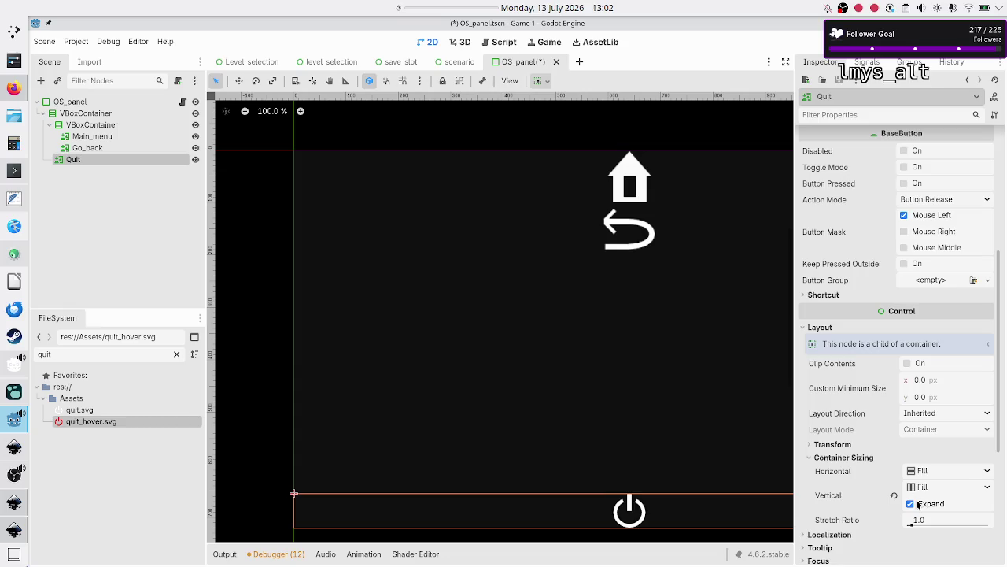
Save OS_panel and mark the Main_menu, Go_back and Quit buttons as accessible by unique name
{"action": "left_click", "coordinate": [111, 252]}
{"action": "key", "text": "ctrl+s"}
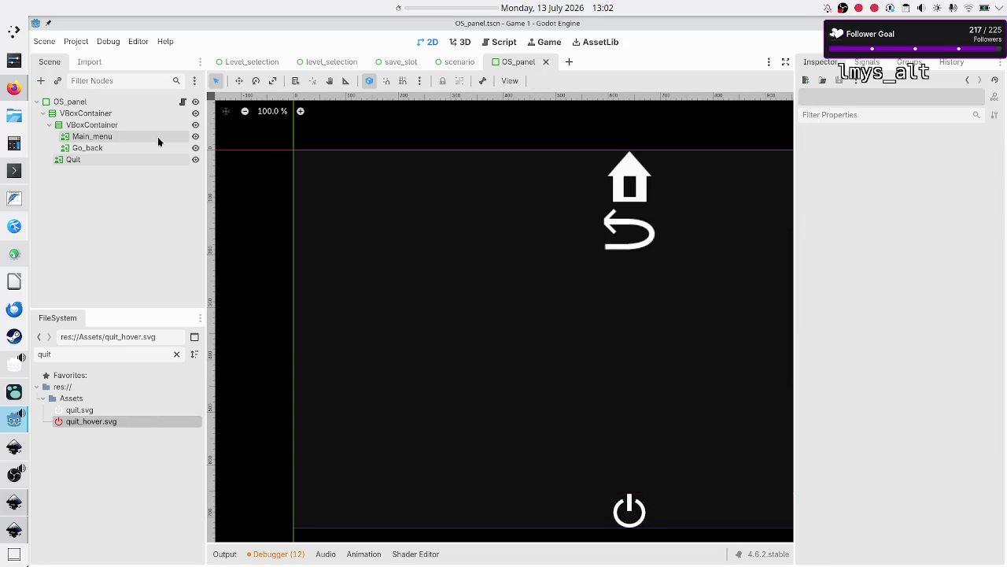
{"action": "left_click", "coordinate": [112, 134]}
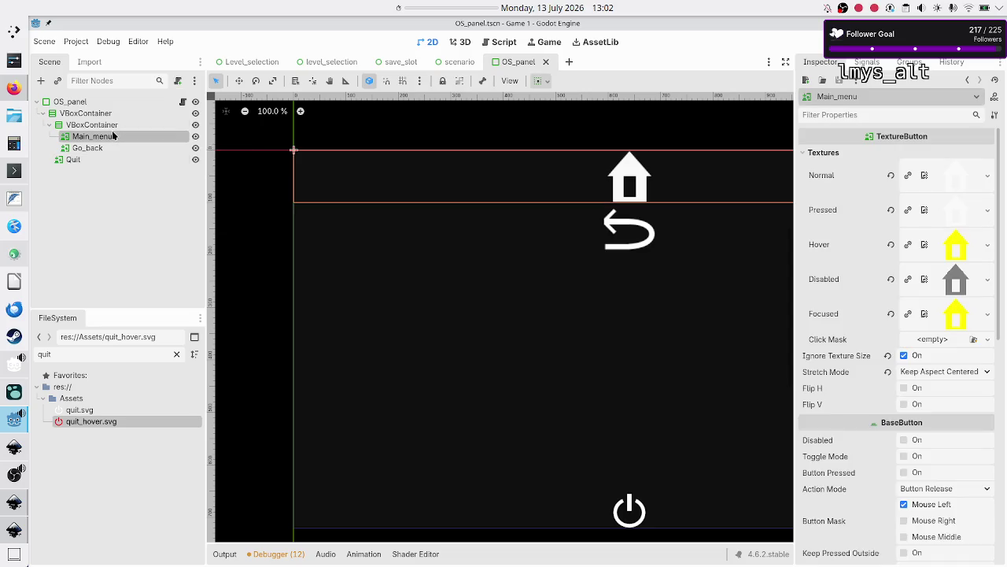
{"action": "left_click", "coordinate": [110, 147], "text": "ctrl"}
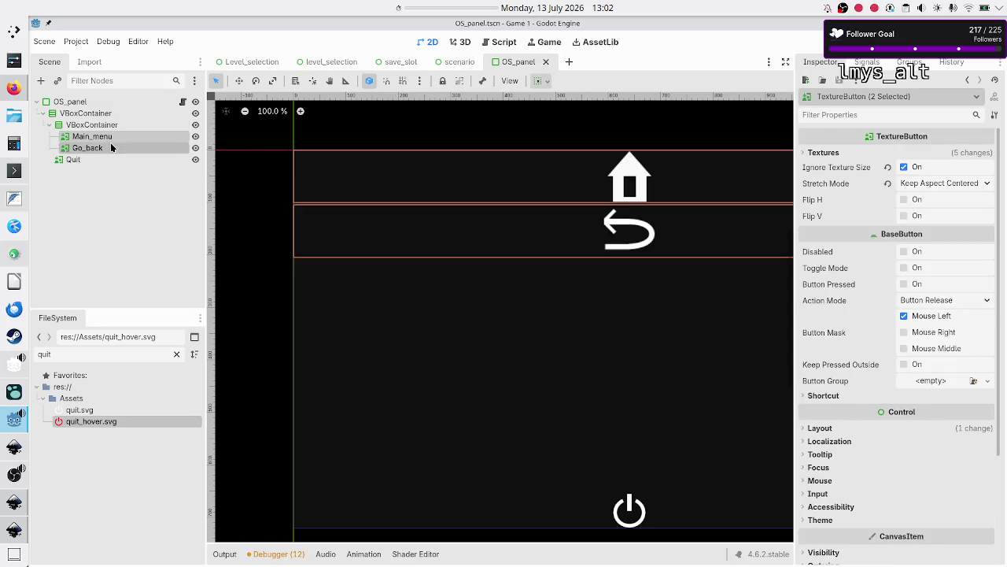
{"action": "left_click", "coordinate": [78, 162], "text": "ctrl"}
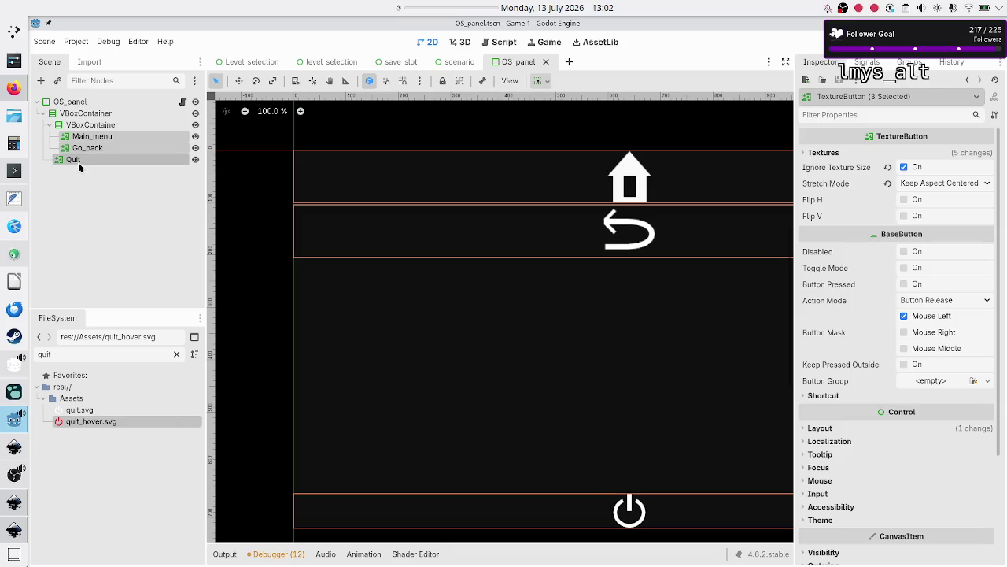
{"action": "right_click", "coordinate": [78, 163]}
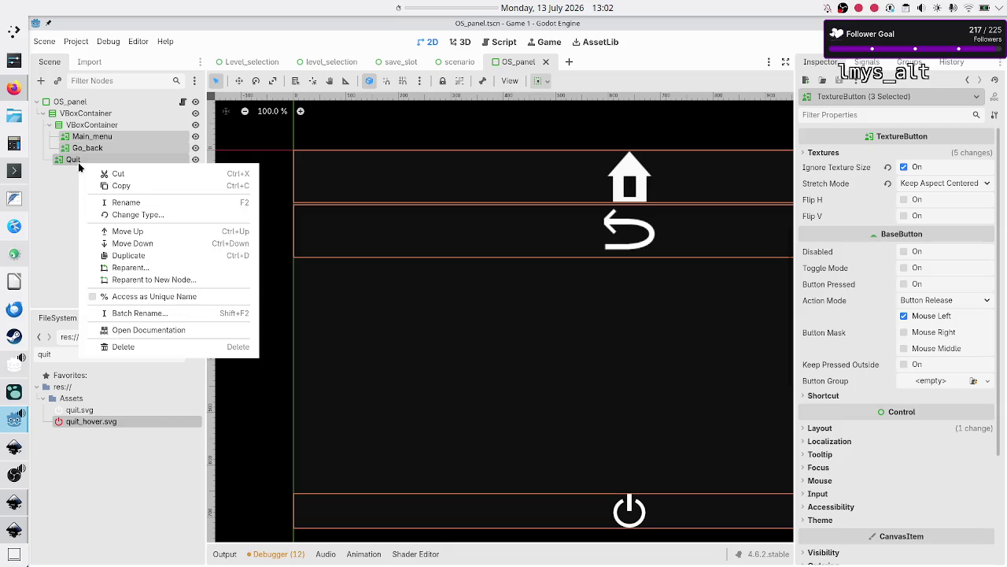
{"action": "left_click", "coordinate": [157, 297]}
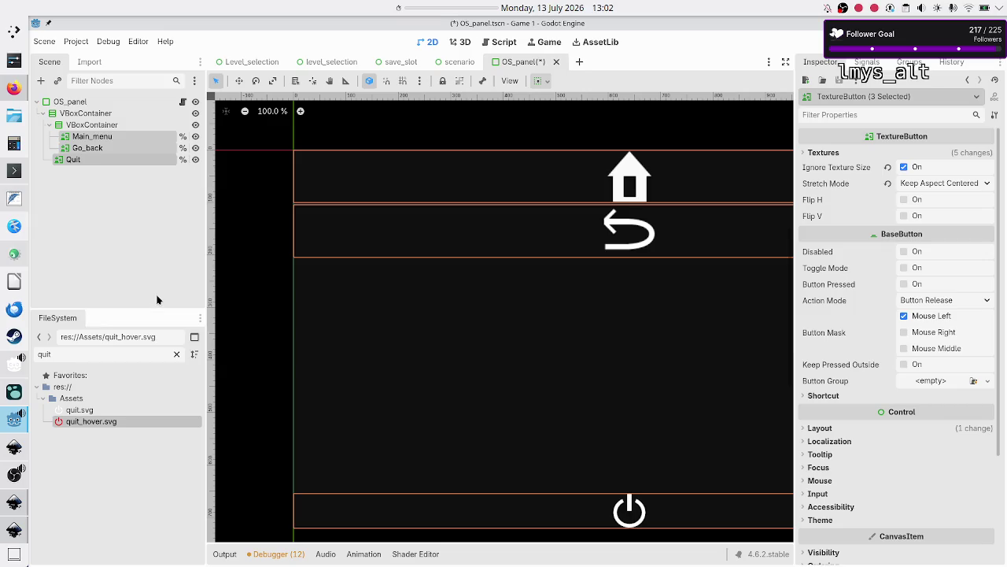
{"action": "left_click", "coordinate": [161, 213]}
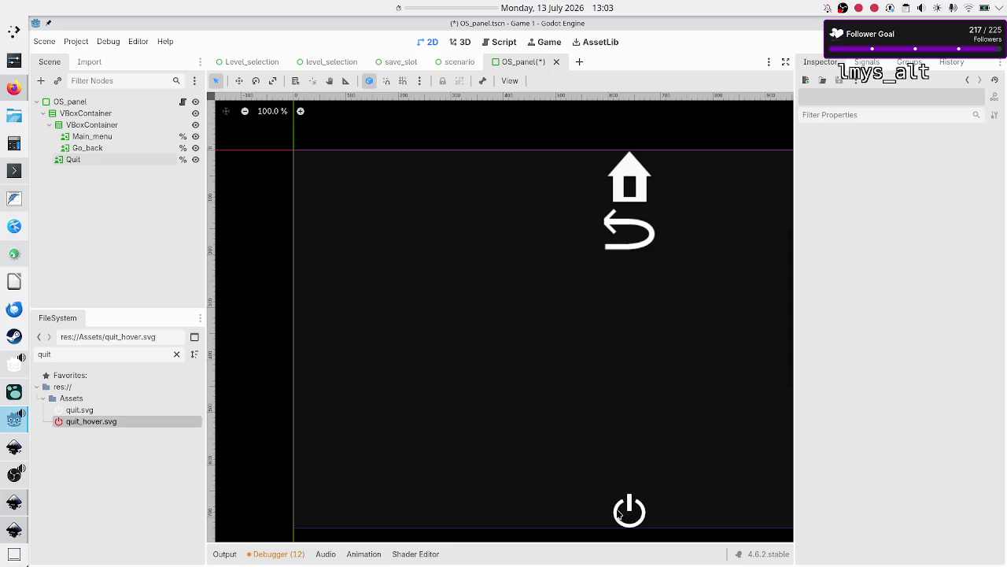
{"action": "left_click", "coordinate": [14, 506]}
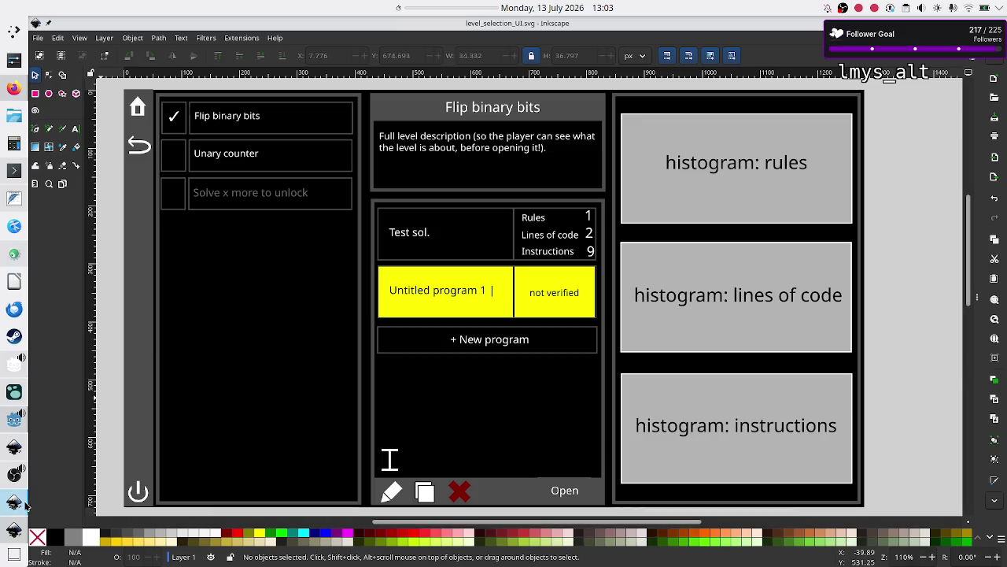
{"action": "left_click", "coordinate": [12, 535]}
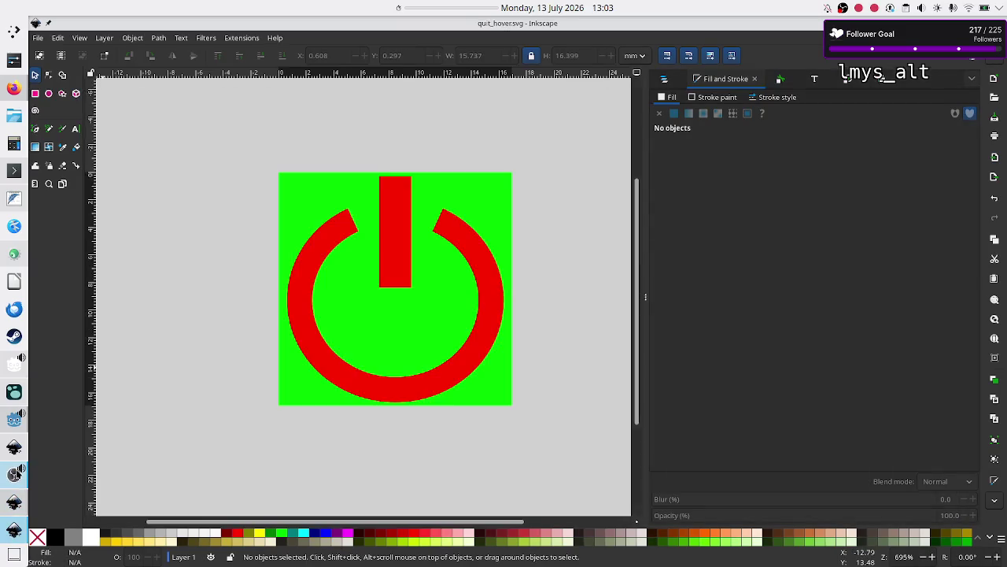
{"action": "left_click", "coordinate": [14, 450]}
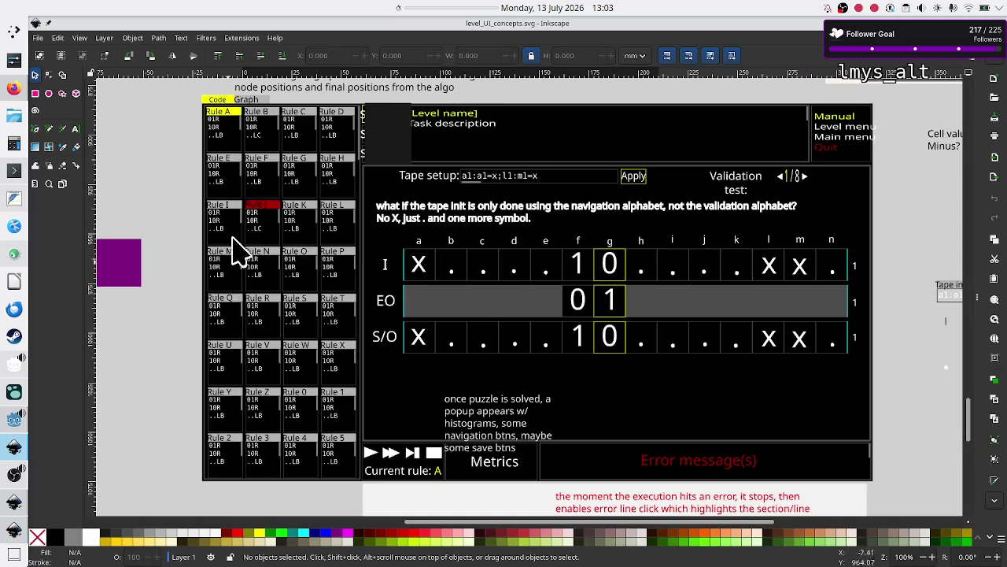
{"action": "key", "text": "ctrl+Tab"}
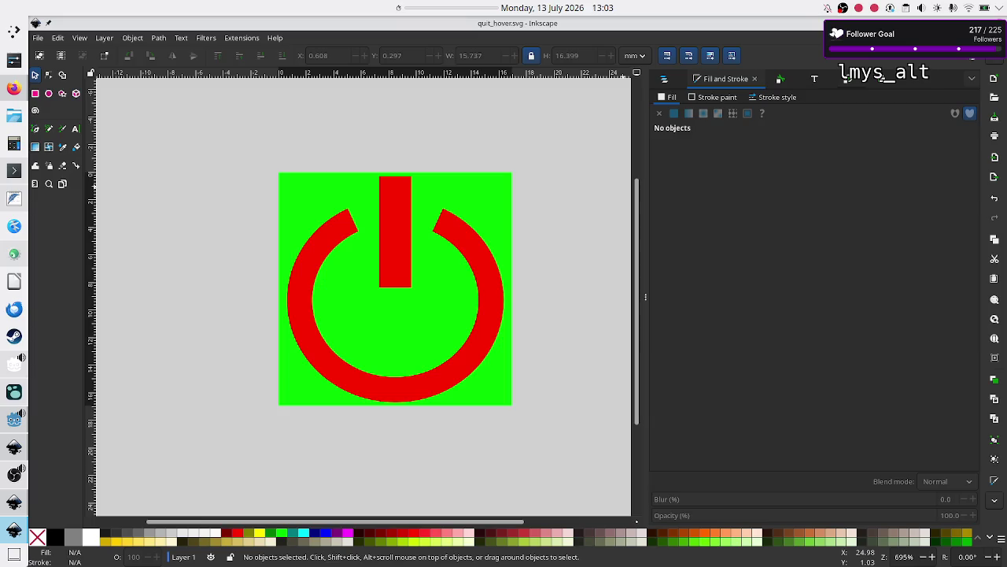
{"action": "key", "text": "alt+Tab"}
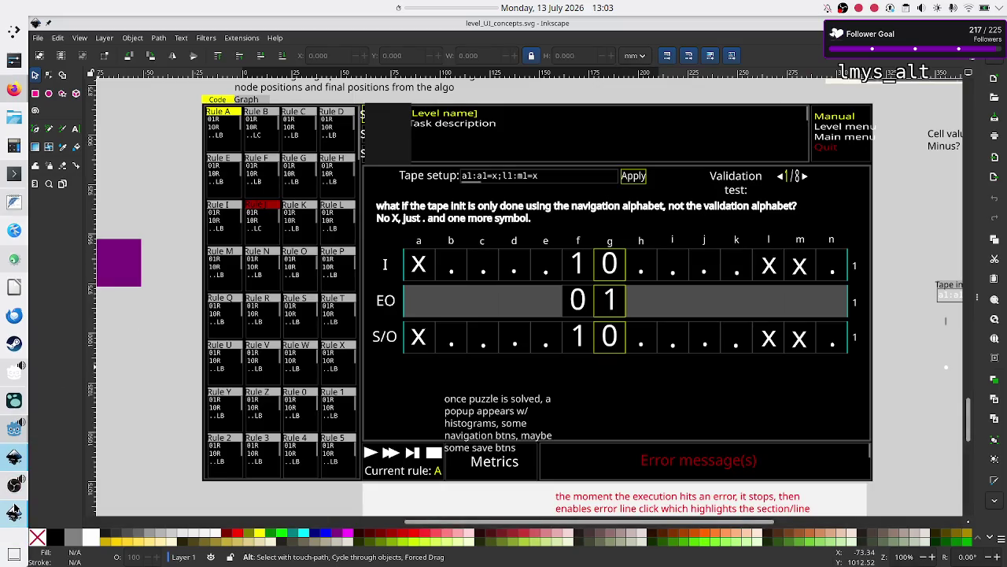
{"action": "mouse_move", "coordinate": [14, 457]}
{"action": "left_click", "coordinate": [14, 428]}
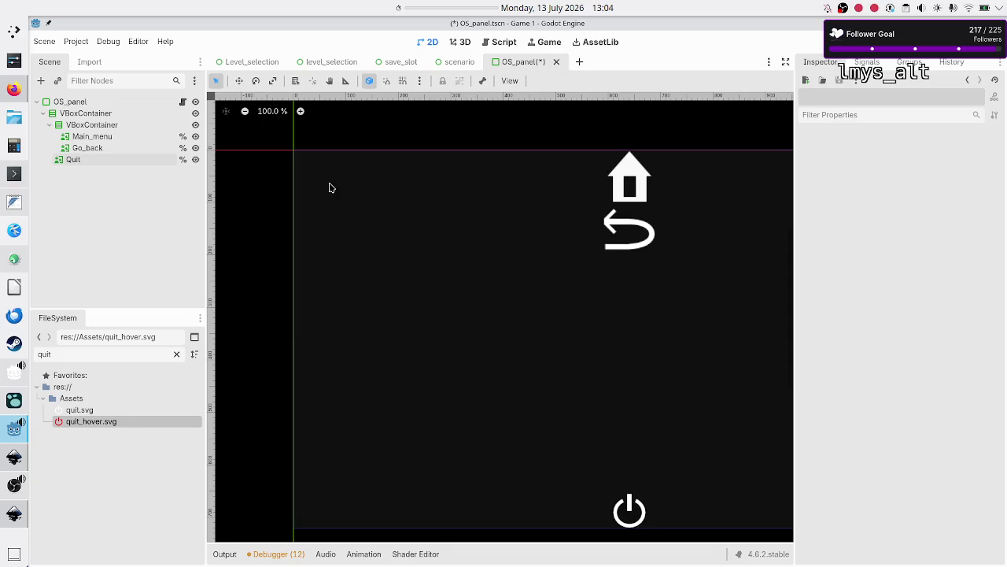
Set the inner VBoxContainer's Separation constant override to 25
{"action": "left_click", "coordinate": [79, 125]}
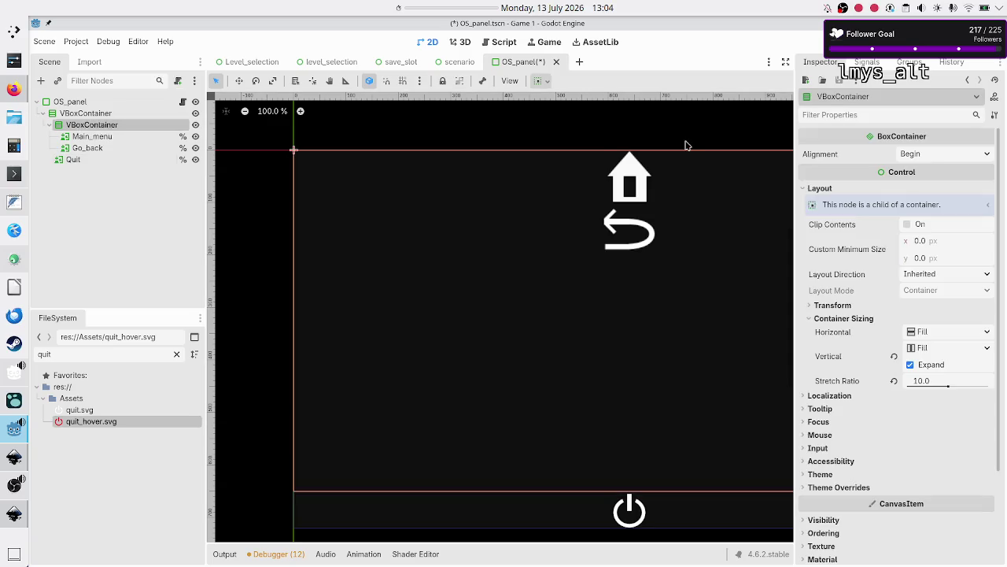
{"action": "left_click", "coordinate": [841, 488]}
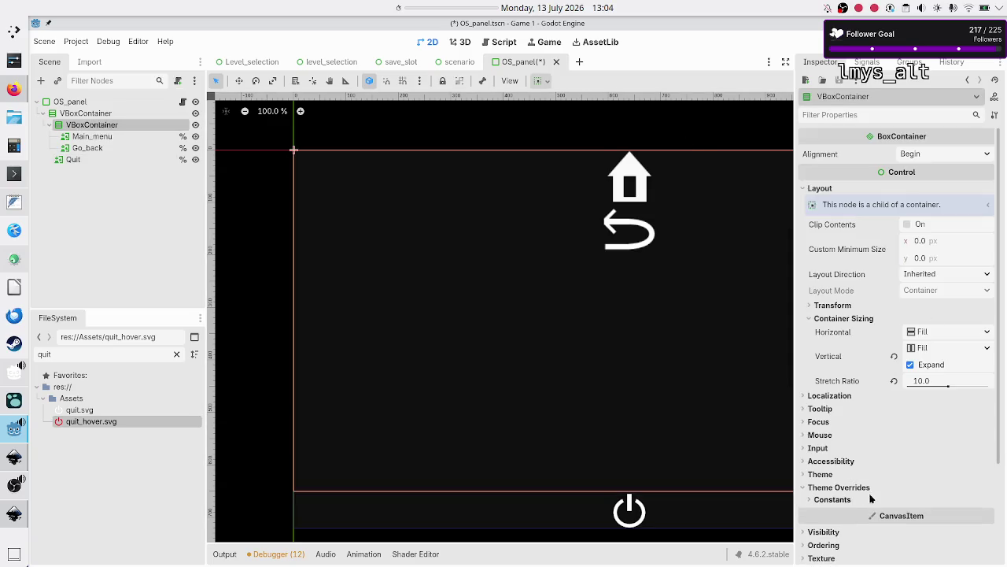
{"action": "left_click", "coordinate": [832, 500]}
{"action": "left_click", "coordinate": [938, 513]}
{"action": "type", "text": "25"}
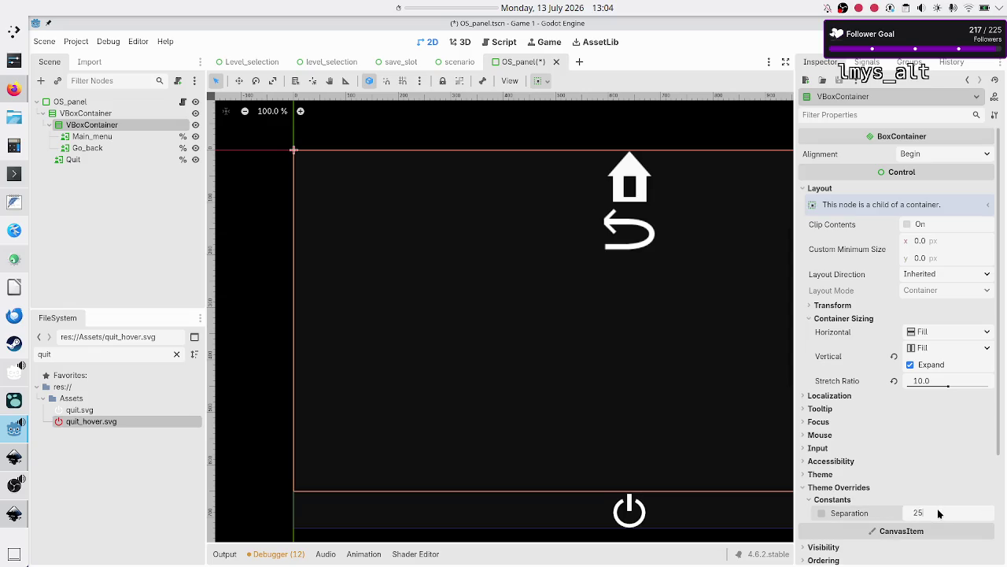
{"action": "key", "text": "Return"}
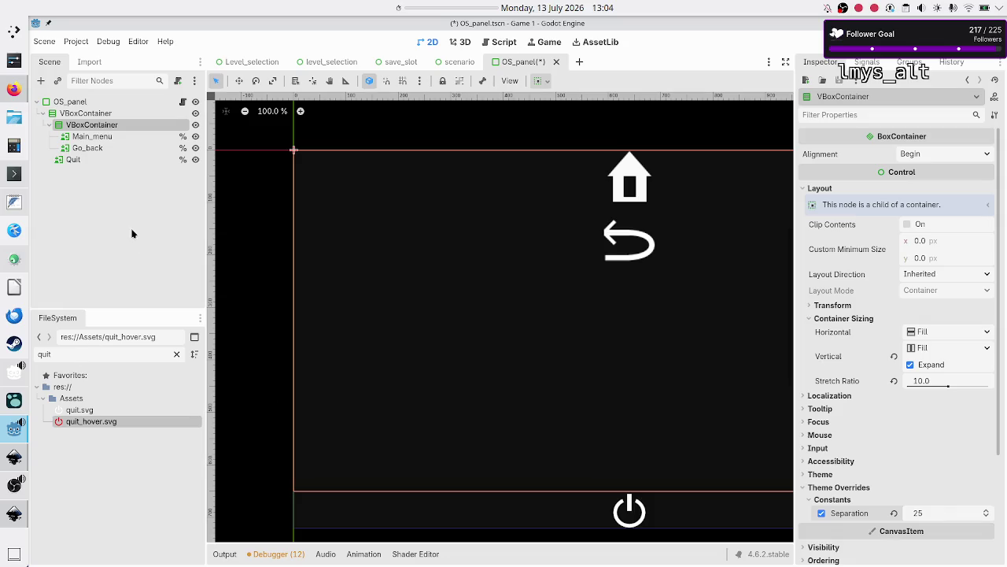
Select the outer VBoxContainer as parent for a new child node
{"action": "left_click", "coordinate": [108, 158]}
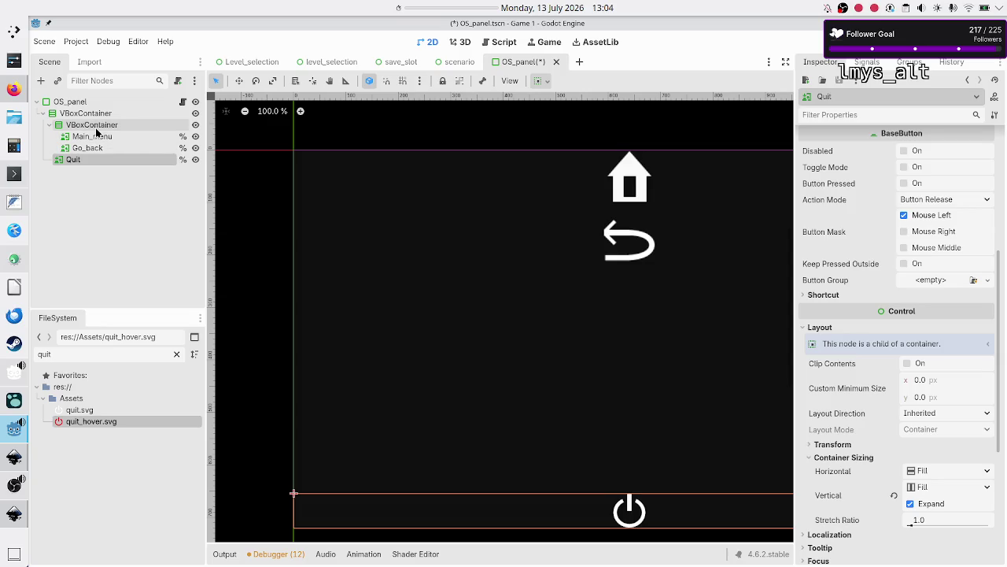
{"action": "left_click", "coordinate": [66, 113]}
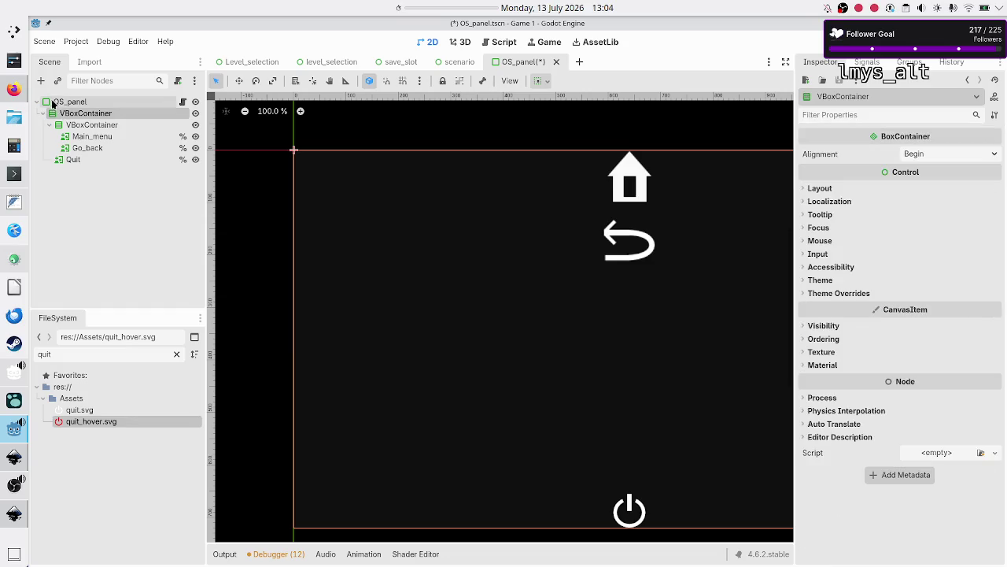
{"action": "left_click", "coordinate": [44, 82]}
Add a Control node with a custom minimum height of 25 px
{"action": "type", "text": "control"}
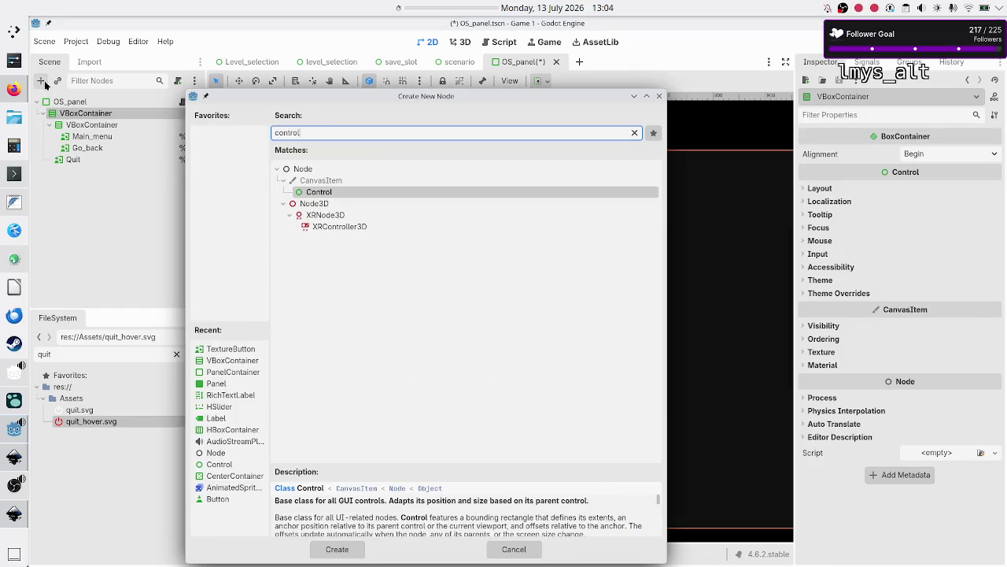
{"action": "key", "text": "Return"}
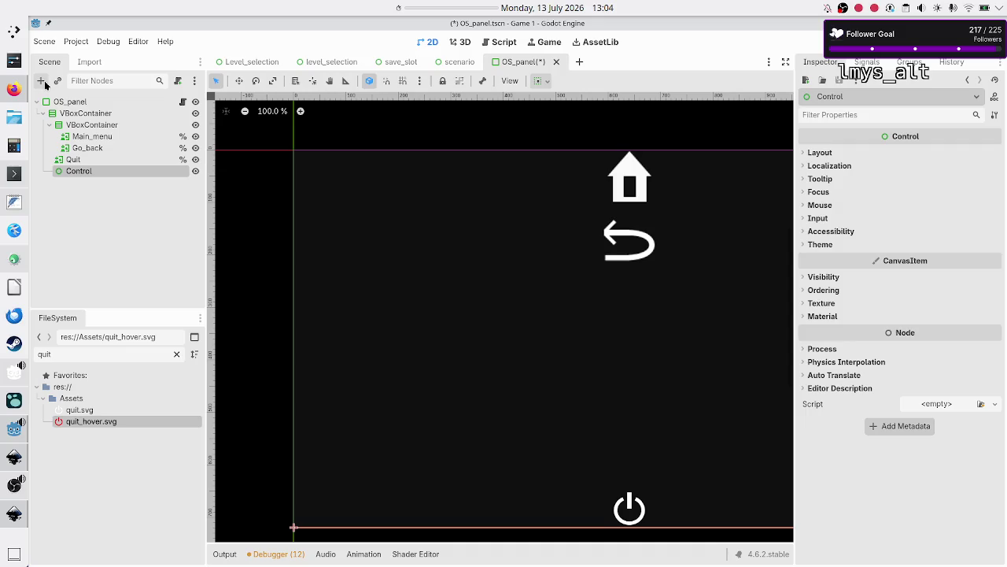
{"action": "left_click", "coordinate": [824, 151]}
{"action": "left_click", "coordinate": [861, 283]}
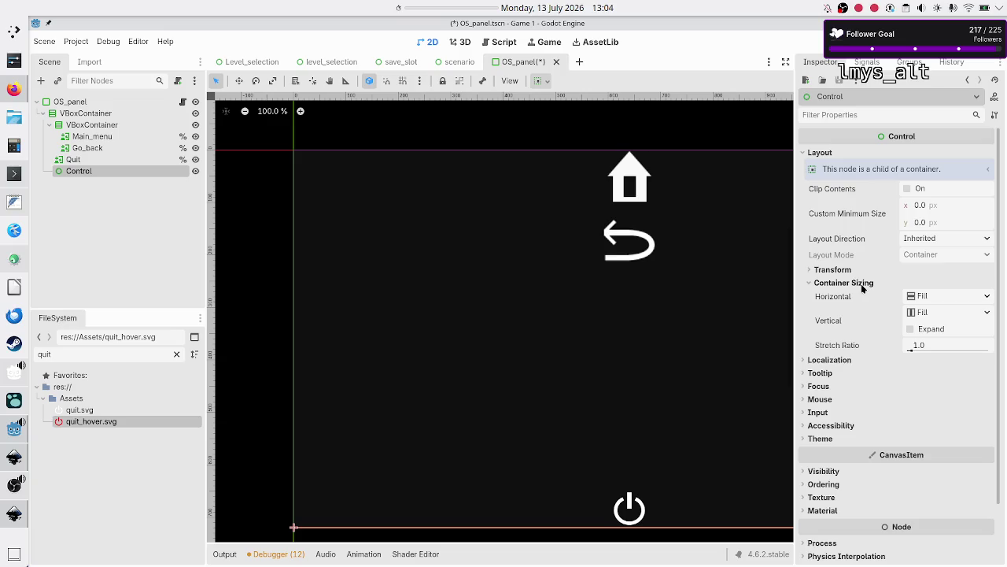
{"action": "left_click", "coordinate": [918, 331]}
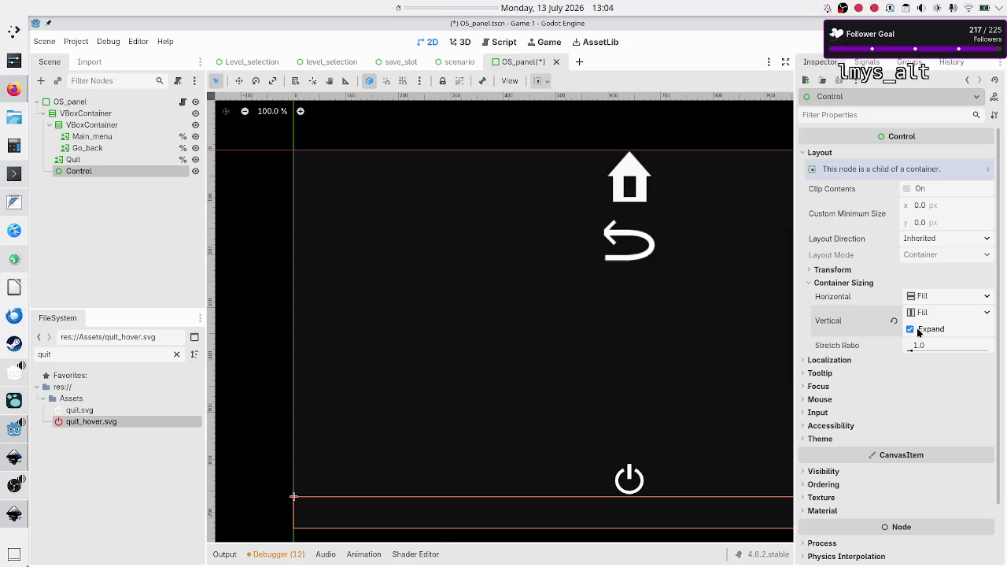
{"action": "left_click", "coordinate": [918, 332]}
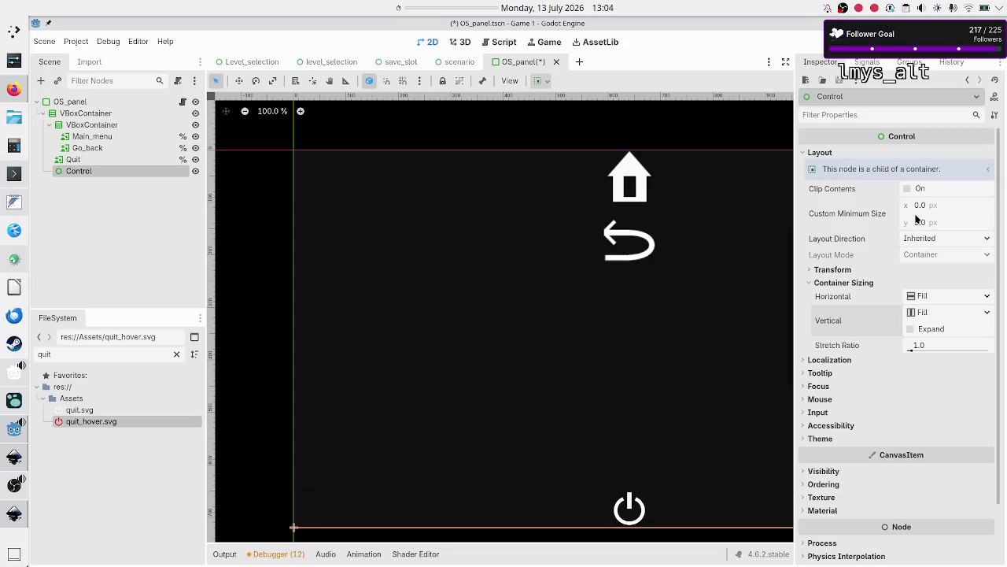
{"action": "left_click", "coordinate": [940, 206]}
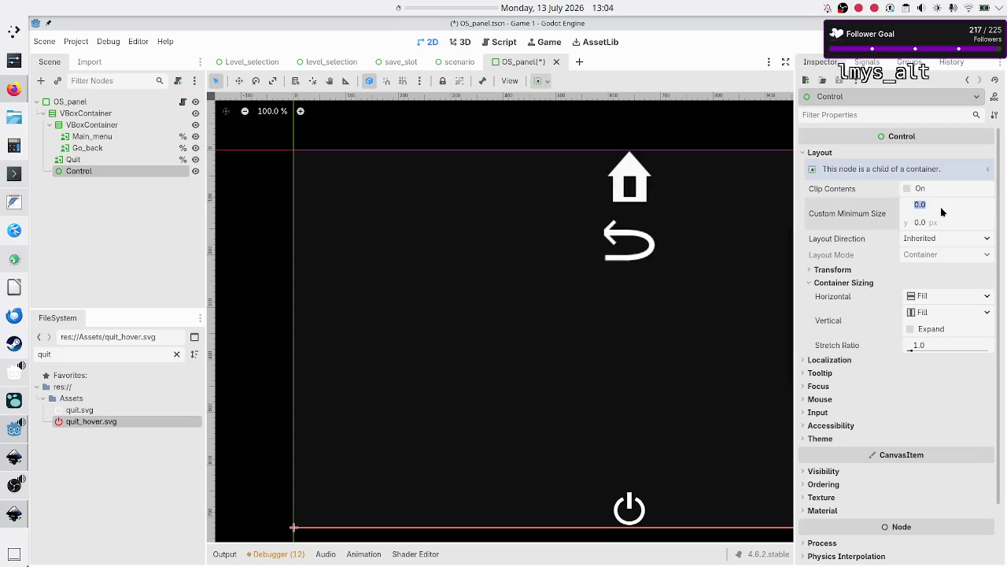
{"action": "left_click", "coordinate": [937, 229]}
{"action": "type", "text": "25"}
{"action": "key", "text": "Return"}
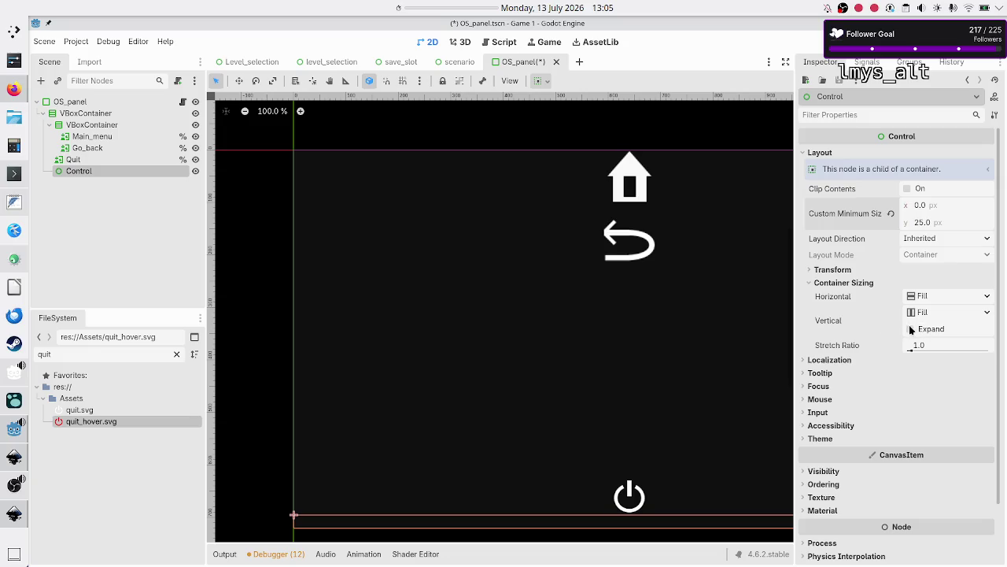
Rename the Control to Spacer, save OS_panel, and return to level_selection_UI.svg in Inkscape
{"action": "left_click", "coordinate": [122, 223]}
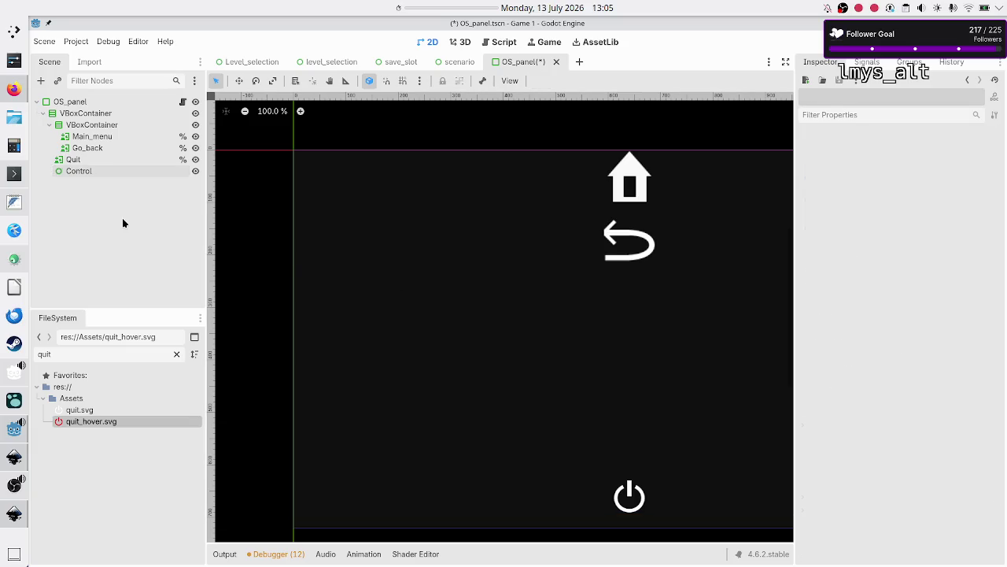
{"action": "double_click", "coordinate": [105, 172]}
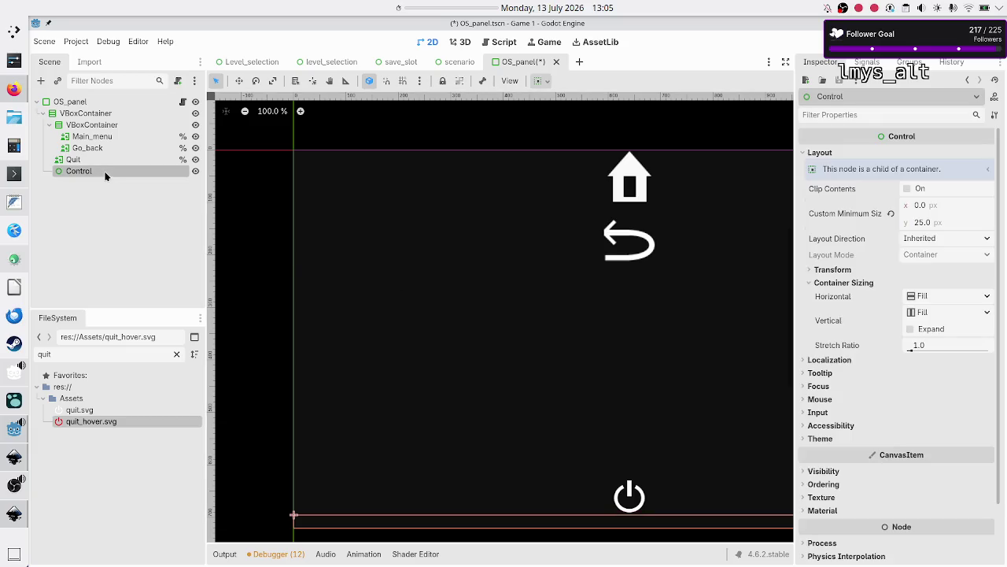
{"action": "type", "text": "Spacer"}
{"action": "key", "text": "Return"}
{"action": "left_click", "coordinate": [102, 206]}
{"action": "key", "text": "ctrl+s"}
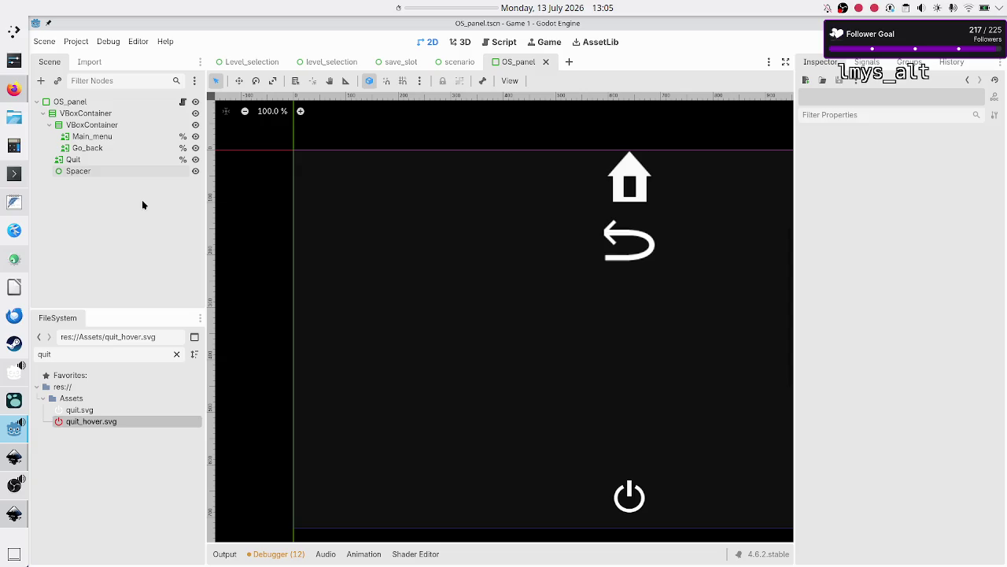
{"action": "left_click", "coordinate": [15, 456]}
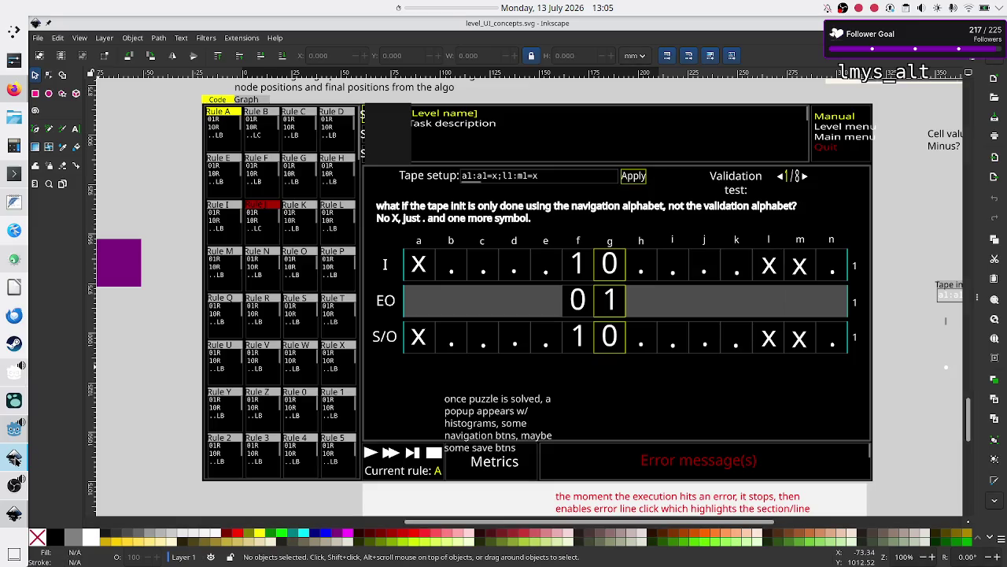
{"action": "left_click", "coordinate": [15, 513]}
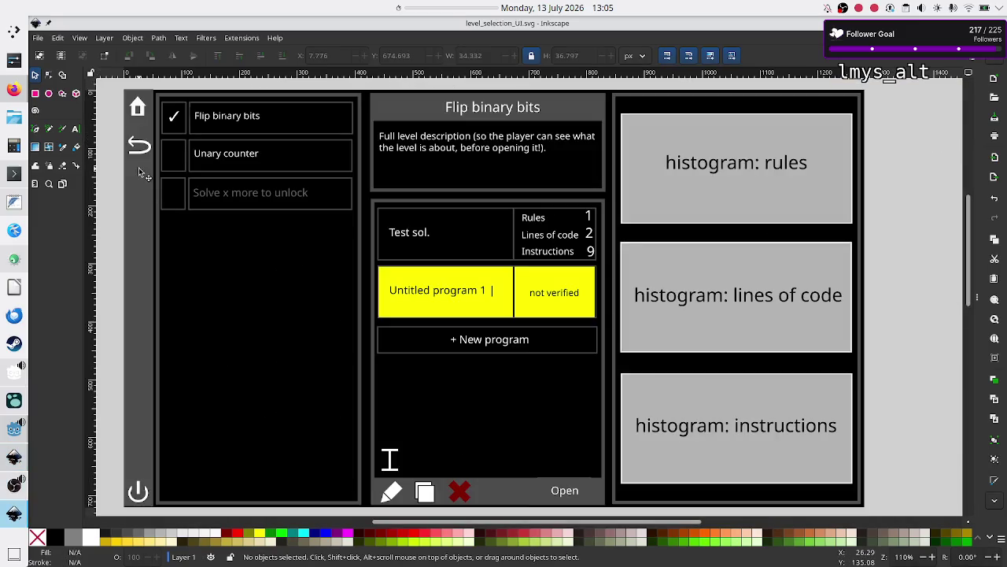